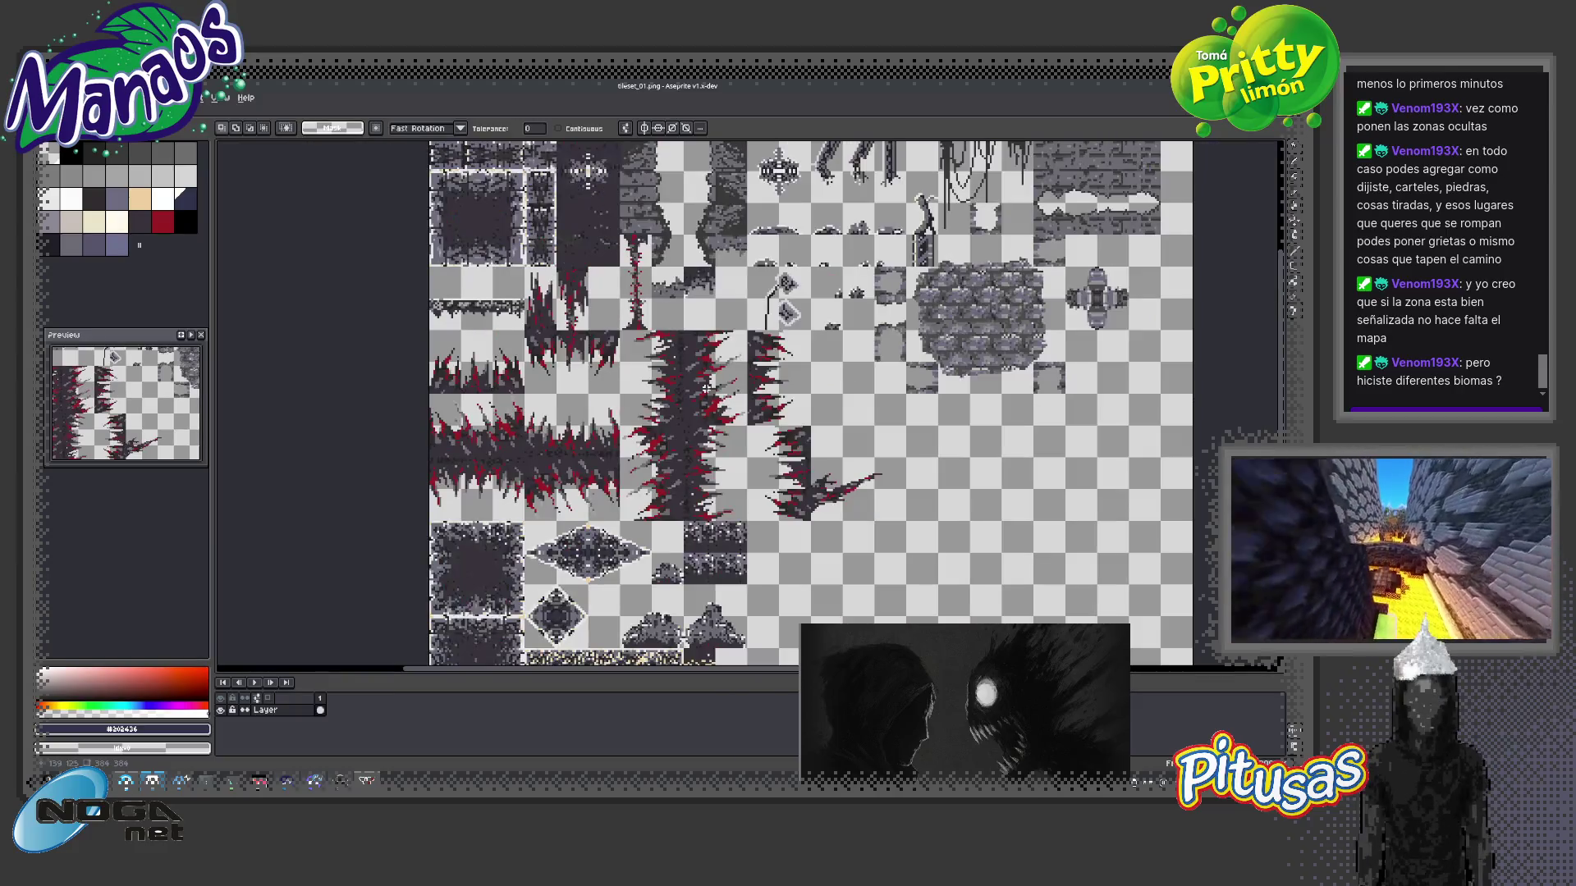
{"action": "scroll", "coordinate": [706, 387], "scroll_direction": "up", "scroll_amount": 1}
{"action": "scroll", "coordinate": [714, 390], "scroll_direction": "up", "scroll_amount": 1}
{"action": "scroll", "coordinate": [721, 393], "scroll_direction": "up", "scroll_amount": 1}
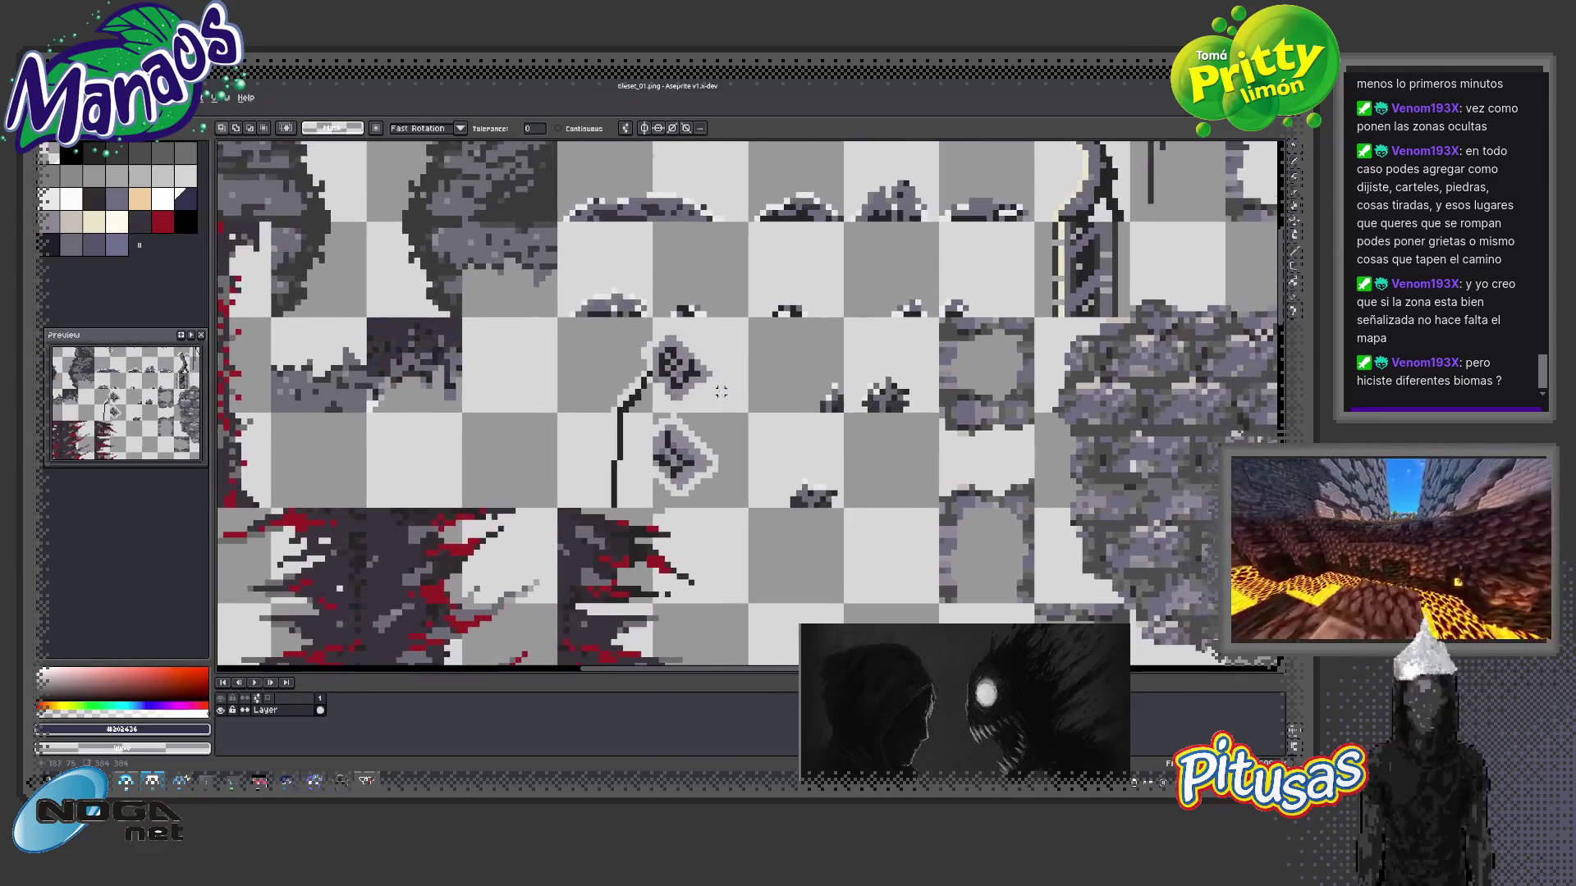
{"action": "scroll", "coordinate": [638, 433], "scroll_direction": "up", "scroll_amount": 2}
{"action": "scroll", "coordinate": [625, 440], "scroll_direction": "down", "scroll_amount": 1}
{"action": "scroll", "coordinate": [629, 443], "scroll_direction": "down", "scroll_amount": 1}
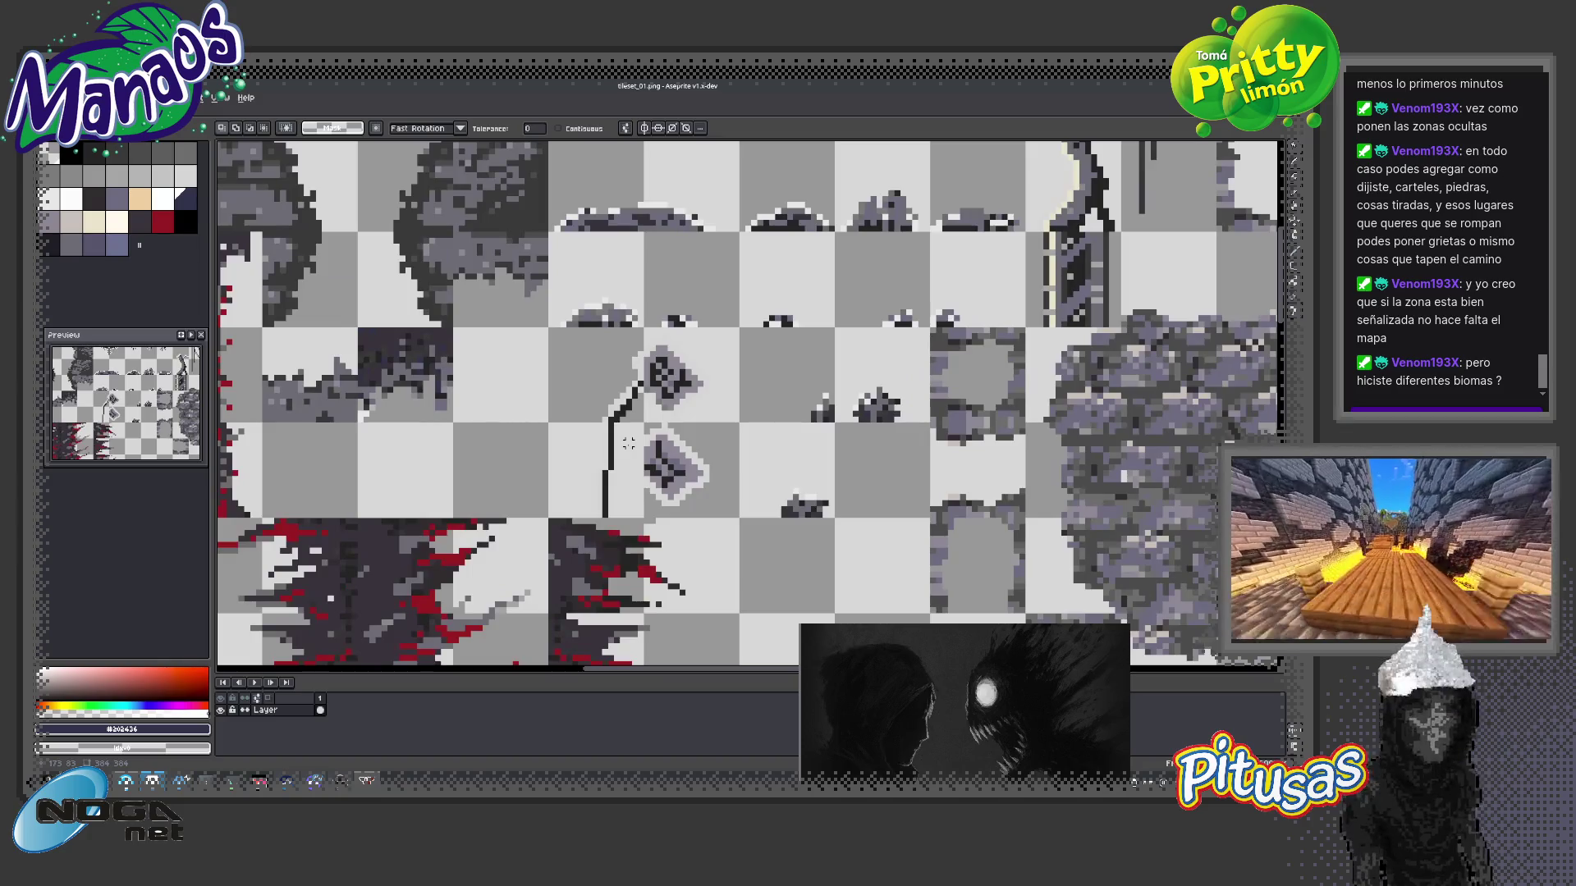
{"action": "scroll", "coordinate": [671, 417], "scroll_direction": "down", "scroll_amount": 1}
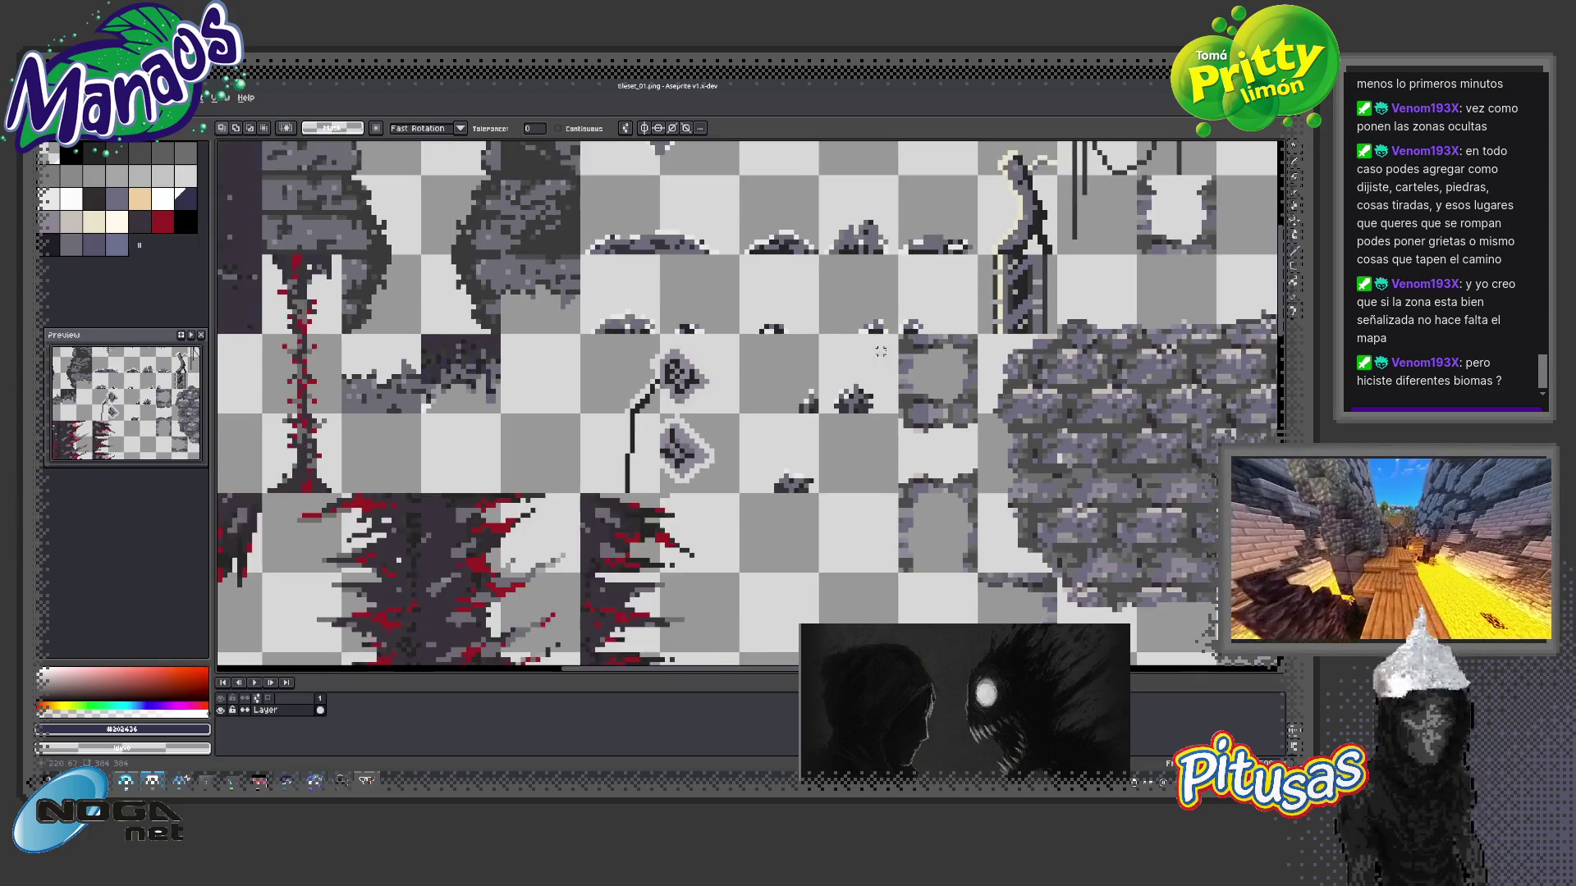
{"action": "scroll", "coordinate": [675, 375], "scroll_direction": "up", "scroll_amount": 3}
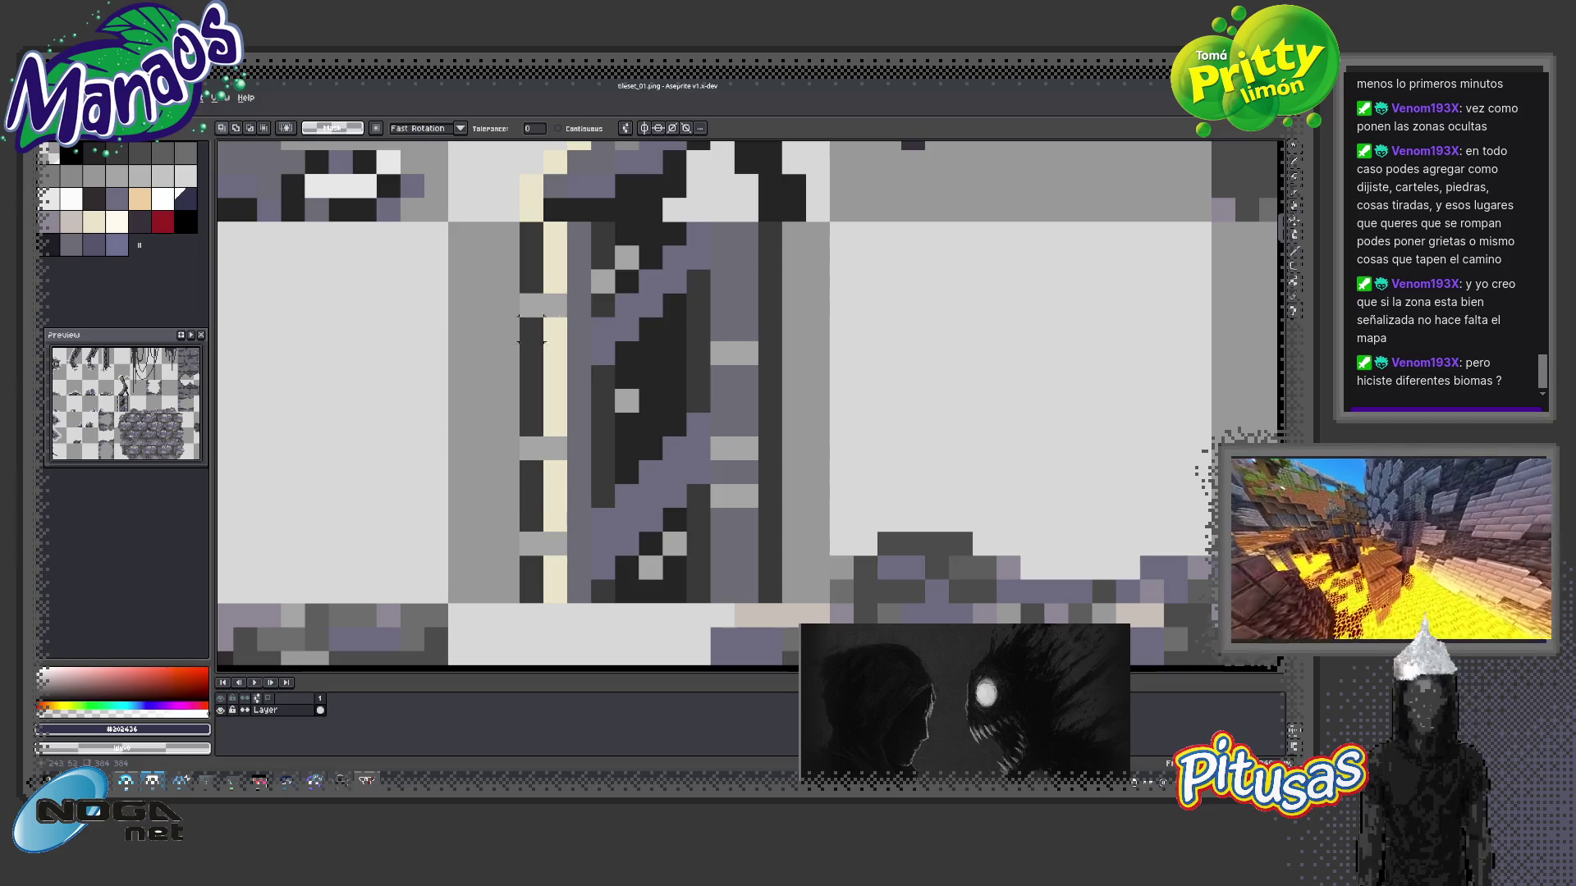
{"action": "scroll", "coordinate": [527, 331], "scroll_direction": "down", "scroll_amount": 2}
{"action": "scroll", "coordinate": [627, 431], "scroll_direction": "down", "scroll_amount": 1}
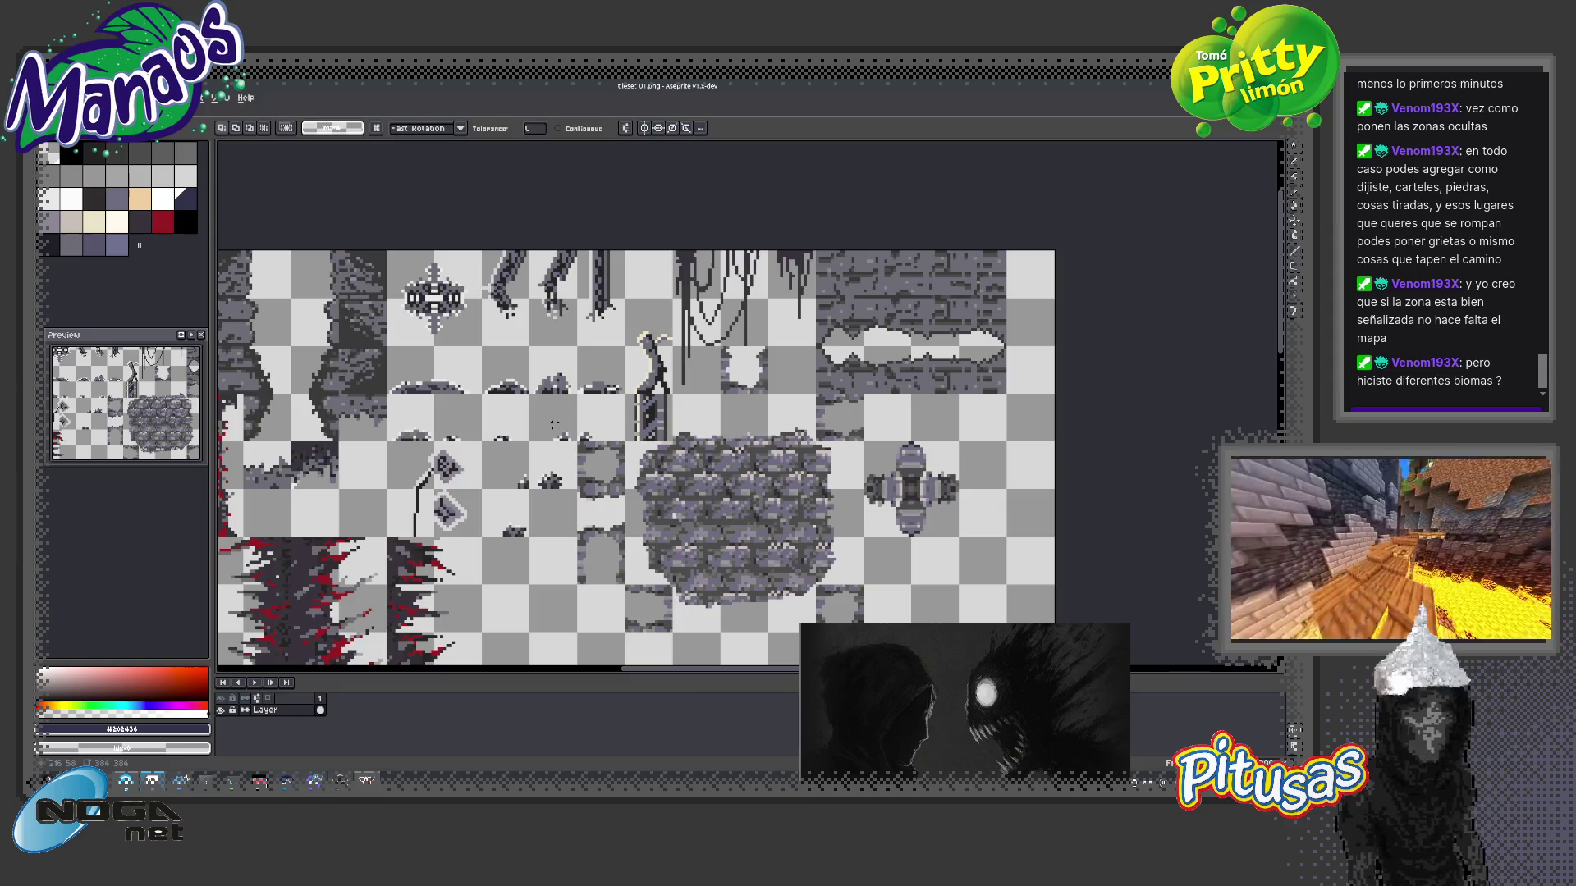
- Drag the Aseprite tileset window aside so the desktop shows
{"action": "left_click_drag", "start_coordinate": [433, 86], "coordinate": [607, 295]}
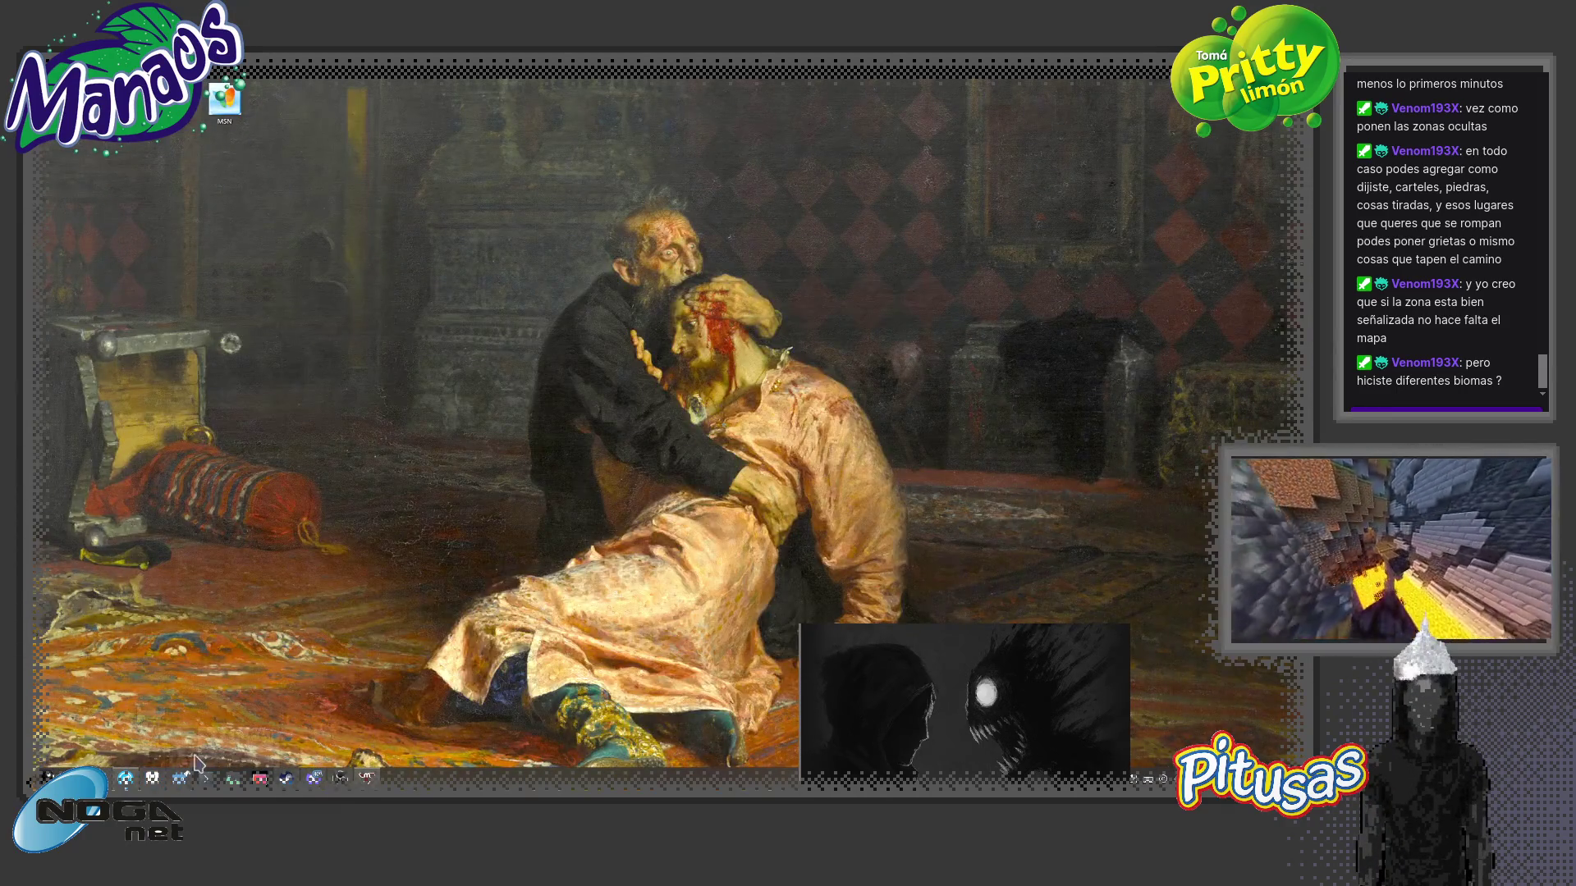
- Open room_00 via the quick scene picker and pan down to the lower rocks
{"action": "left_click", "coordinate": [152, 778]}
{"action": "scroll", "coordinate": [720, 450], "scroll_direction": "down", "scroll_amount": 2}
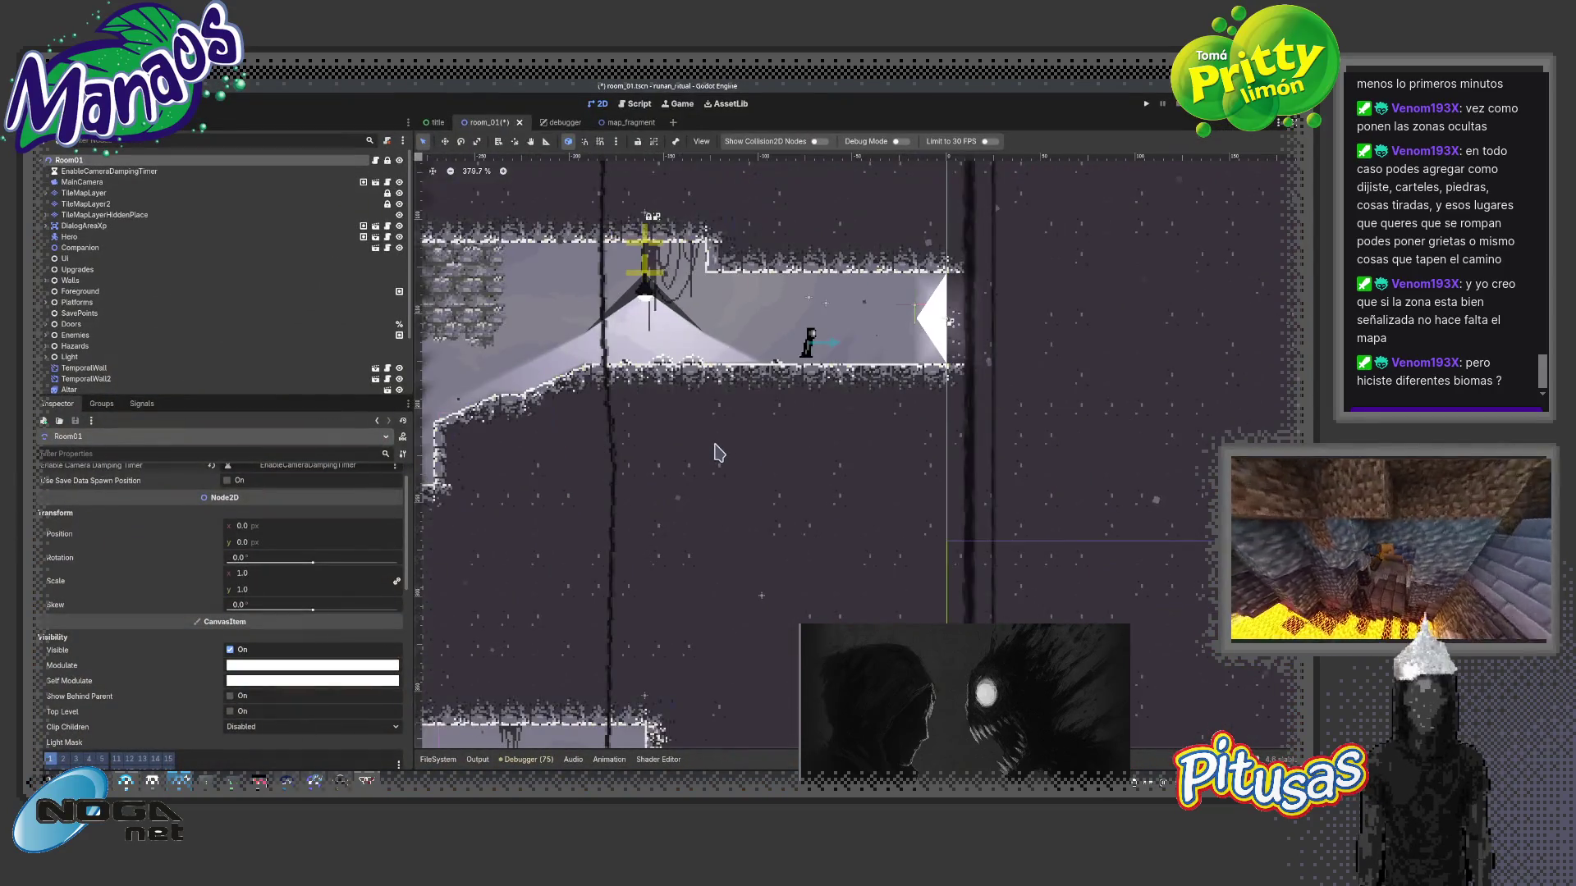
{"action": "key", "text": "ctrl+shift+o"}
{"action": "type", "text": "room_00"}
{"action": "key", "text": "Return"}
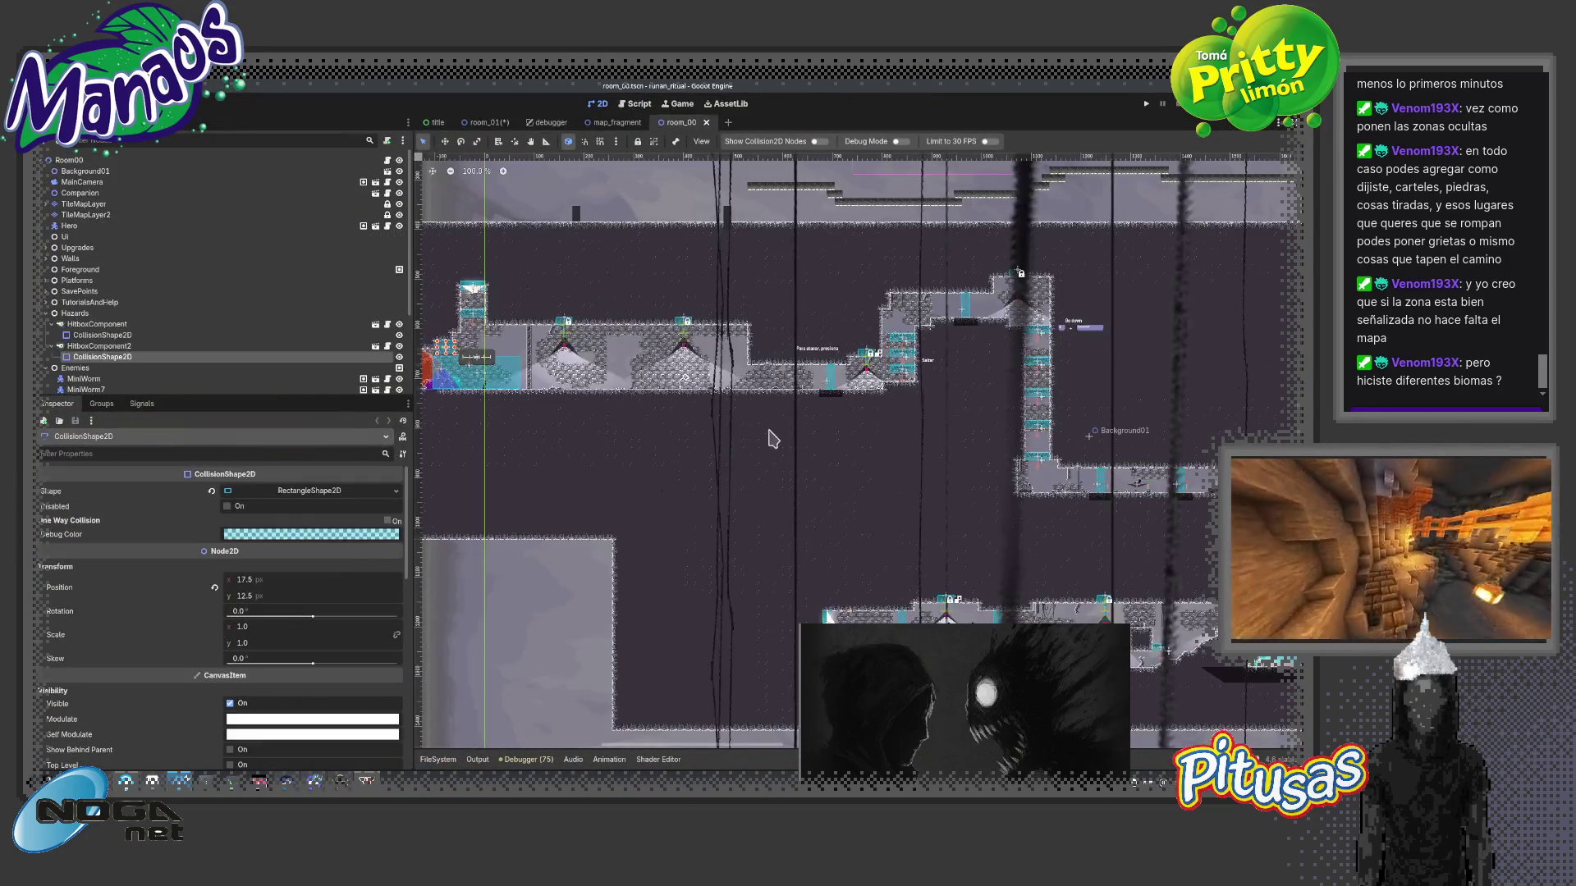
{"action": "scroll", "coordinate": [1010, 424], "scroll_direction": "up", "scroll_amount": 2}
{"action": "scroll", "coordinate": [1007, 426], "scroll_direction": "up", "scroll_amount": 4}
{"action": "scroll", "coordinate": [912, 395], "scroll_direction": "up", "scroll_amount": 4}
{"action": "scroll", "coordinate": [826, 356], "scroll_direction": "up", "scroll_amount": 4}
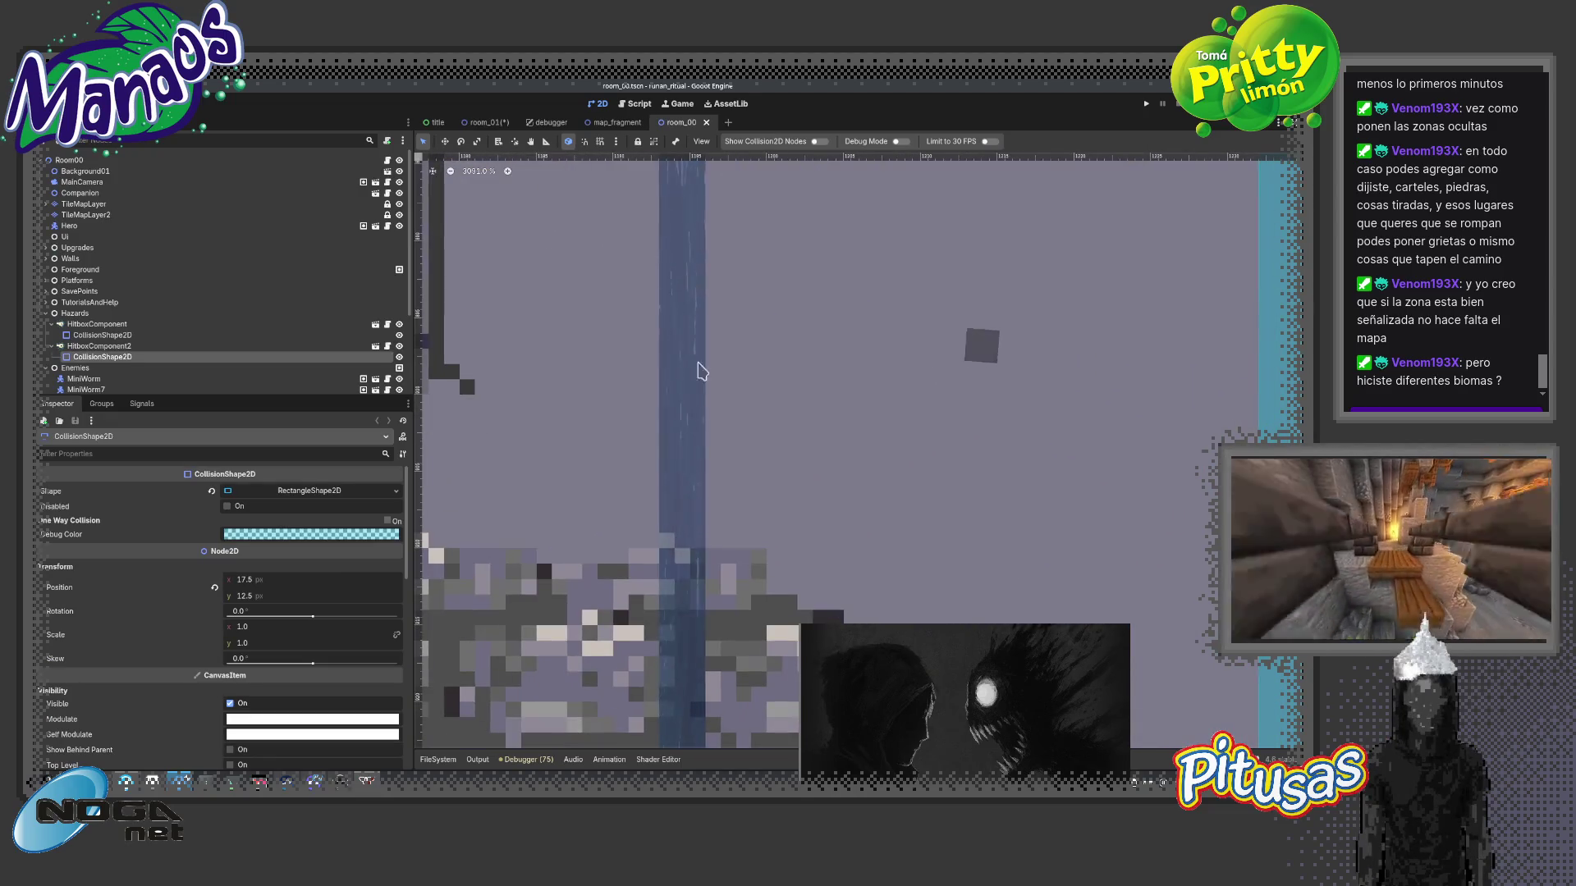
{"action": "mouse_move", "coordinate": [825, 356]}
{"action": "left_mouse_down"}
{"action": "mouse_move", "coordinate": [676, 519]}
{"action": "mouse_move", "coordinate": [695, 369]}
{"action": "left_mouse_up"}
{"action": "scroll", "coordinate": [702, 521], "scroll_direction": "up", "scroll_amount": 2}
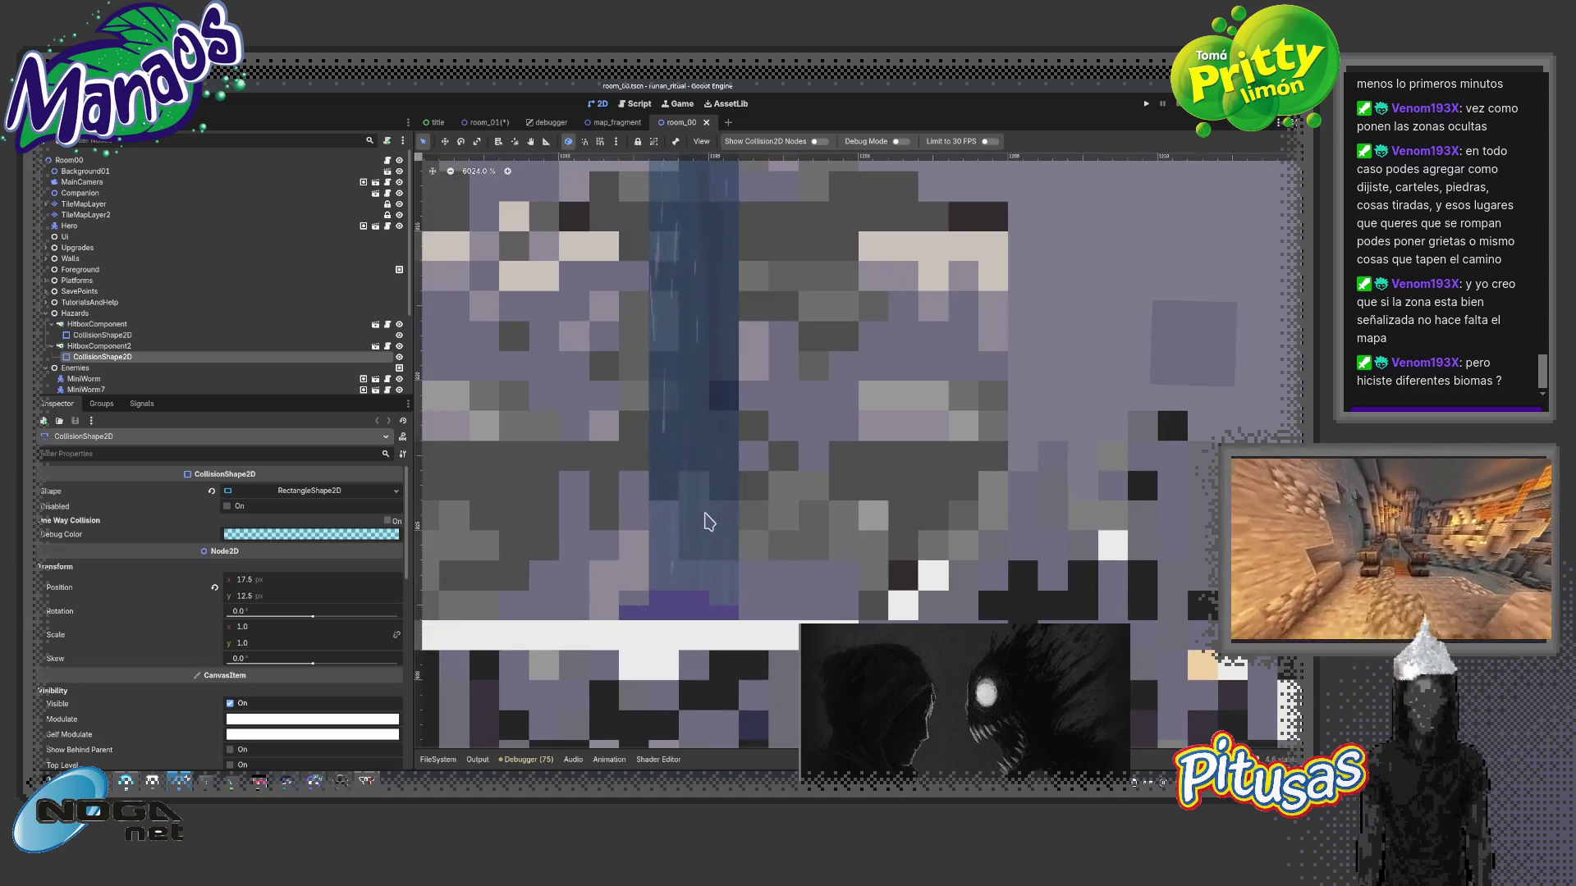
{"action": "scroll", "coordinate": [706, 518], "scroll_direction": "up", "scroll_amount": 2}
{"action": "scroll", "coordinate": [753, 600], "scroll_direction": "down", "scroll_amount": 4}
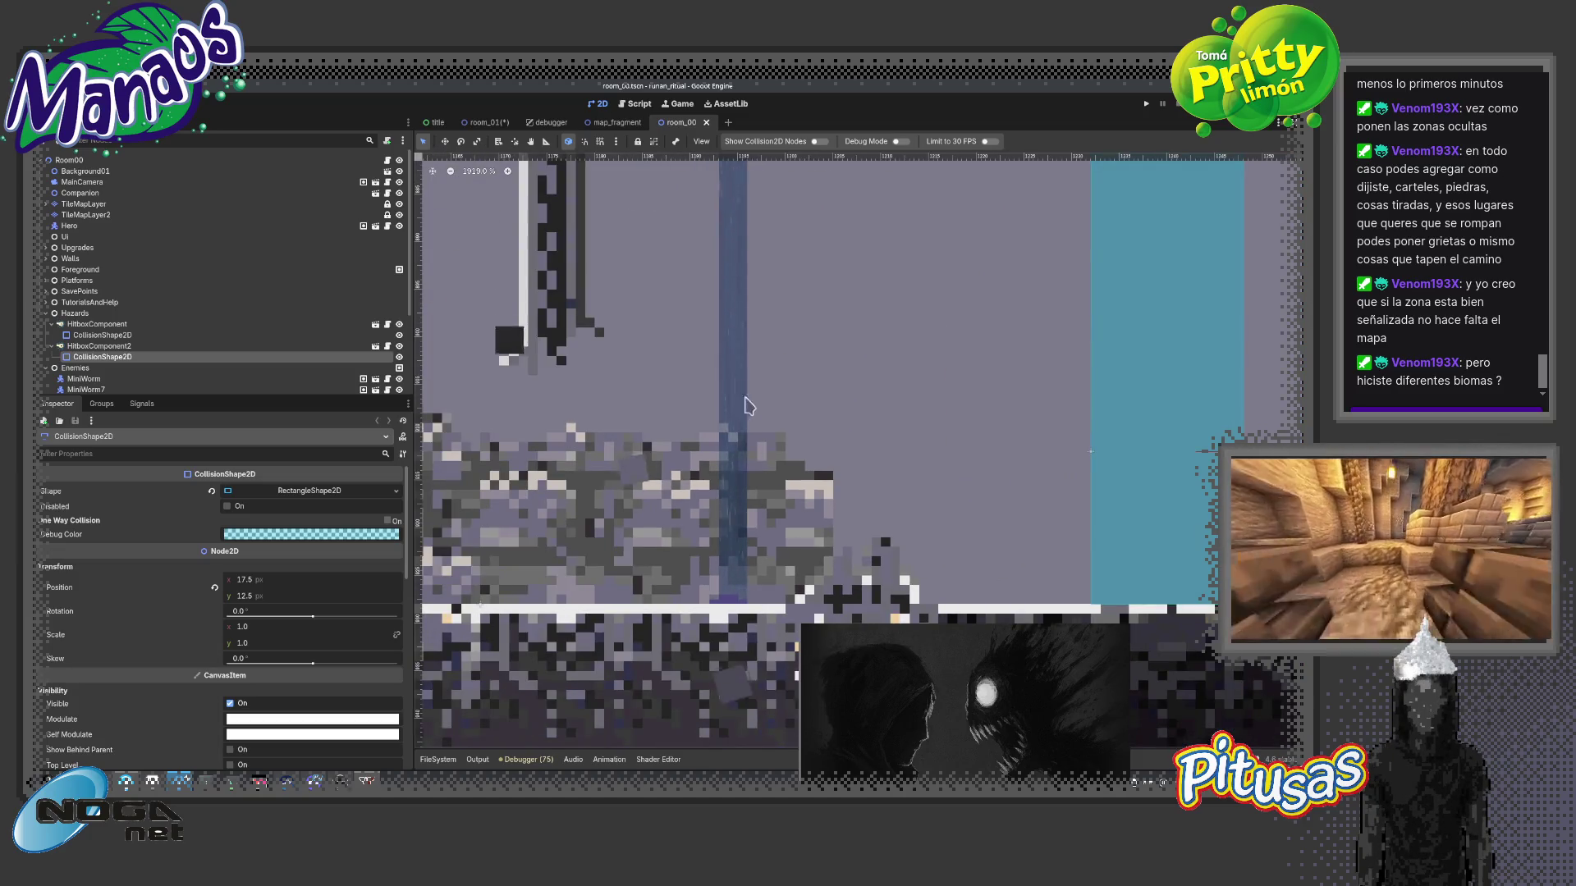
{"action": "scroll", "coordinate": [747, 396], "scroll_direction": "down", "scroll_amount": 3}
{"action": "scroll", "coordinate": [739, 323], "scroll_direction": "up", "scroll_amount": 5}
{"action": "scroll", "coordinate": [735, 317], "scroll_direction": "down", "scroll_amount": 8}
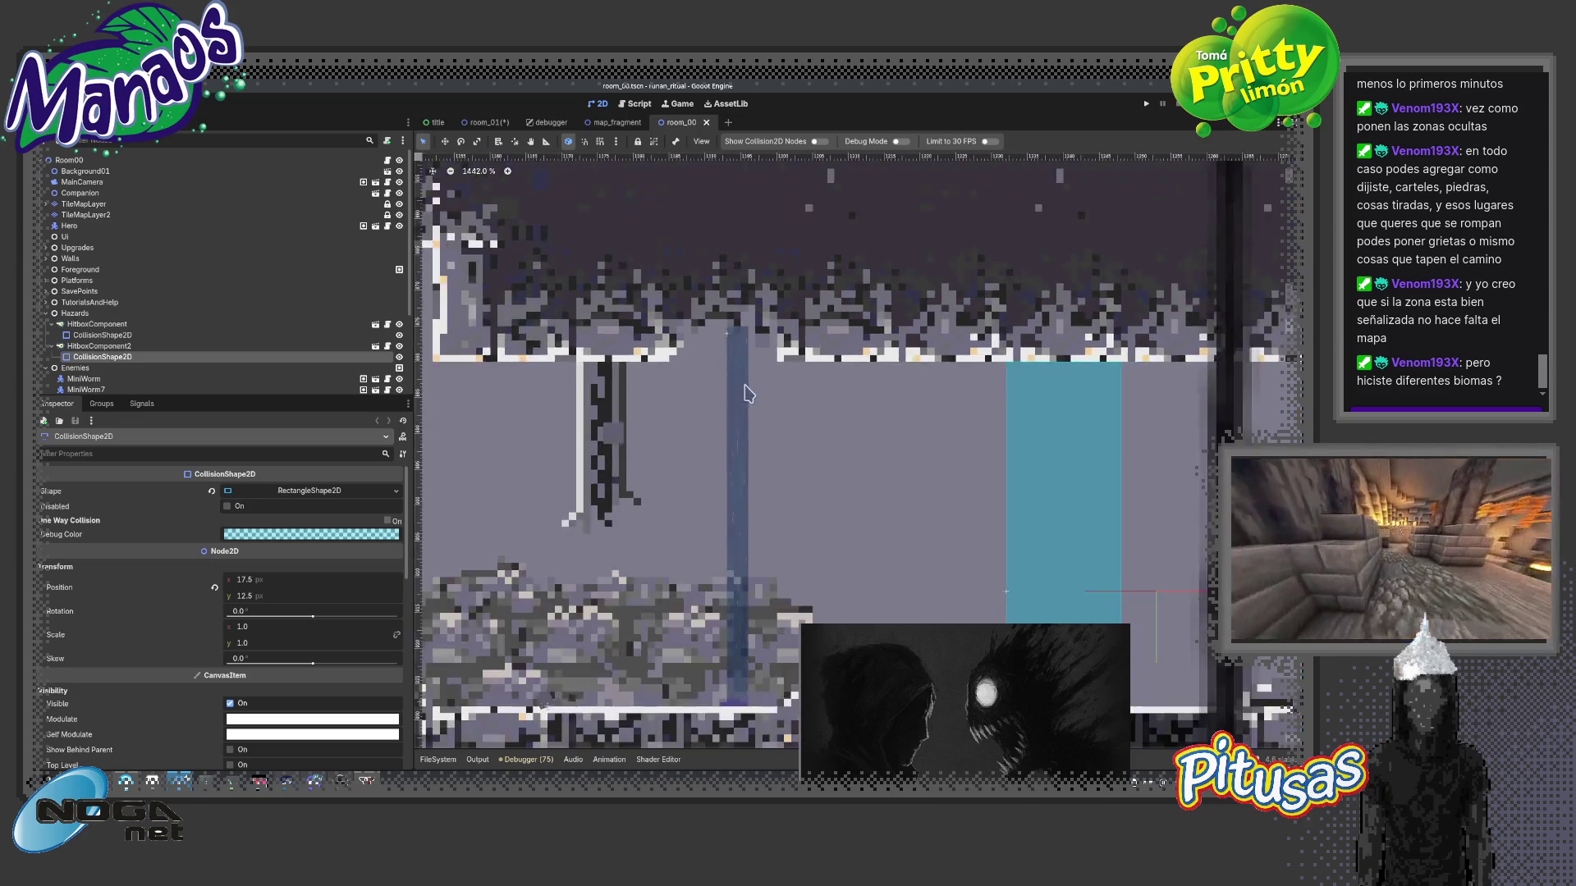
{"action": "scroll", "coordinate": [747, 406], "scroll_direction": "down", "scroll_amount": 4}
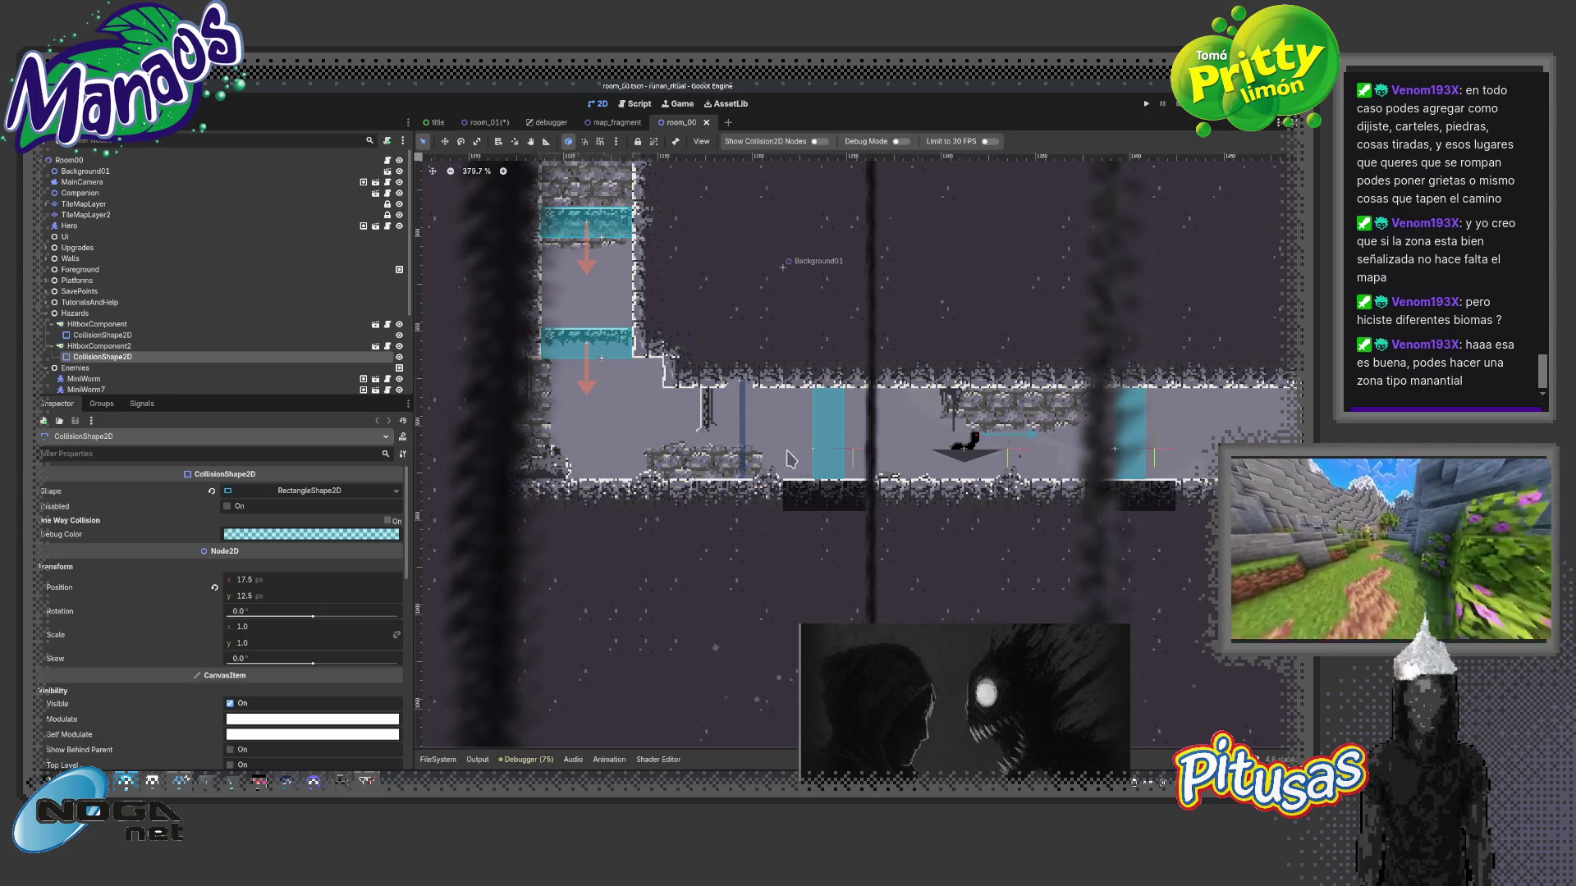
{"action": "scroll", "coordinate": [773, 518], "scroll_direction": "down", "scroll_amount": 1}
{"action": "scroll", "coordinate": [789, 528], "scroll_direction": "down", "scroll_amount": 1}
{"action": "scroll", "coordinate": [794, 532], "scroll_direction": "down", "scroll_amount": 1}
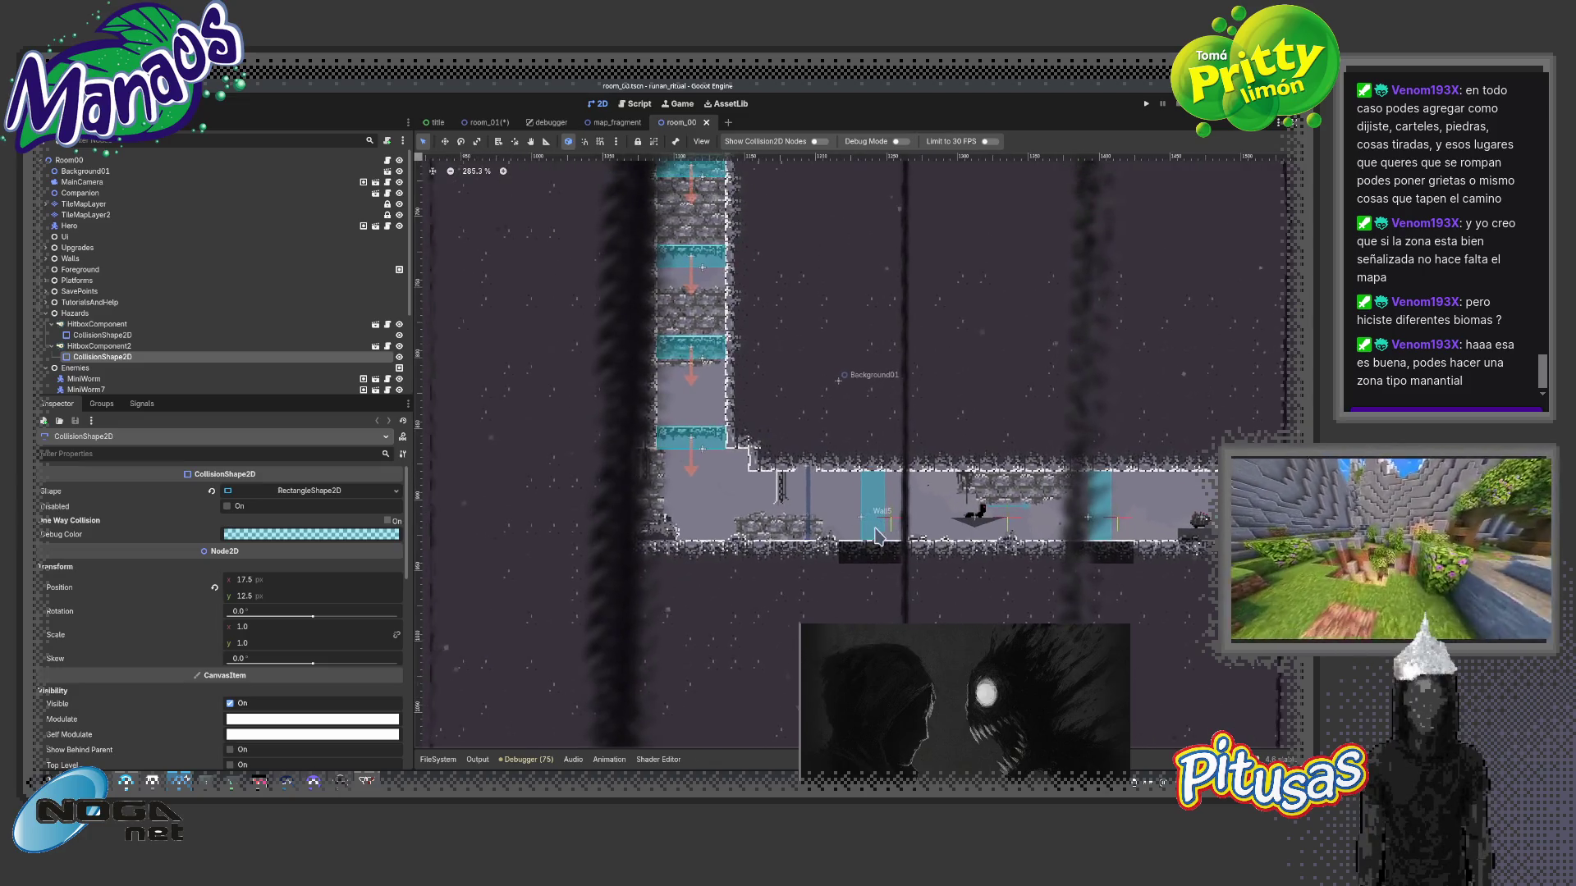
{"action": "scroll", "coordinate": [802, 535], "scroll_direction": "down", "scroll_amount": 1}
{"action": "scroll", "coordinate": [800, 536], "scroll_direction": "up", "scroll_amount": 1}
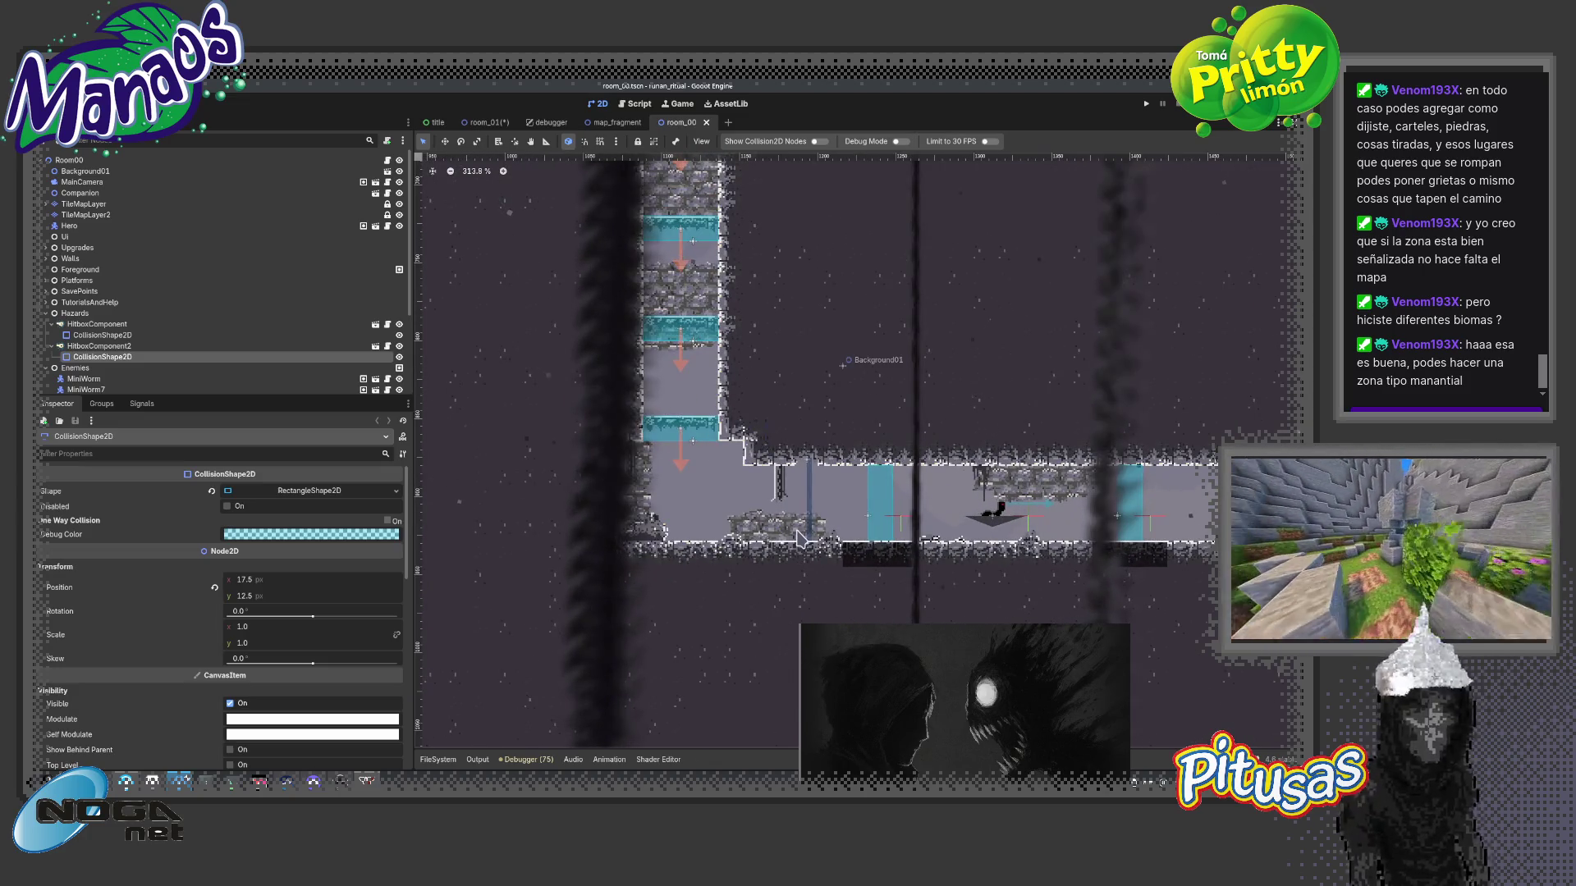
- Pan toward the tunnel, glance at the Aseprite tileset, then bring up the scene picker
{"action": "left_click_drag", "start_coordinate": [778, 599], "coordinate": [935, 664]}
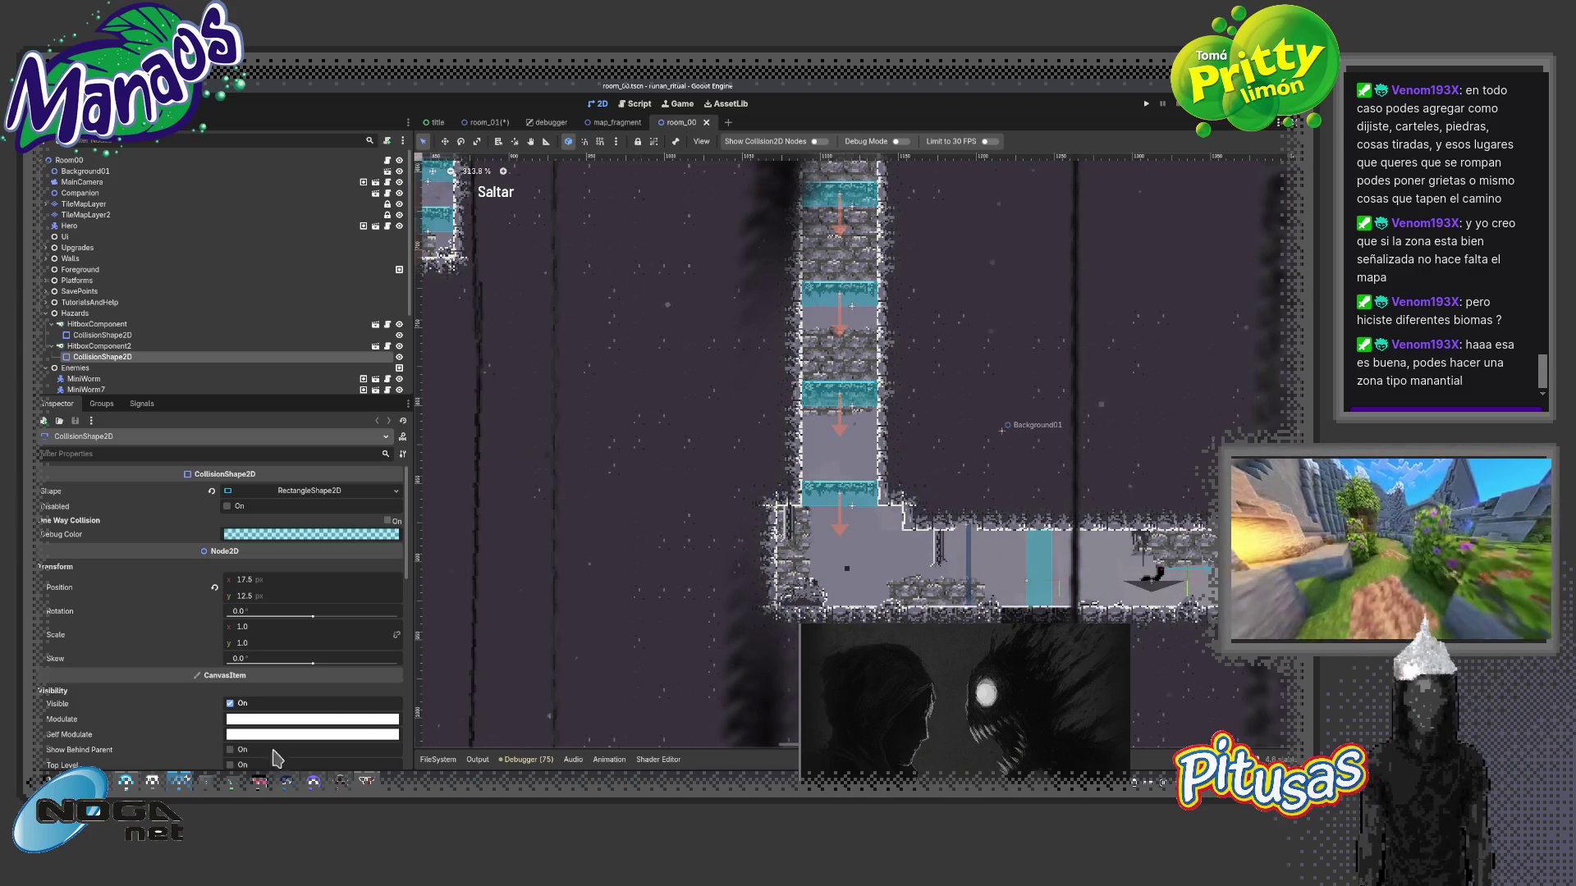
{"action": "key", "text": "alt+Tab"}
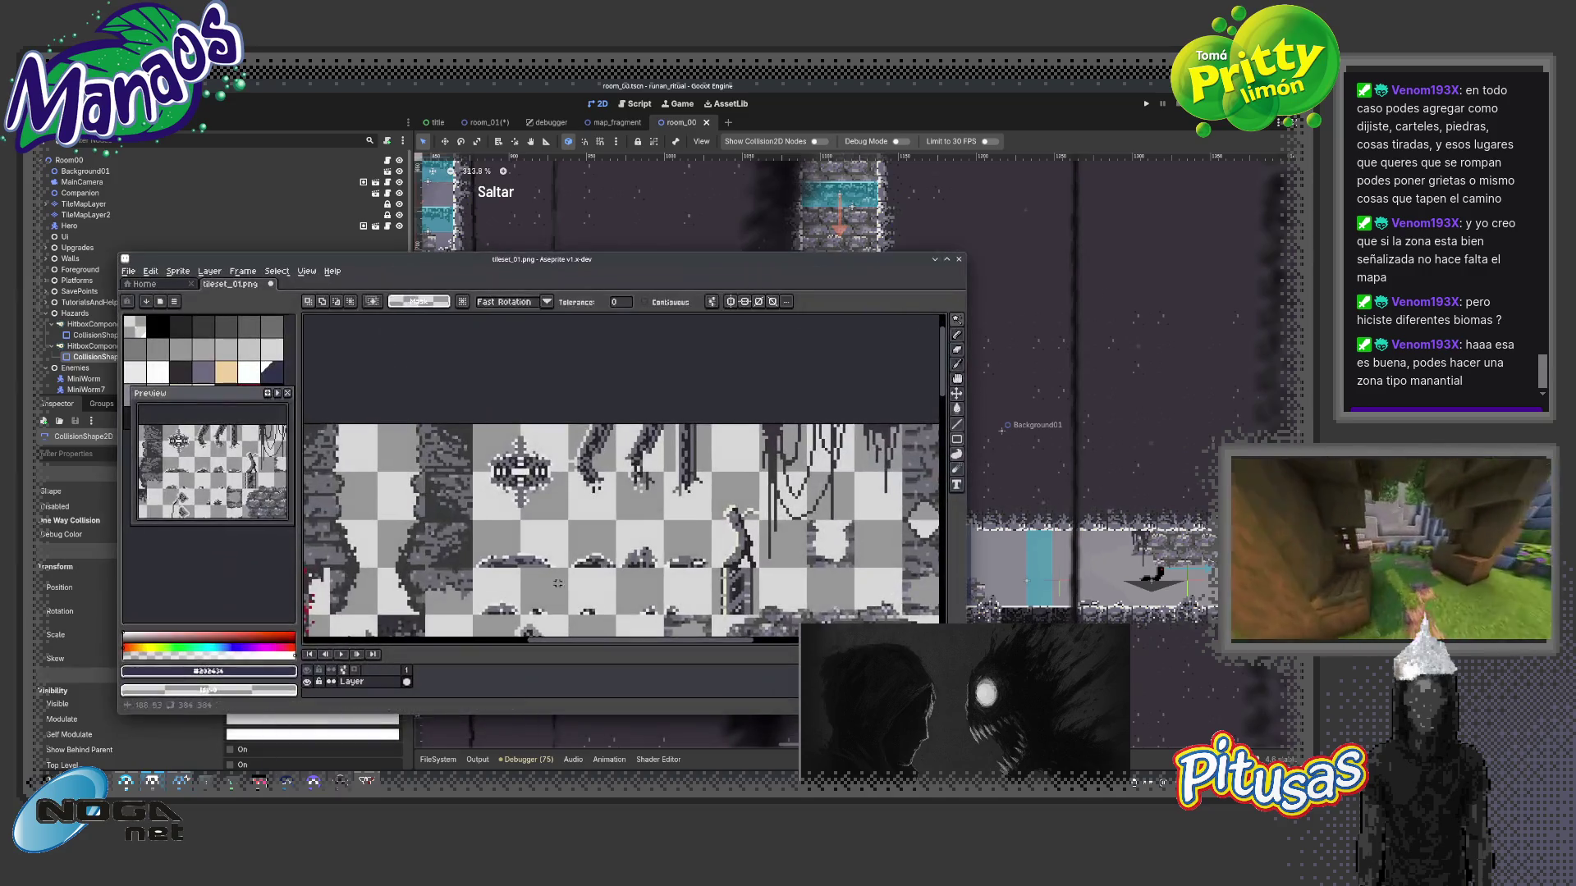
{"action": "key", "text": "alt+Tab"}
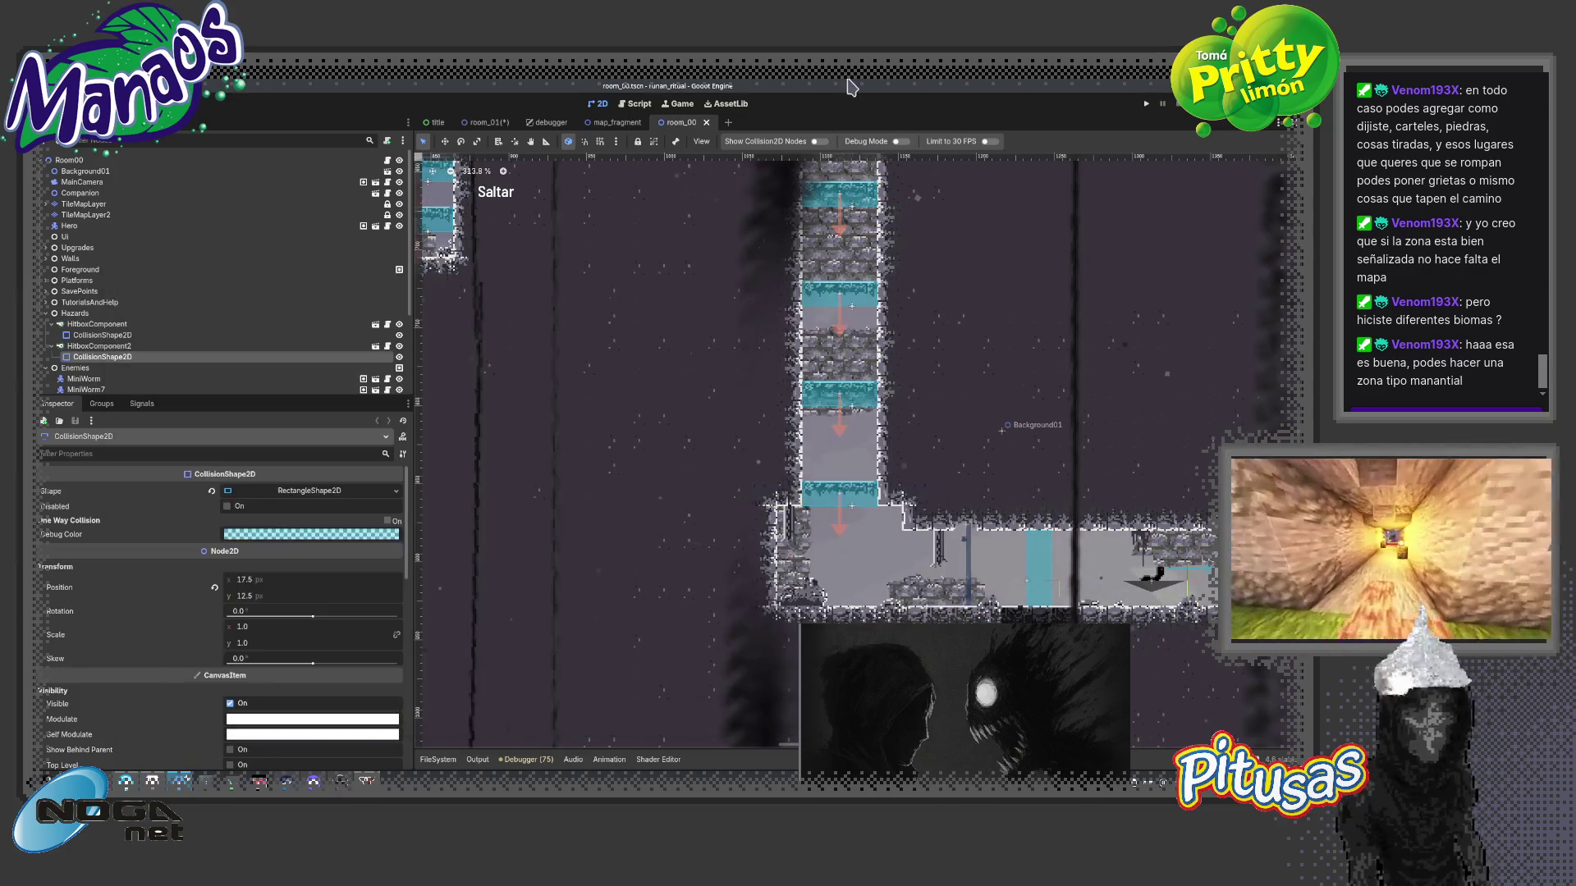
{"action": "key", "text": "ctrl+shift+o"}
{"action": "type", "text": "21"}
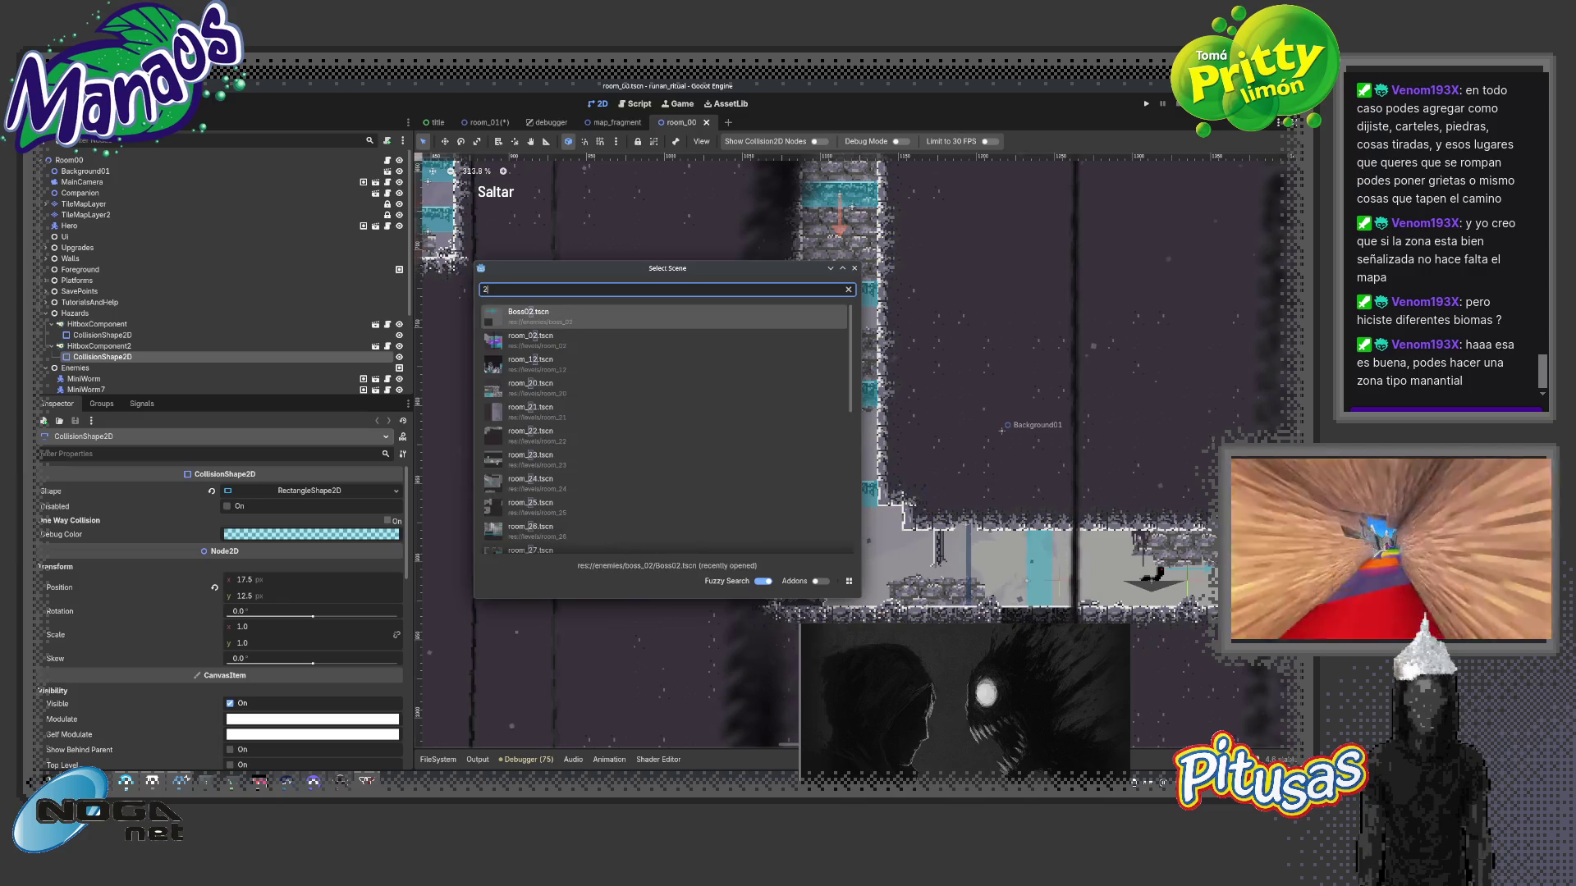
- Open room_21, run it with F6 briefly, then close the game window
{"action": "key", "text": "Return"}
{"action": "scroll", "coordinate": [826, 258], "scroll_direction": "down", "scroll_amount": 4}
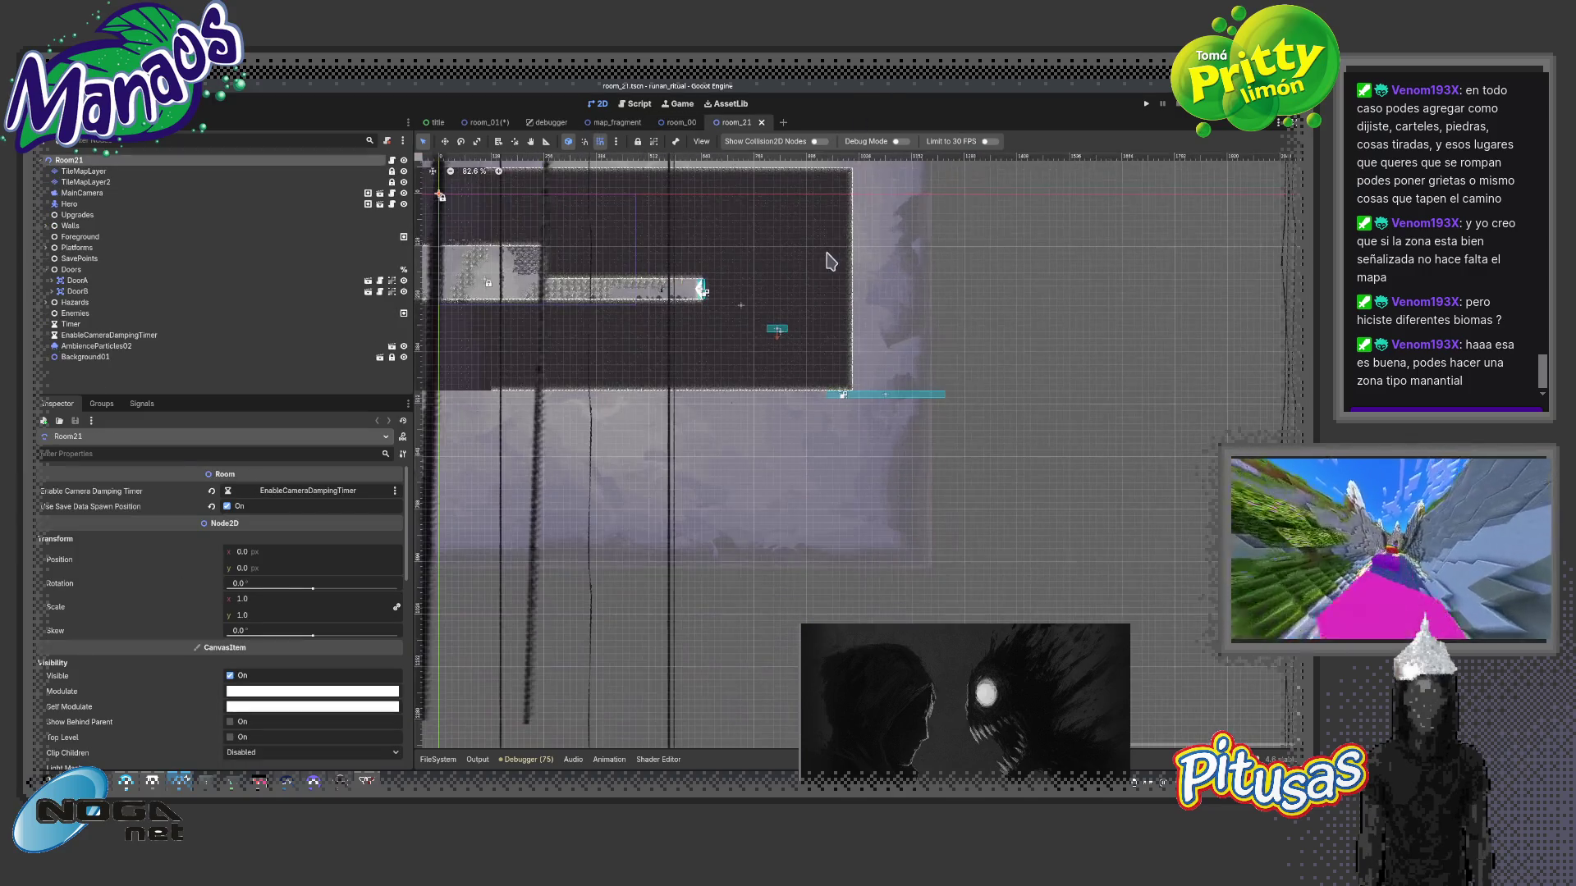
{"action": "key", "text": "F6"}
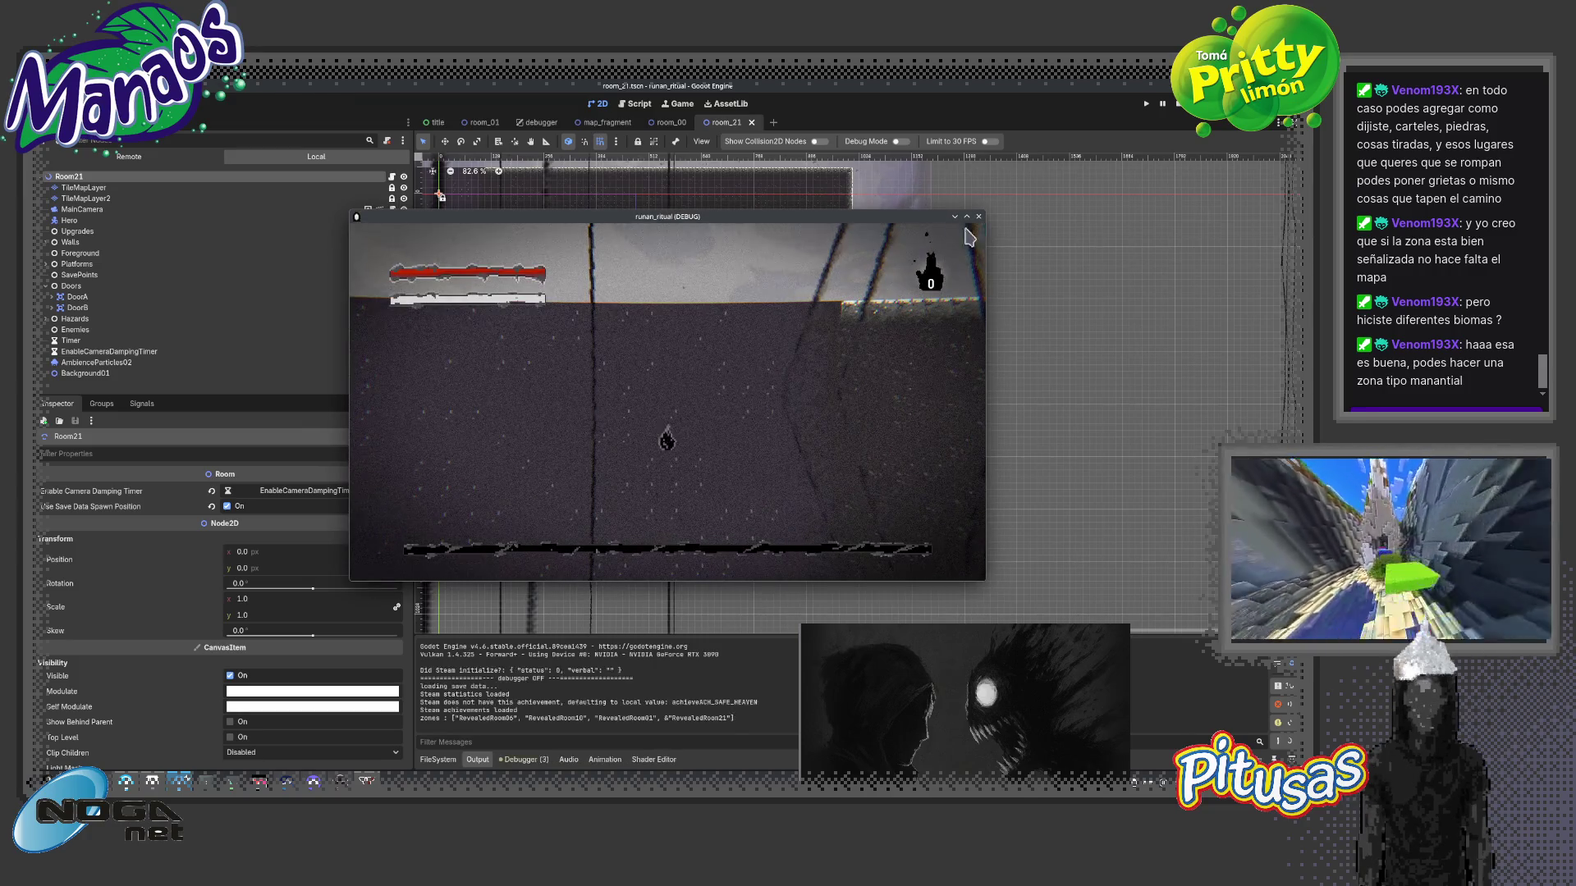
{"action": "left_click", "coordinate": [981, 221]}
- Move Hero to the tunnel's left end, disable Room21's Use Save Data Spawn Position, and run the scene
{"action": "left_click", "coordinate": [664, 293]}
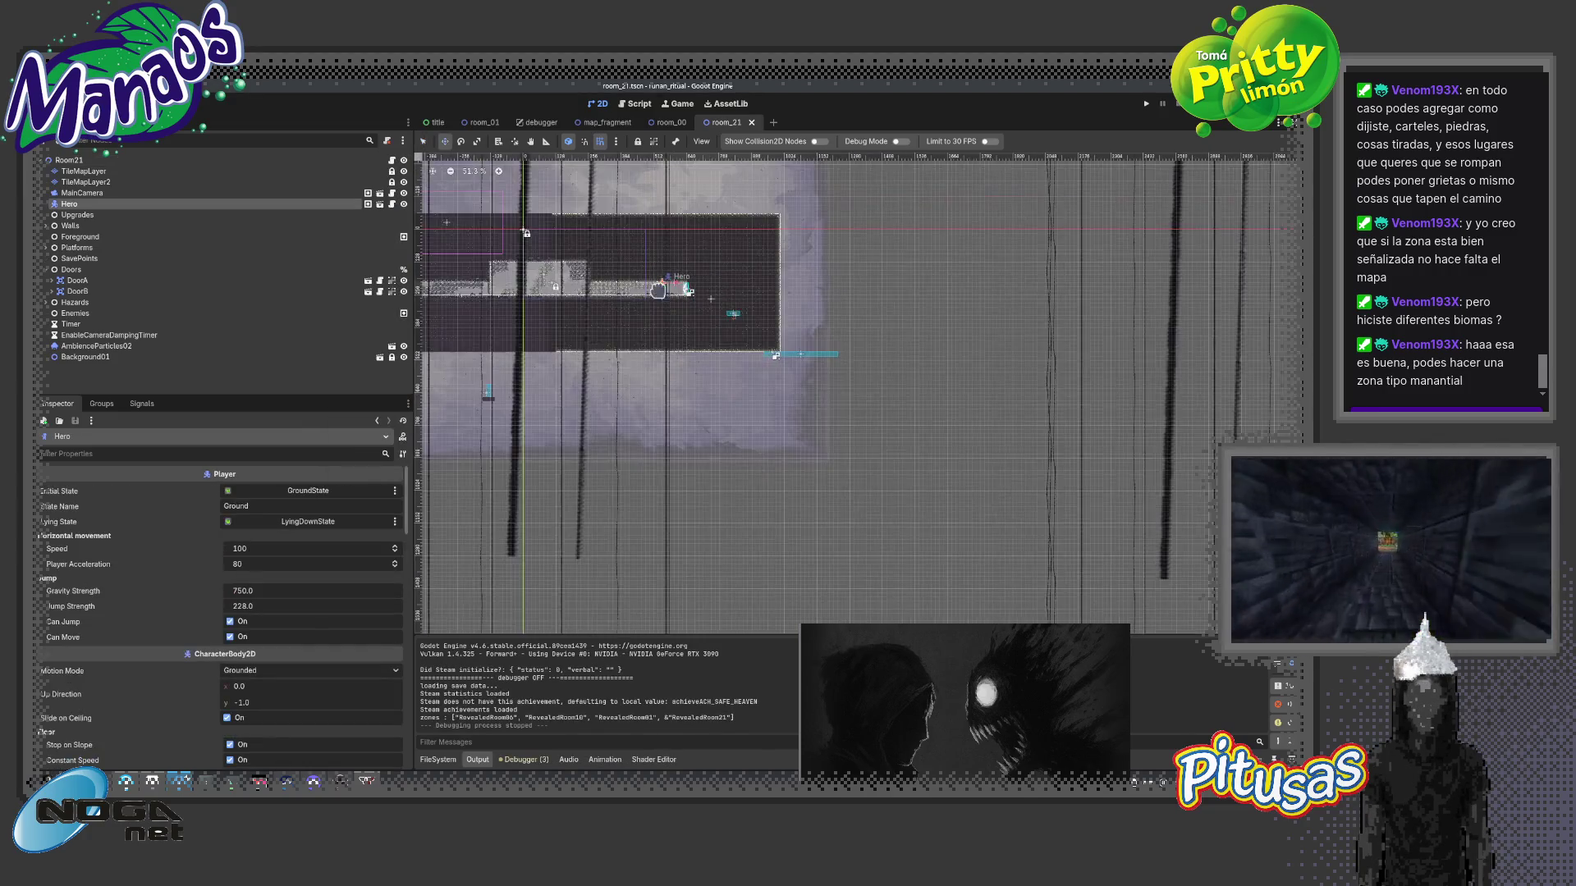
{"action": "scroll", "coordinate": [951, 355], "scroll_direction": "down", "scroll_amount": 2}
{"action": "left_click_drag", "start_coordinate": [726, 337], "coordinate": [724, 333]}
{"action": "scroll", "coordinate": [722, 275], "scroll_direction": "up", "scroll_amount": 3}
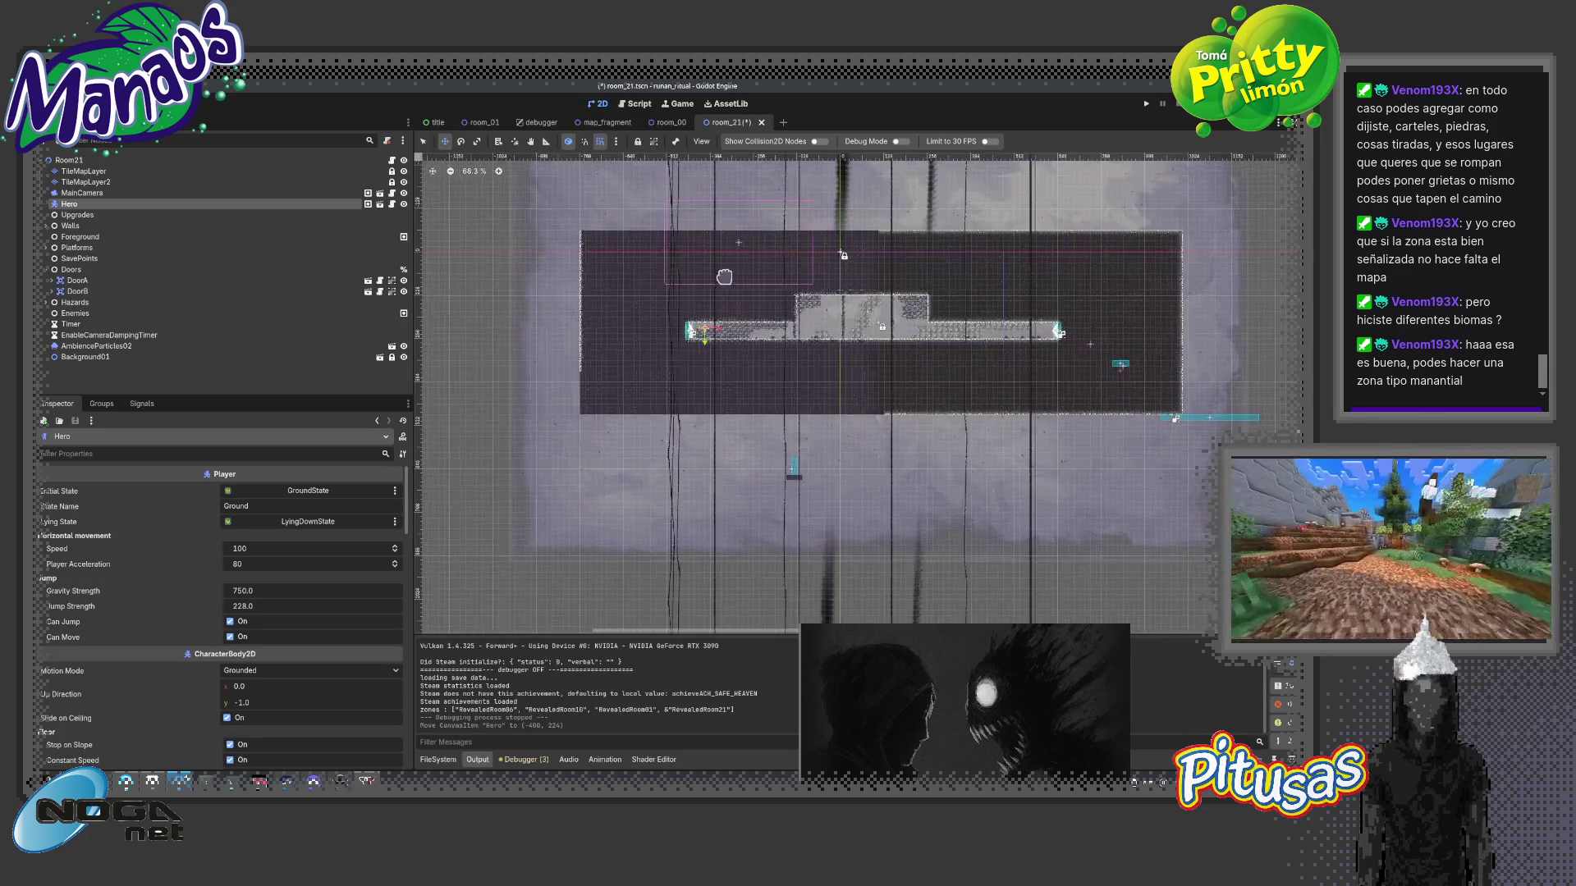
{"action": "scroll", "coordinate": [768, 237], "scroll_direction": "up", "scroll_amount": 3}
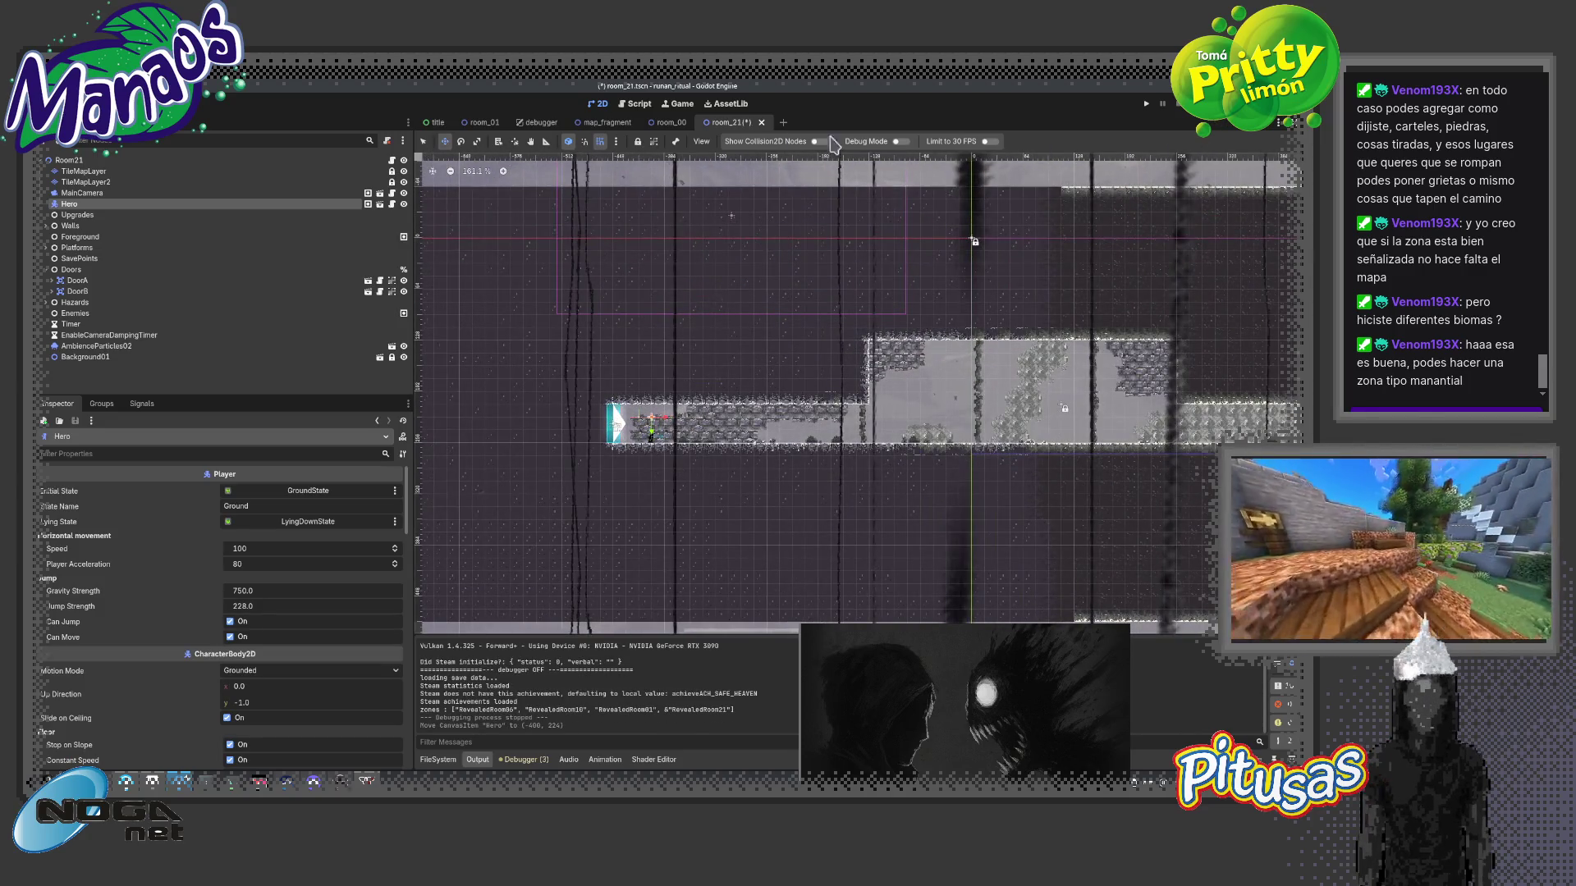
{"action": "left_click", "coordinate": [140, 163]}
{"action": "left_click", "coordinate": [230, 505]}
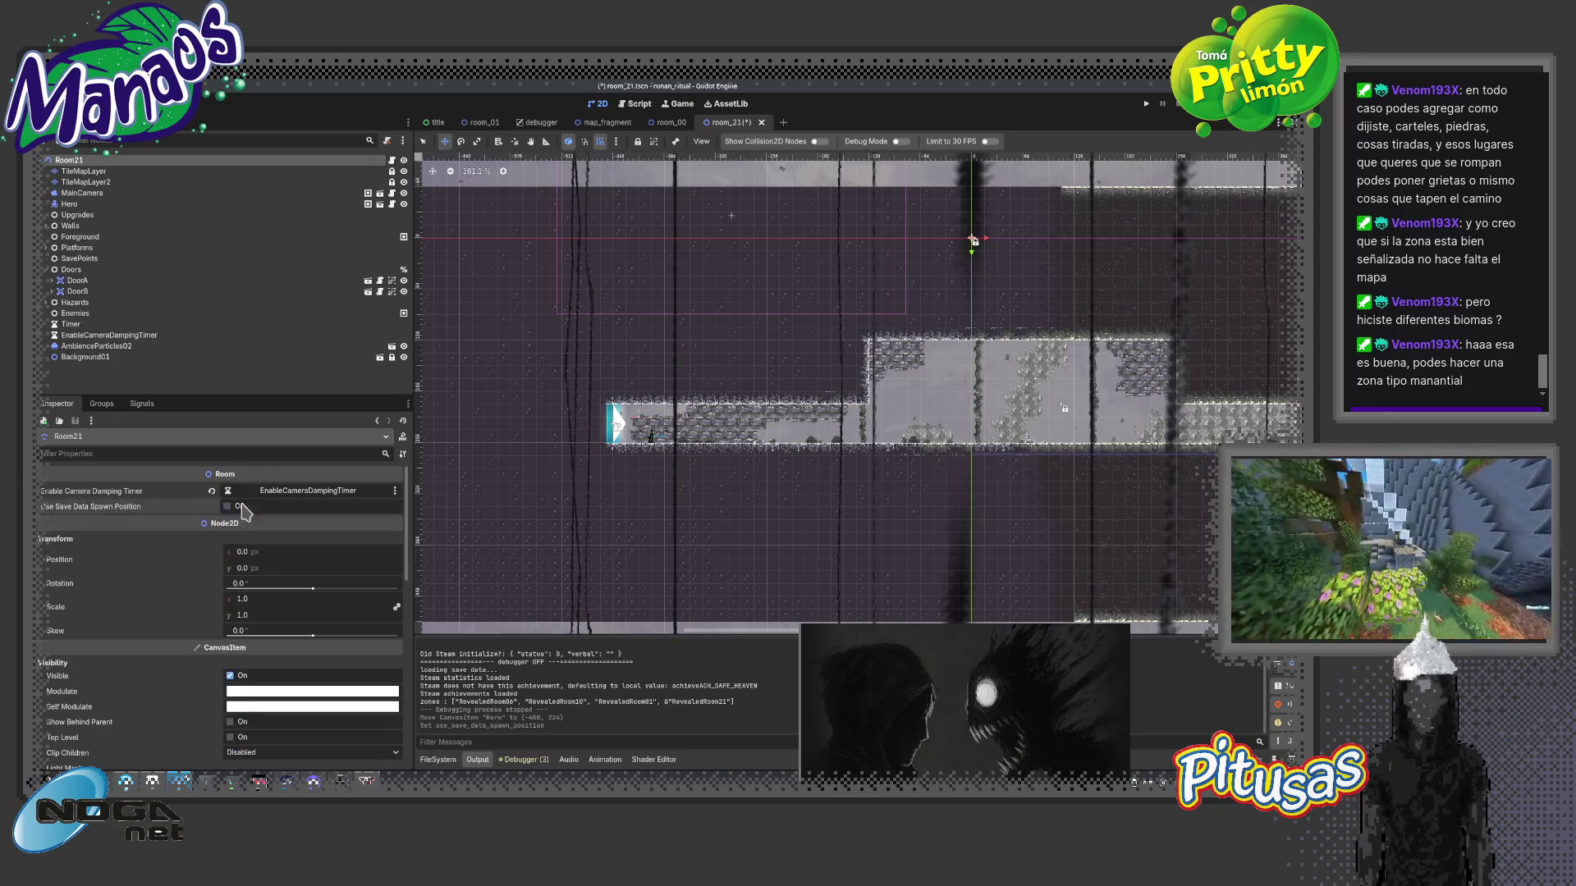
{"action": "key", "text": "F6"}
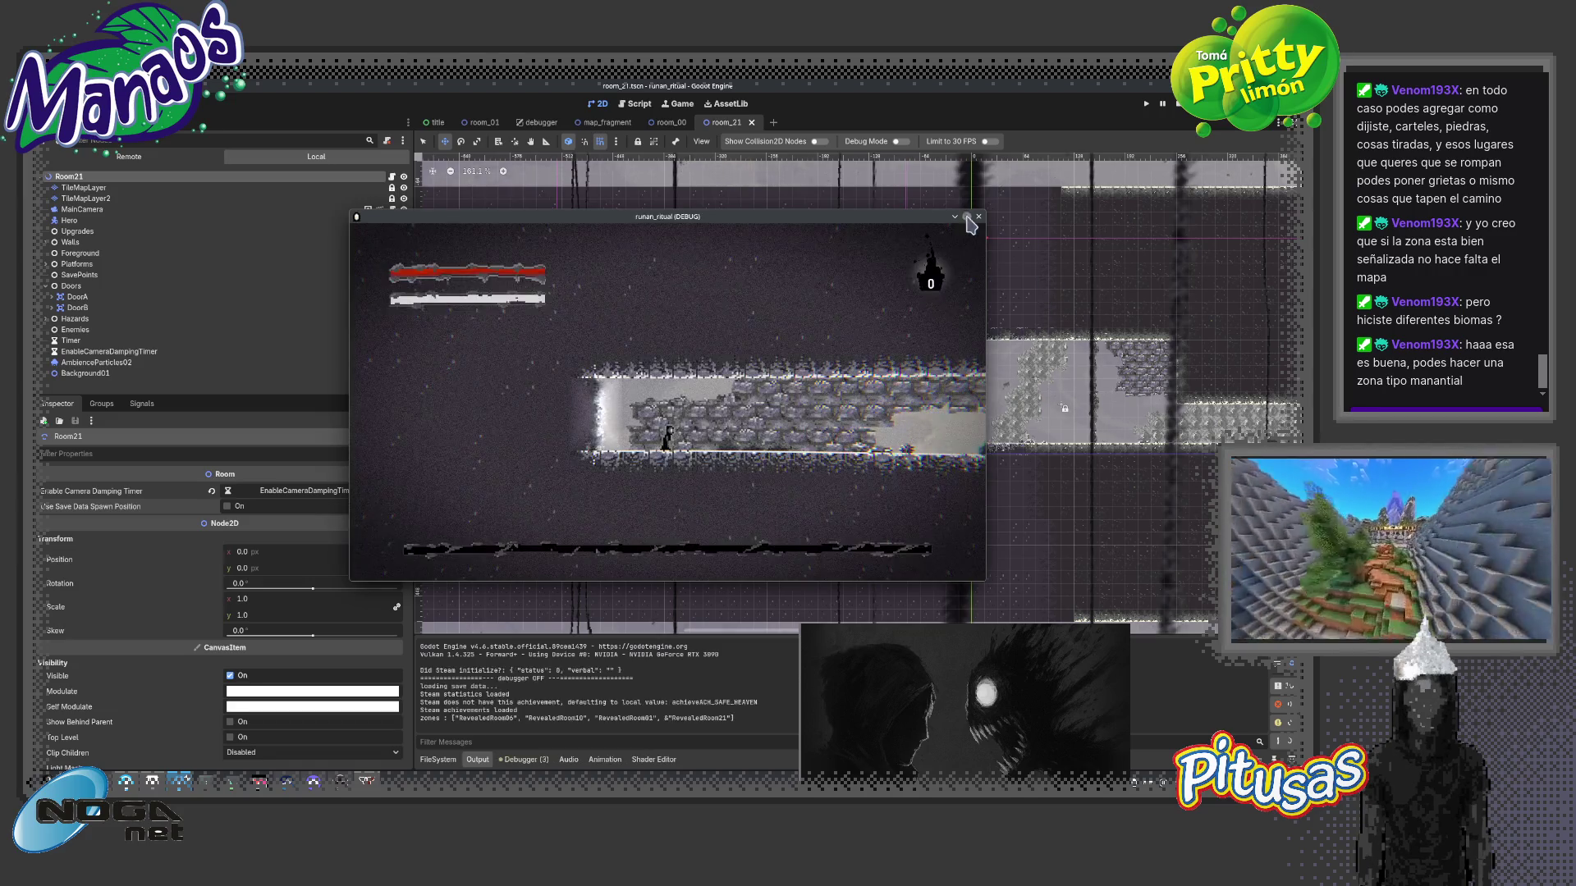
- Run the hero right through the tunnel into the lit room and defeat the enemy there
{"action": "key", "text": "d"}
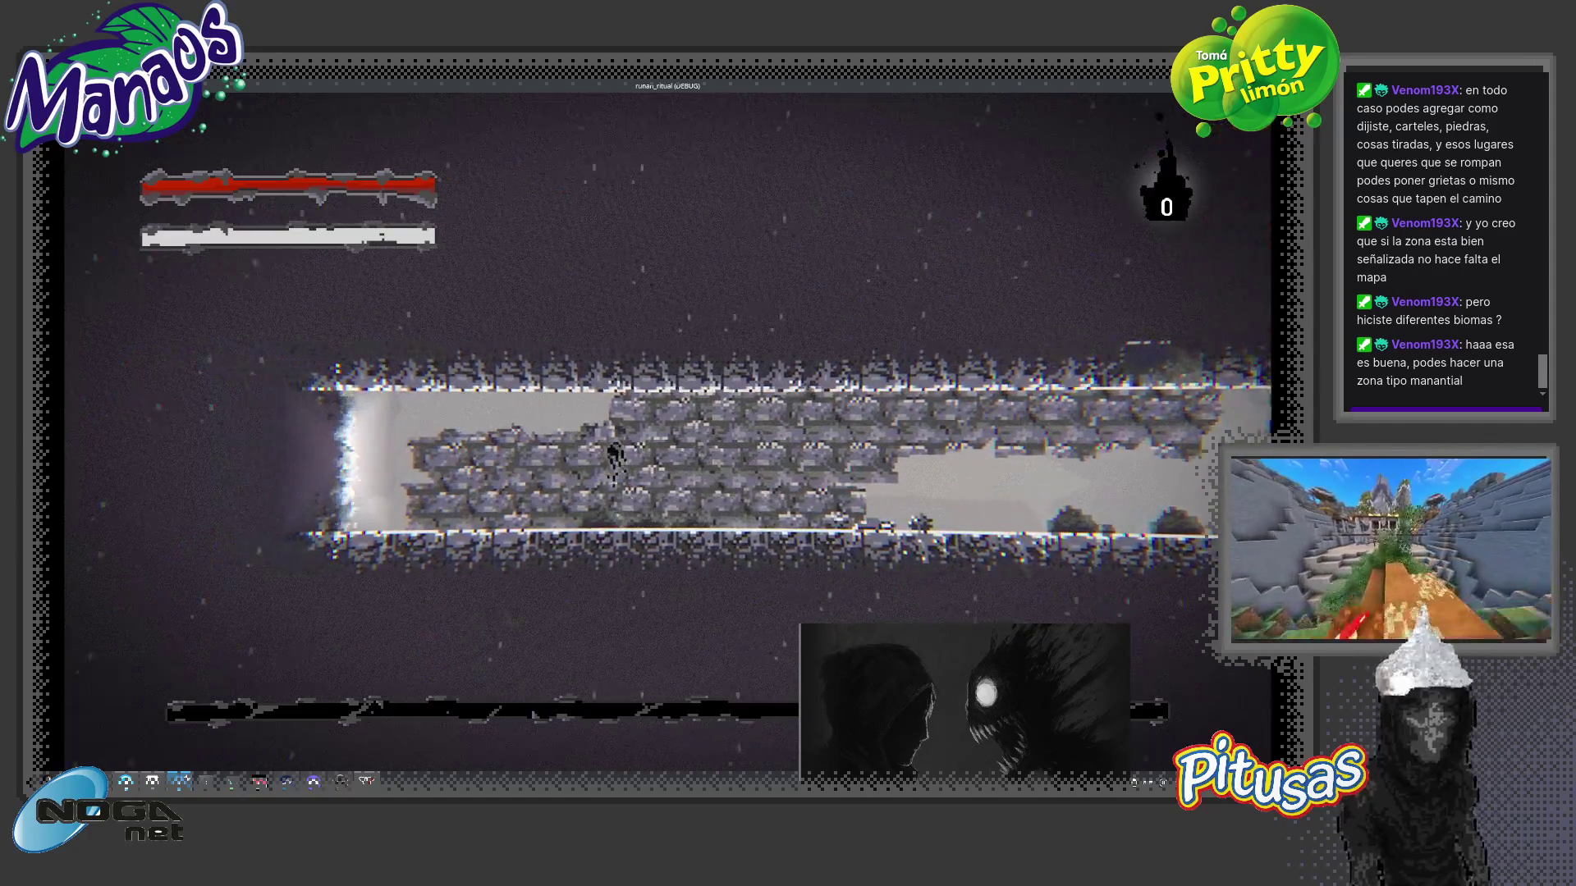
{"action": "key", "text": "space"}
{"action": "key", "text": "d"}
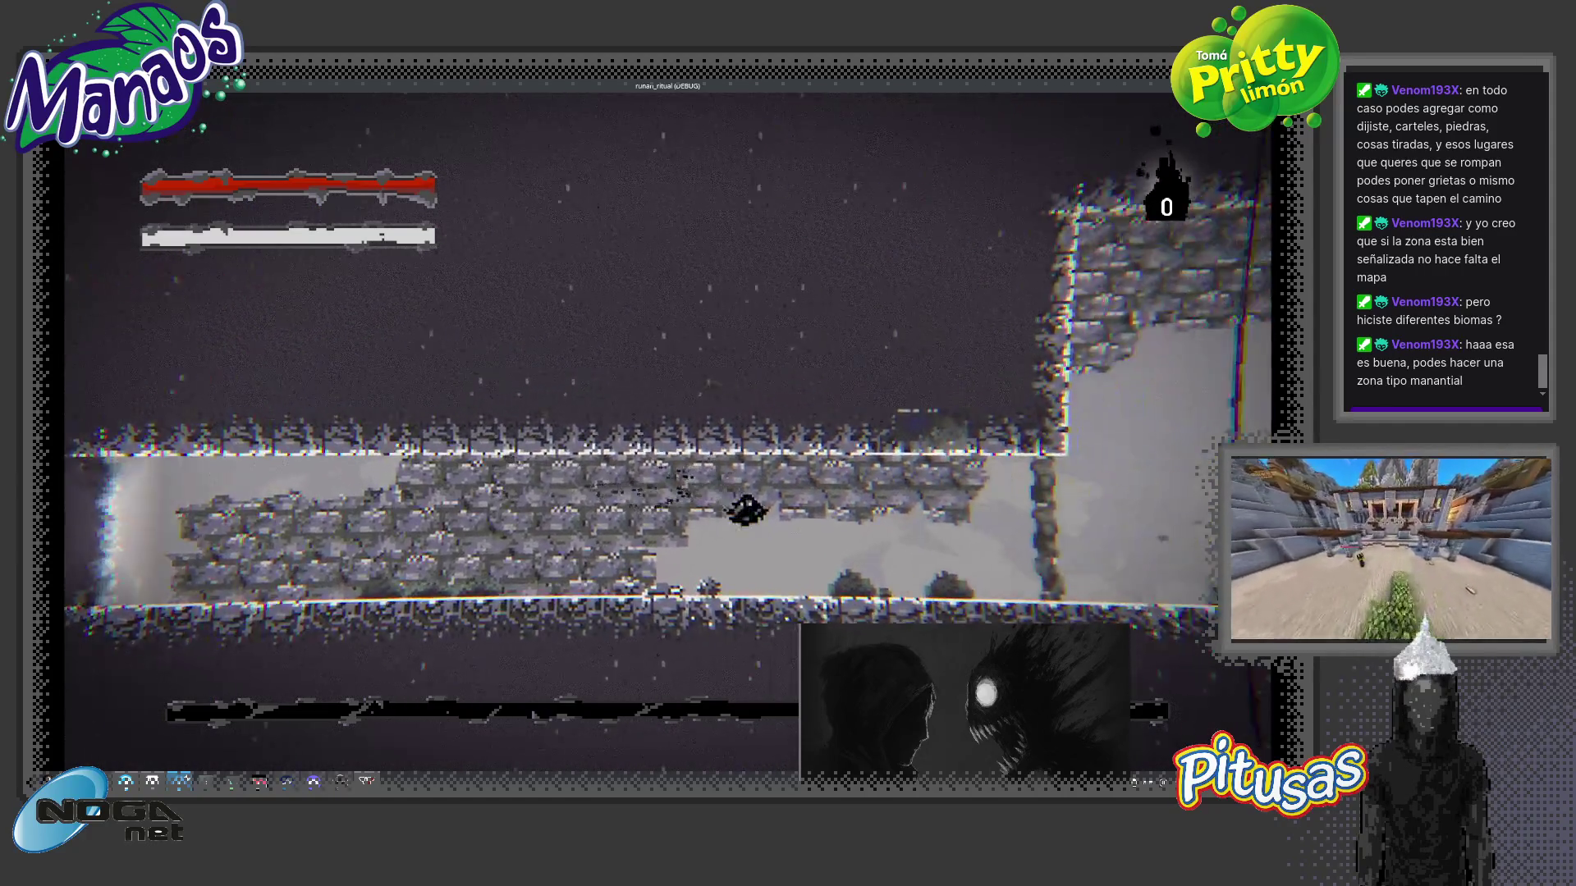
{"action": "key", "text": "d"}
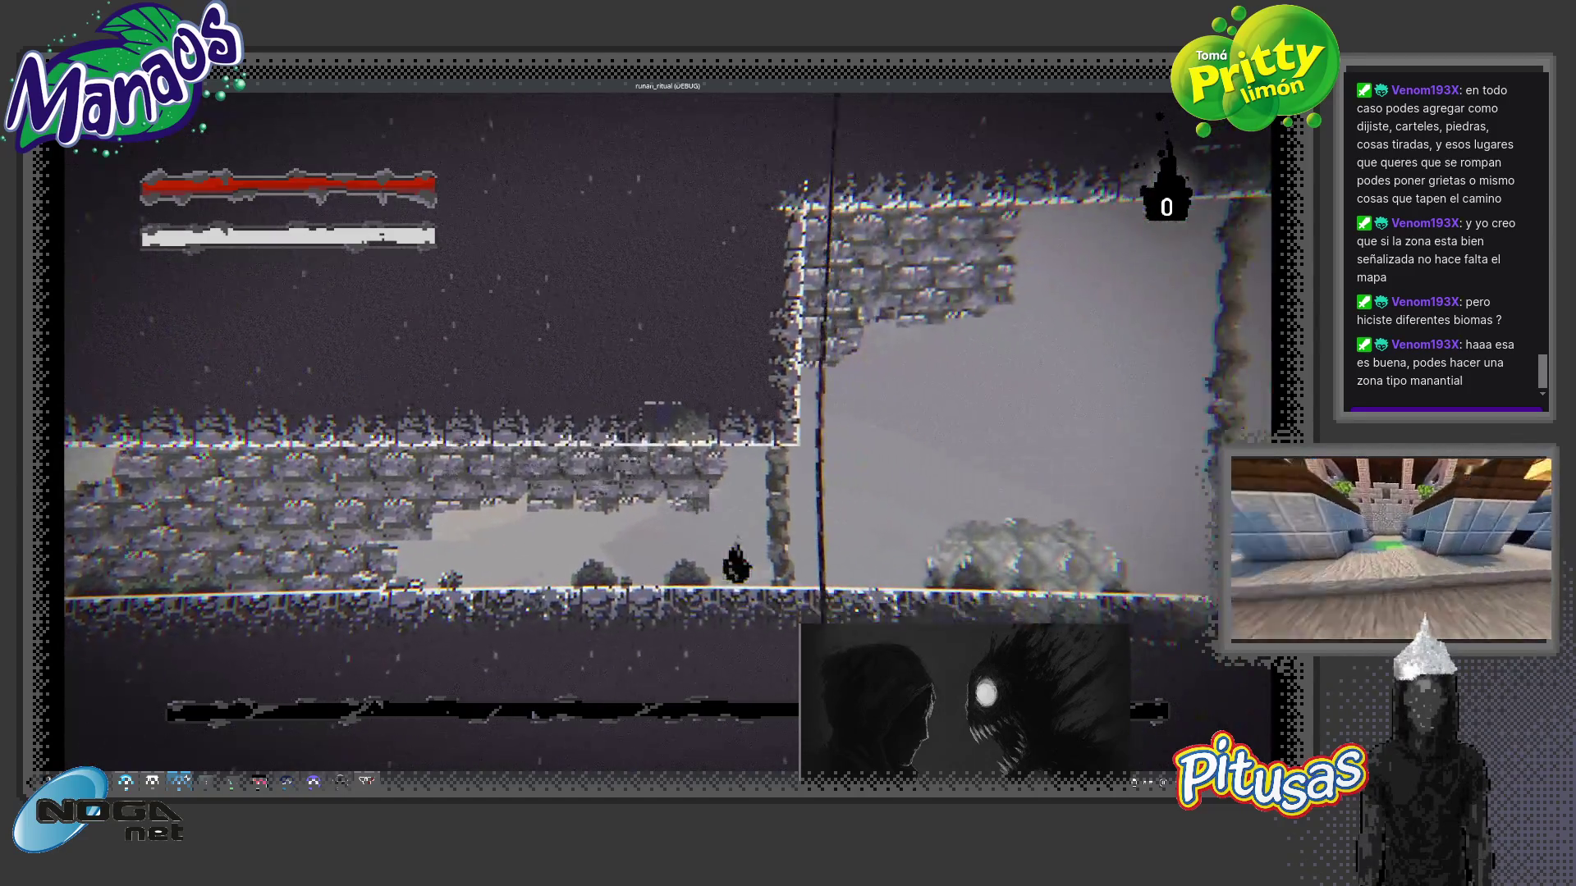
{"action": "key", "text": "d"}
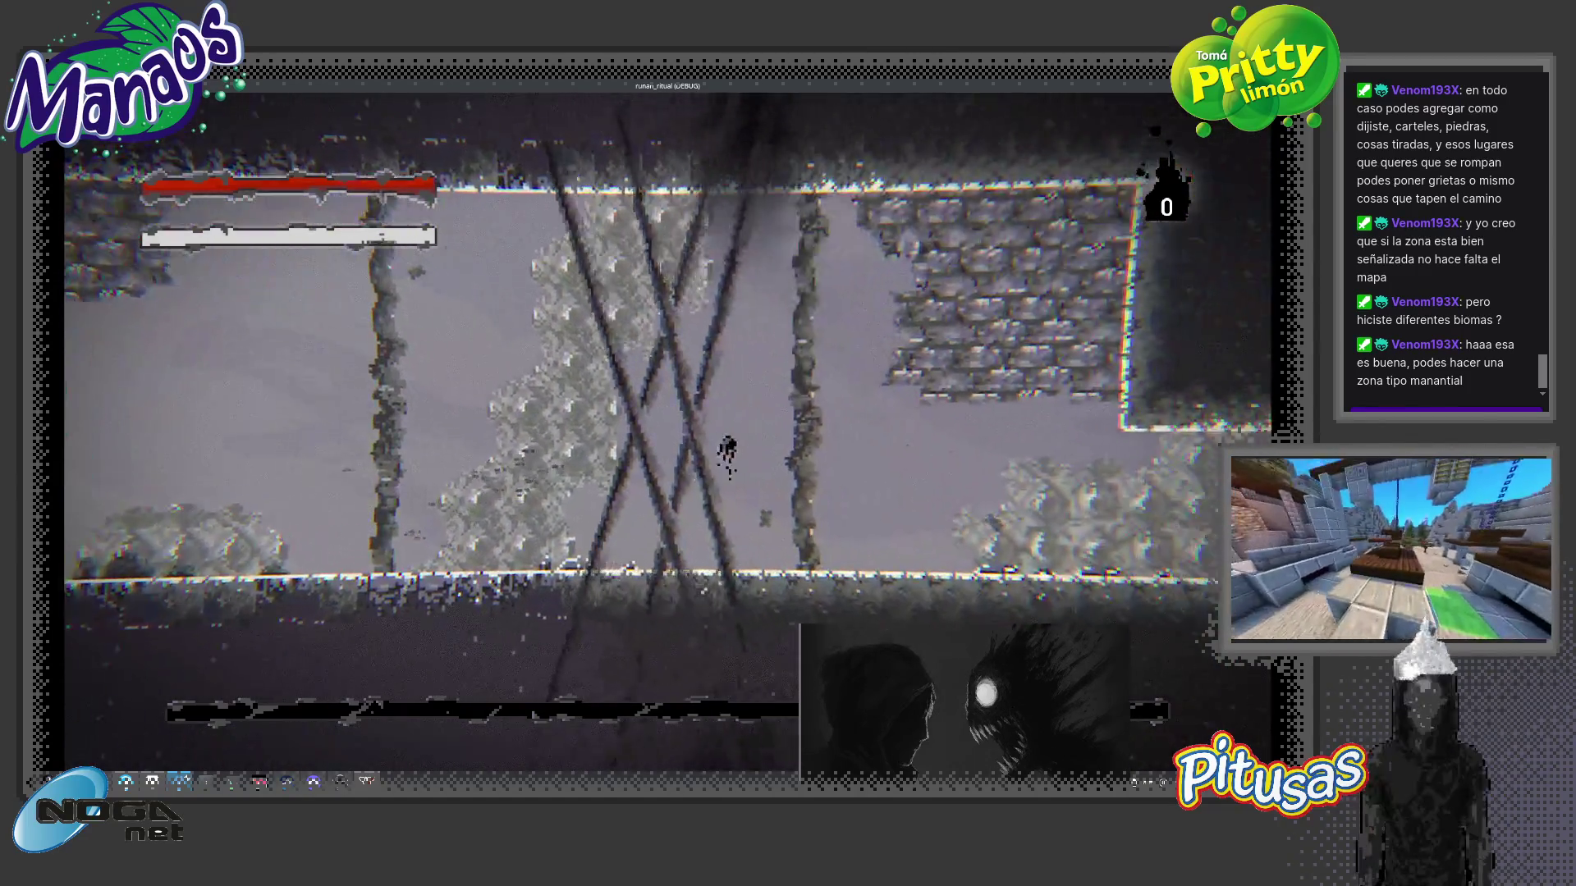
{"action": "key", "text": "d"}
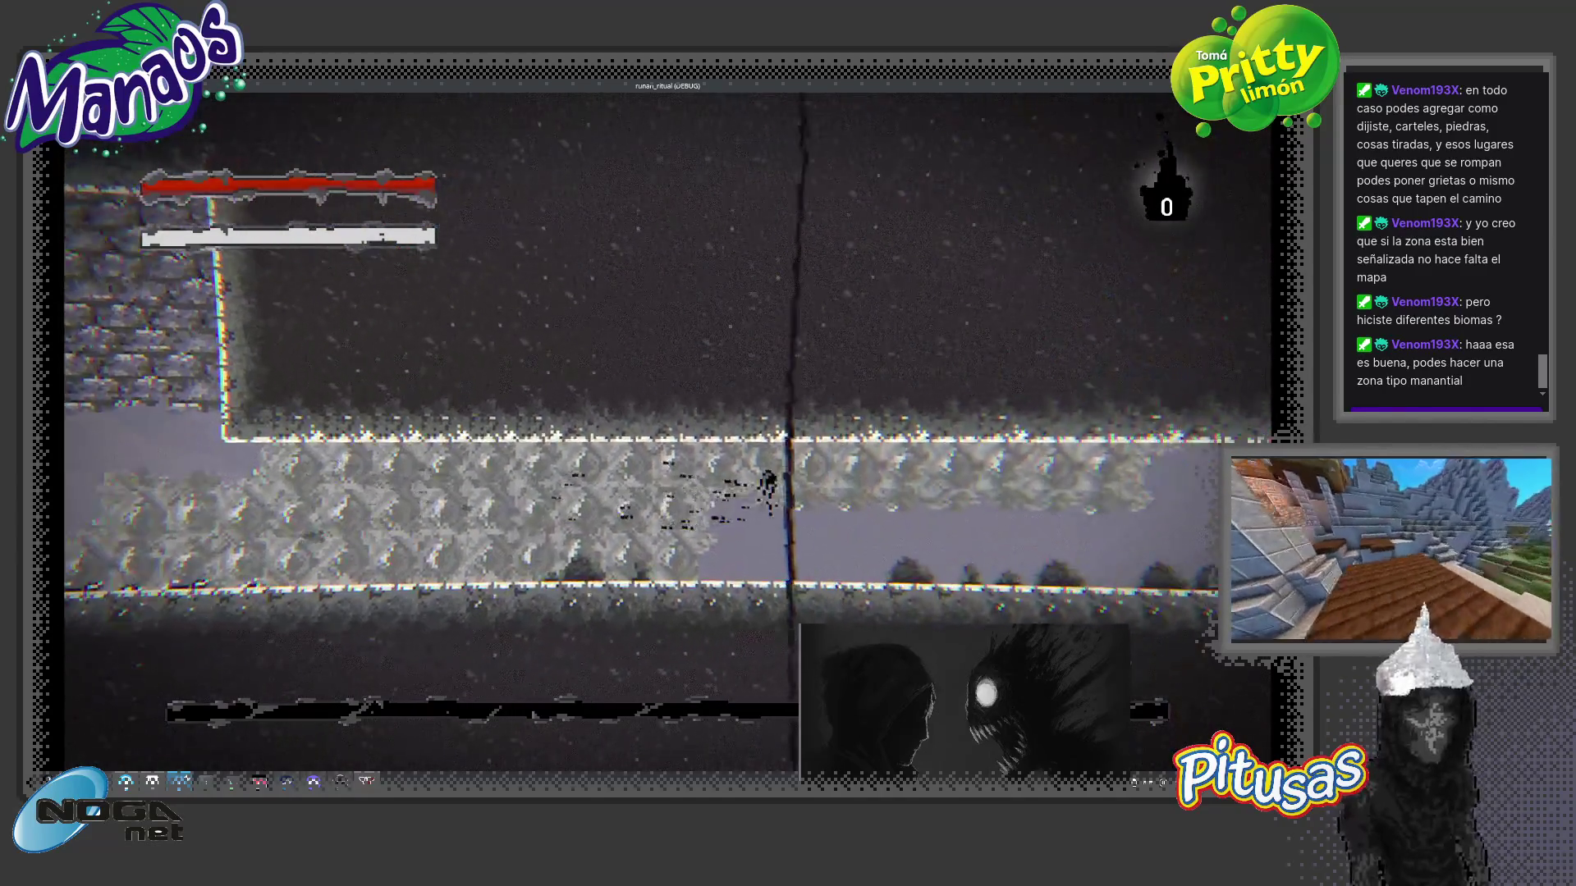
{"action": "key", "text": "d"}
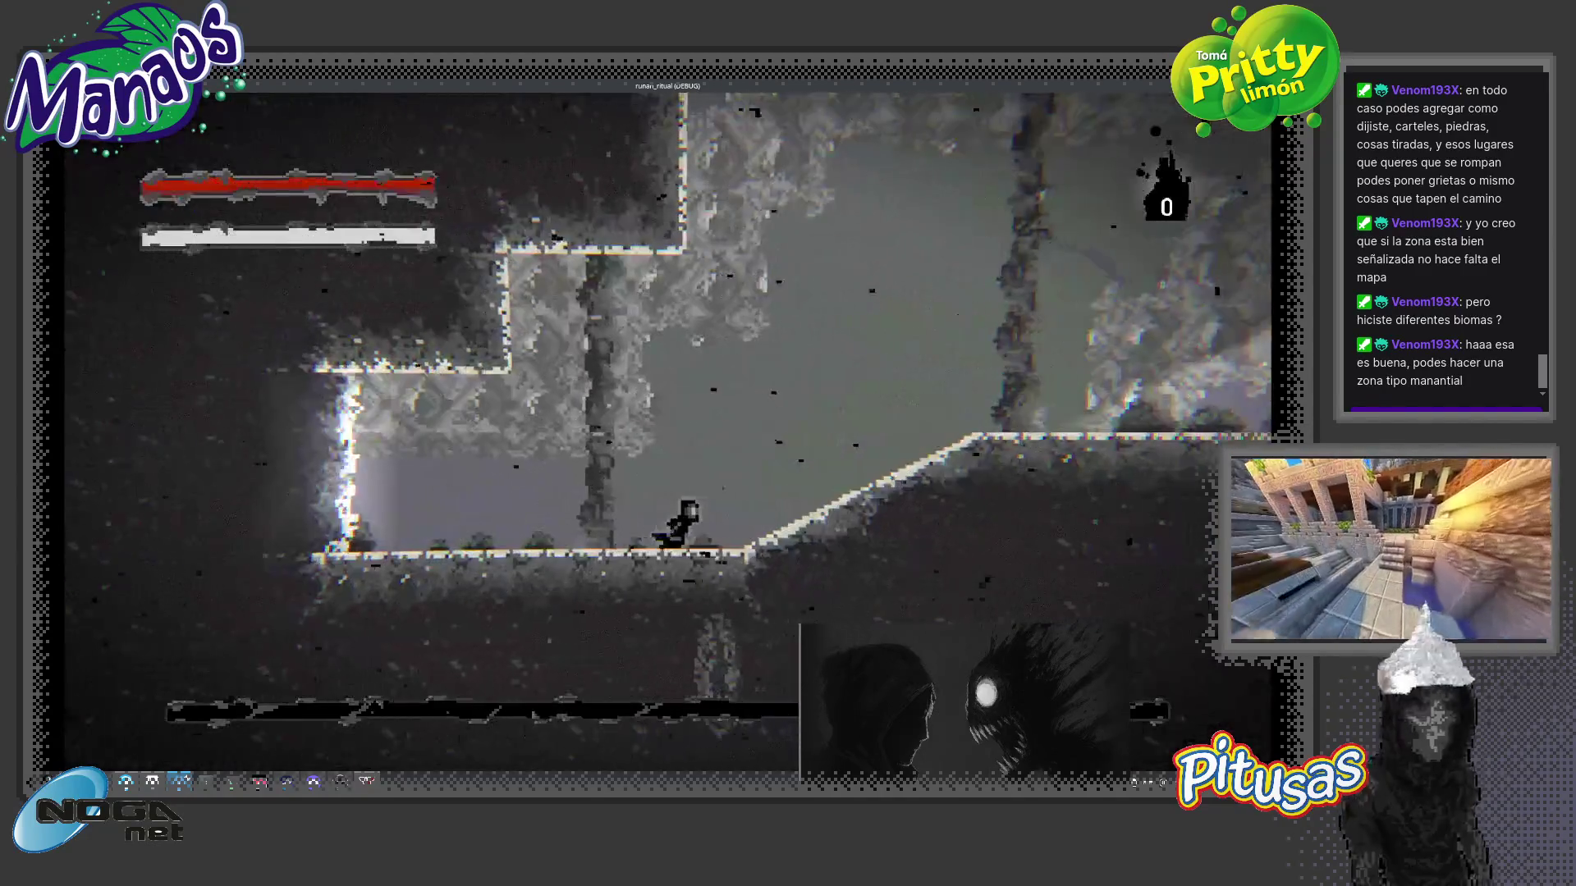
{"action": "key", "text": "d"}
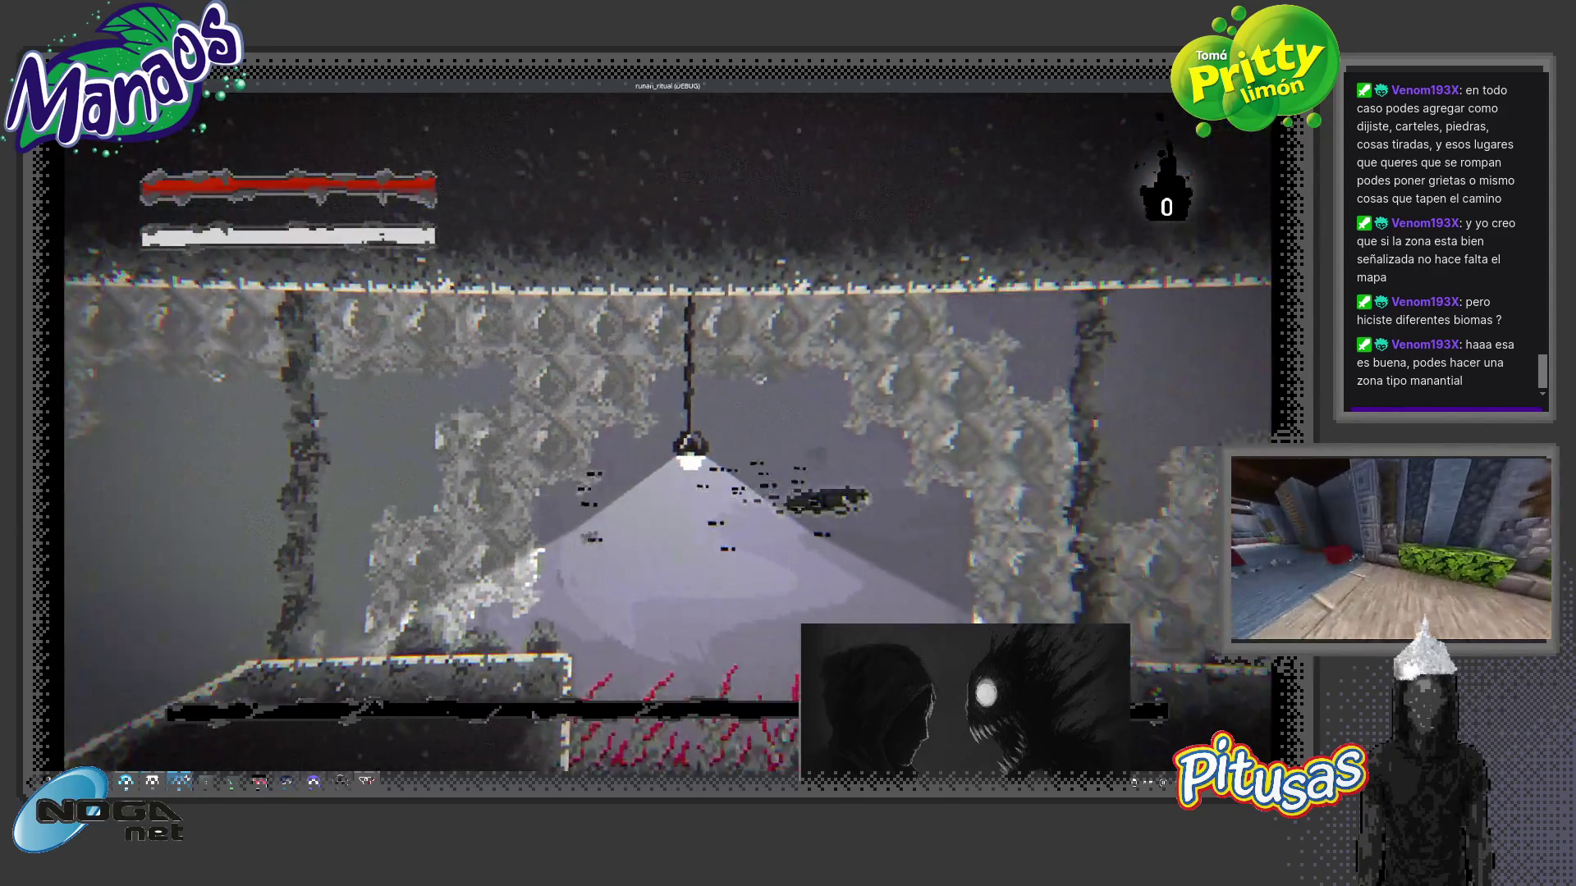
{"action": "key", "text": "d"}
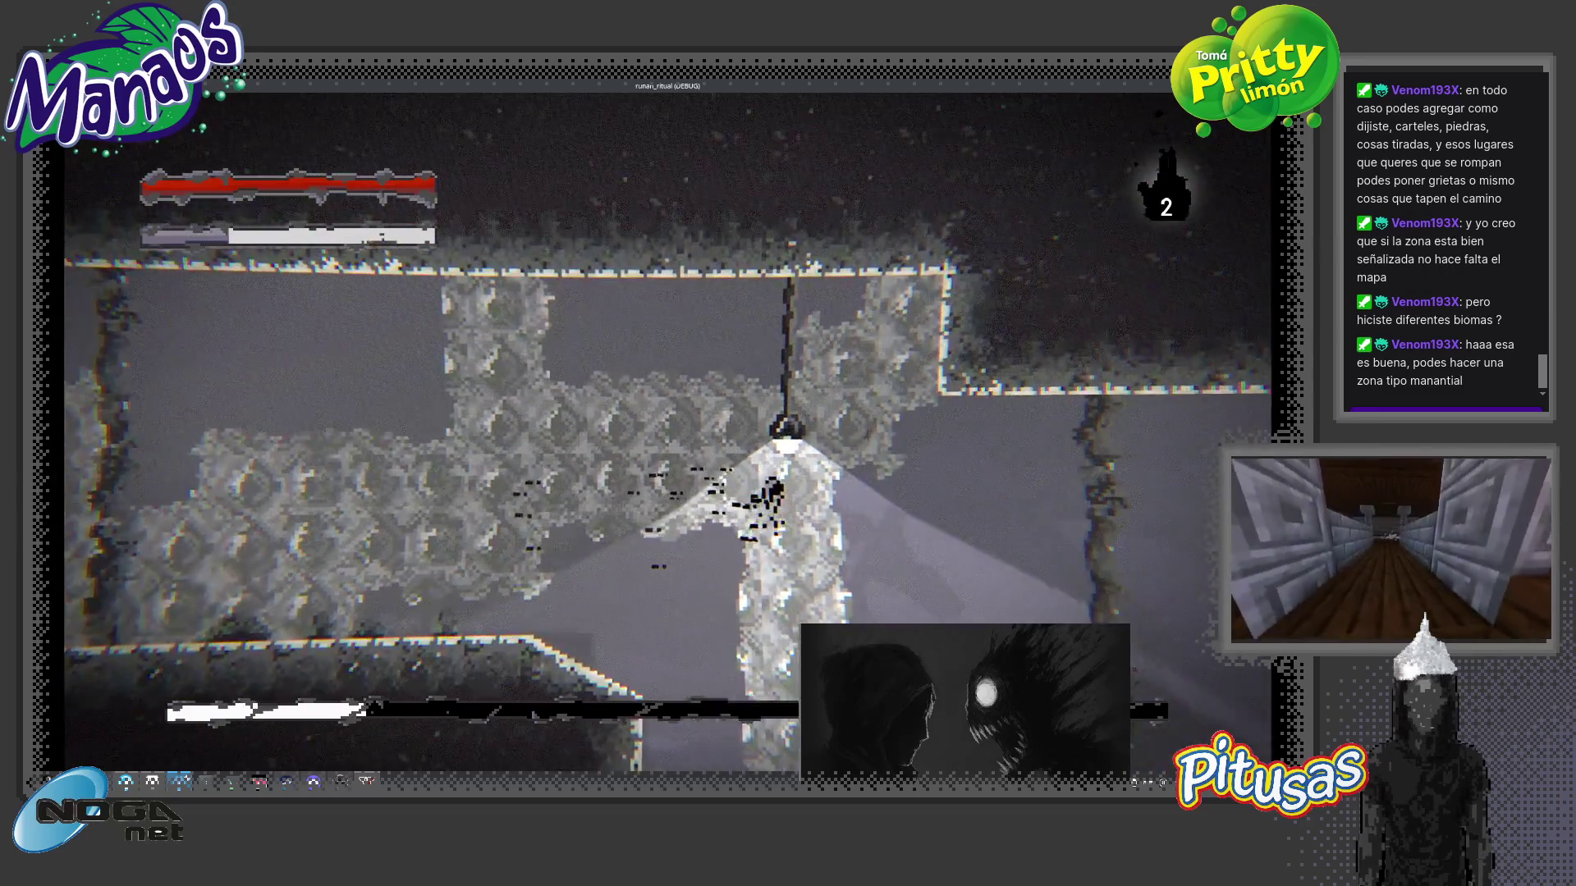
- Climb the higher ledges, then head left along the cave floor fighting another enemy
{"action": "key", "text": "a"}
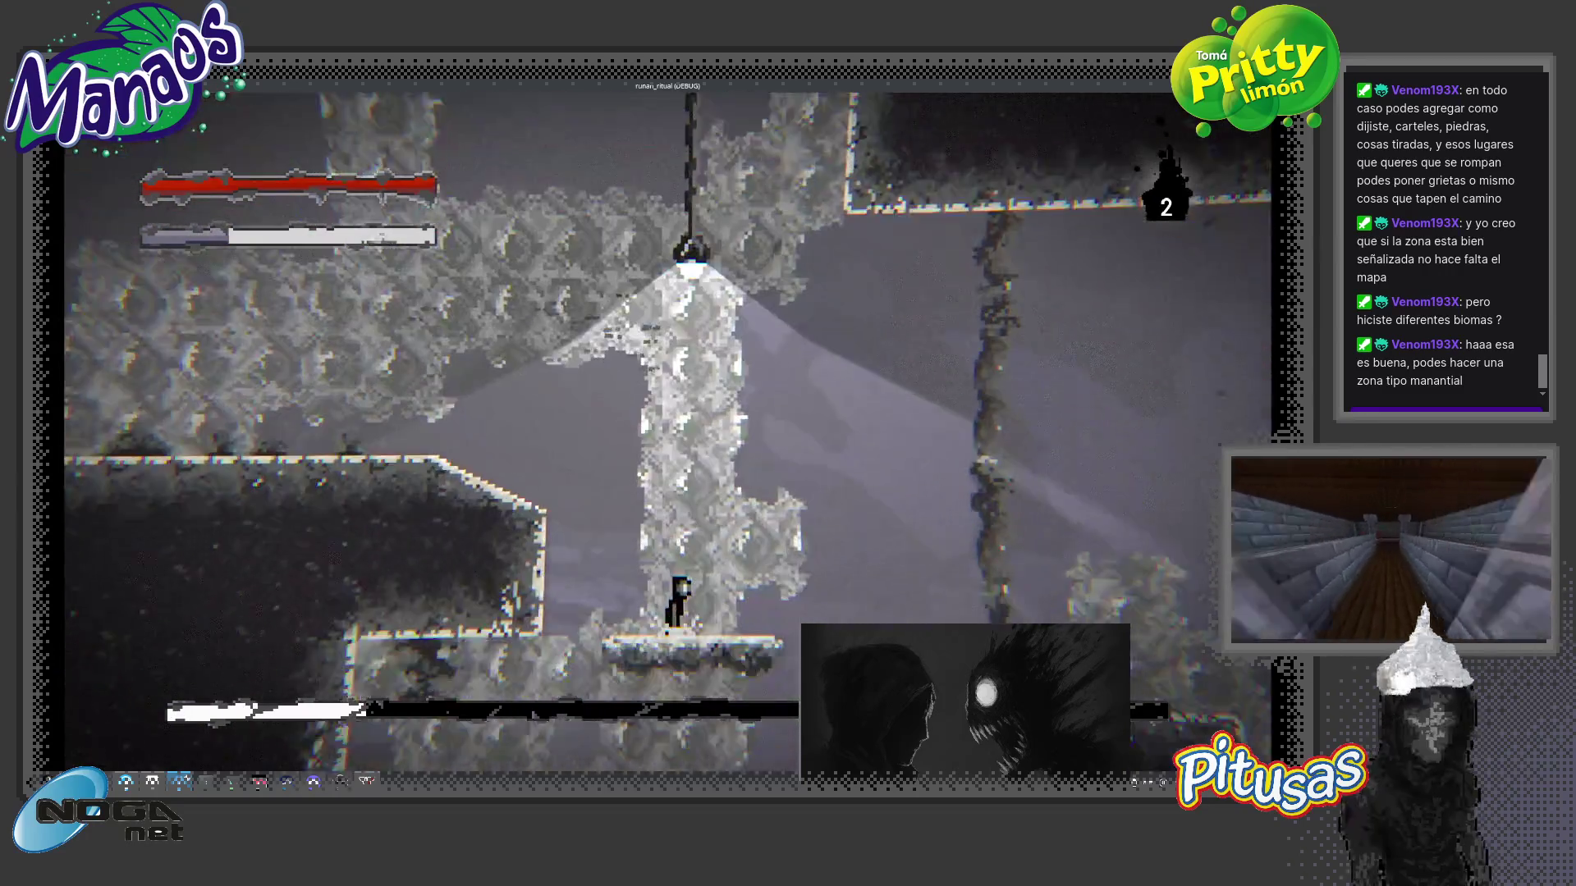
{"action": "key", "text": "space"}
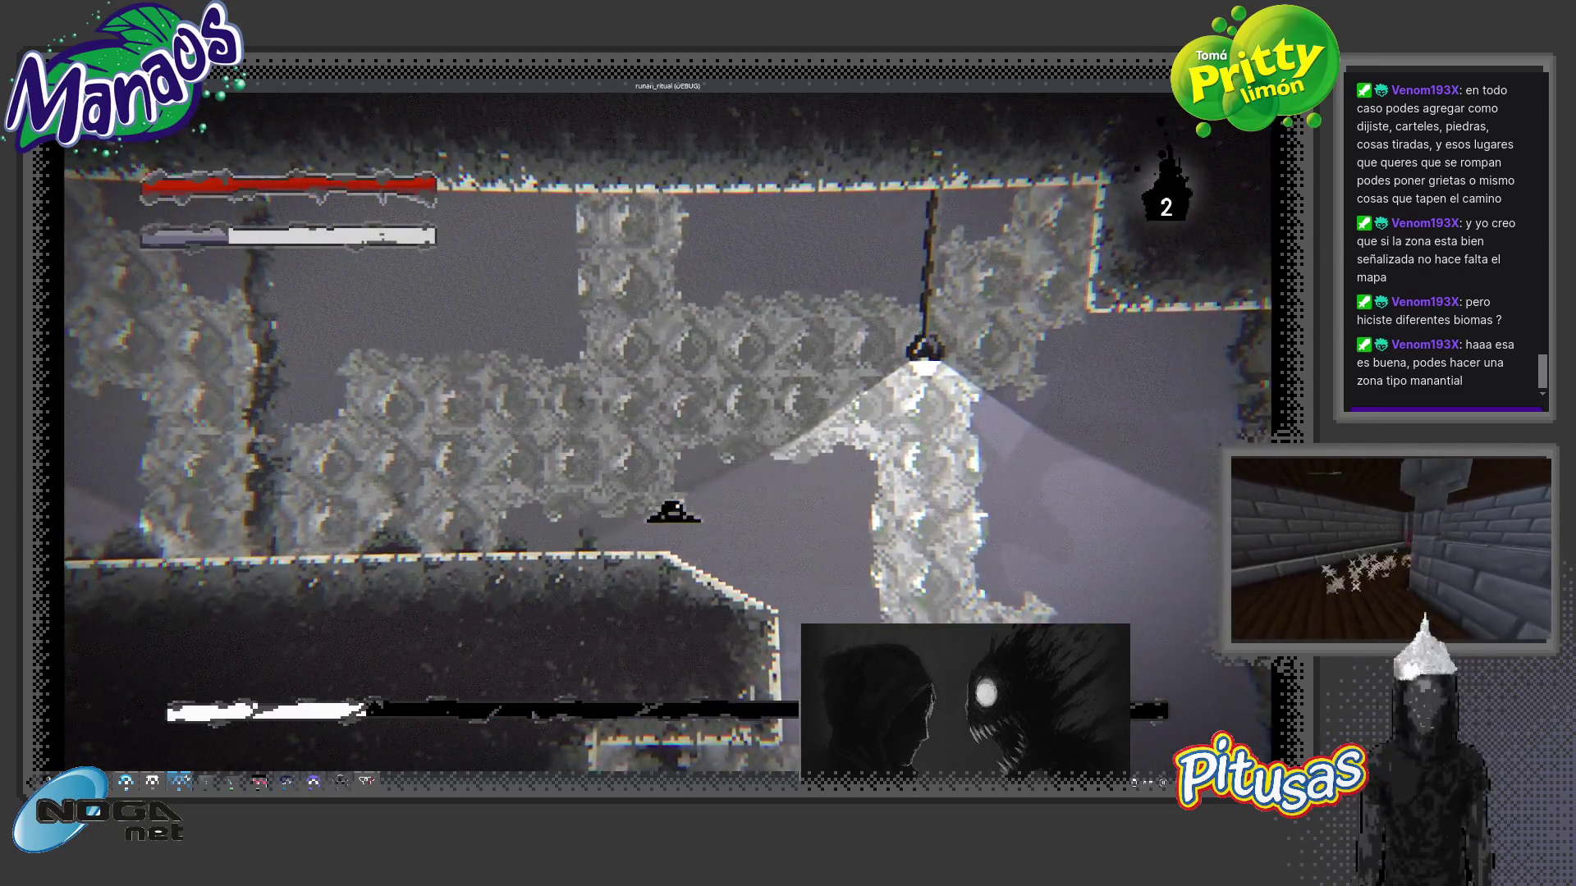
{"action": "key", "text": "d"}
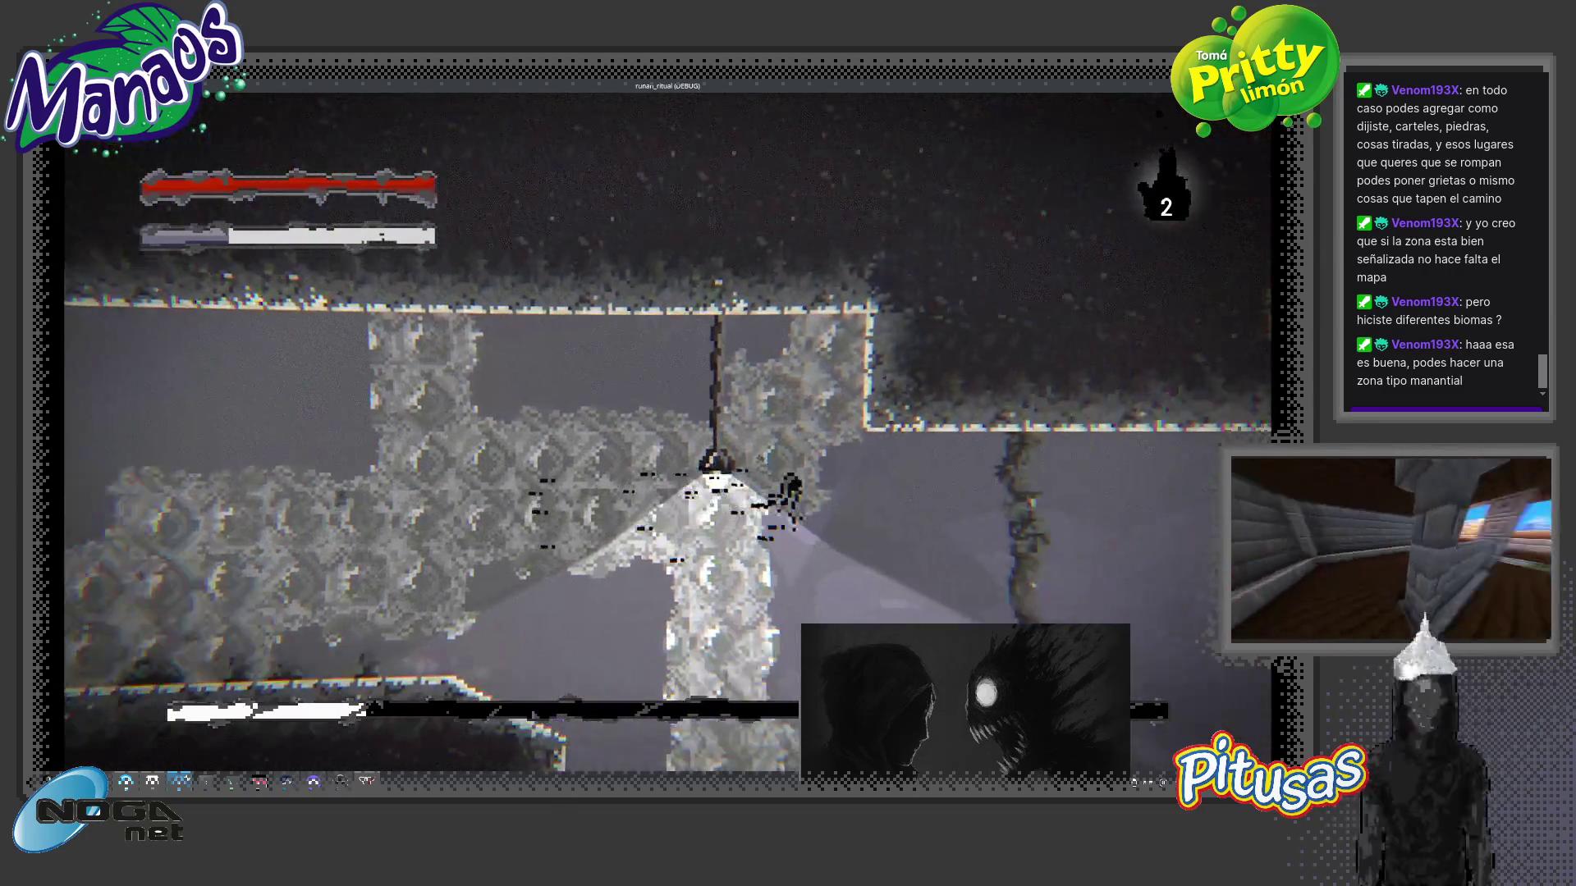
{"action": "key", "text": "space"}
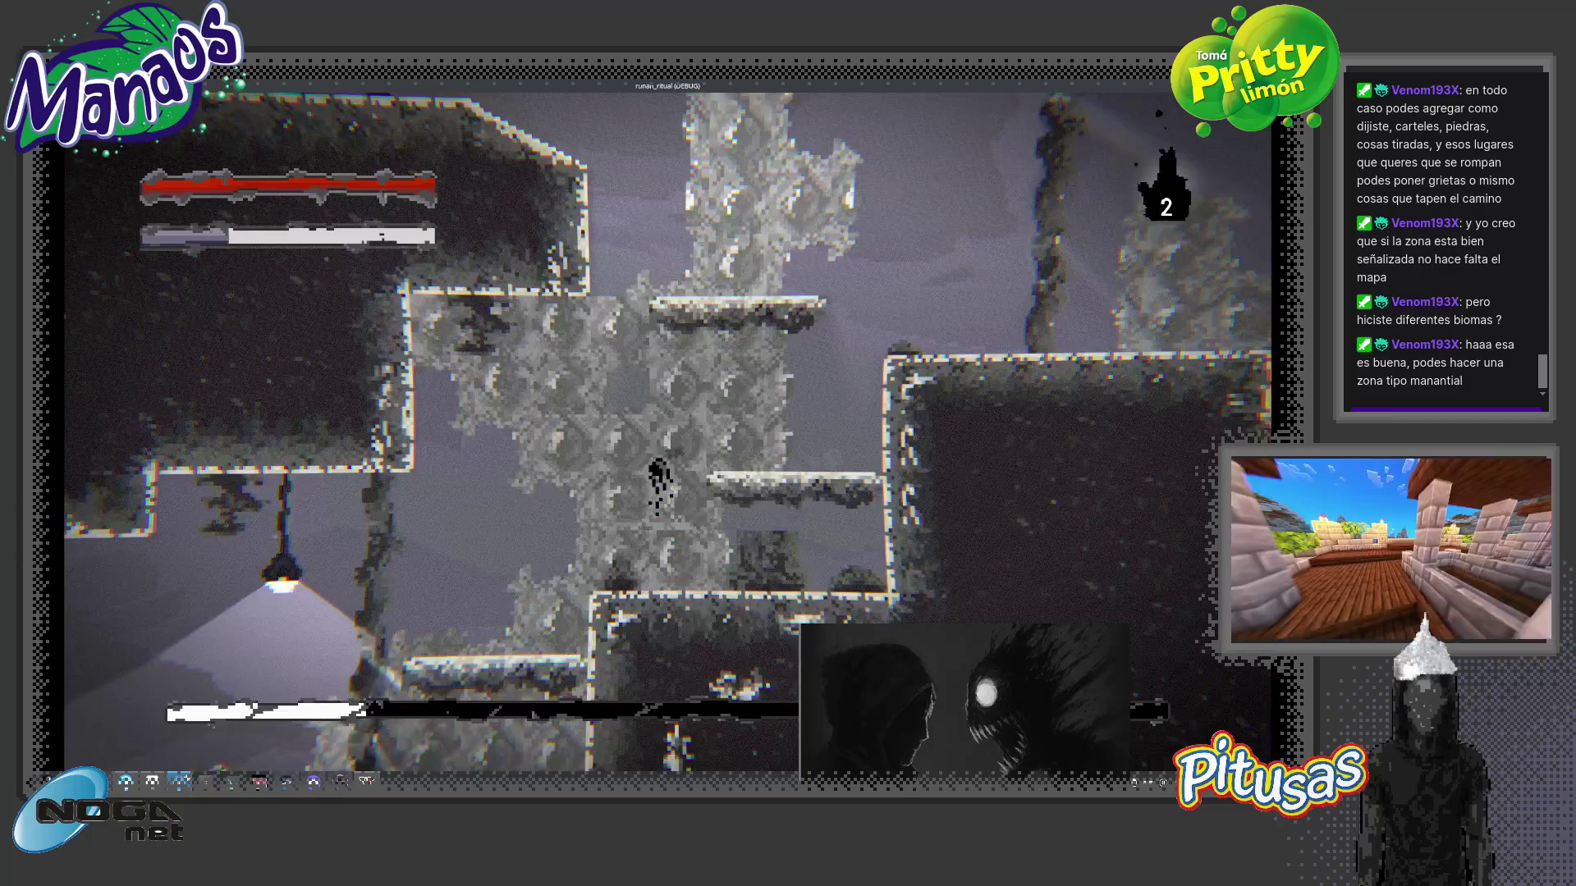
{"action": "key", "text": "a"}
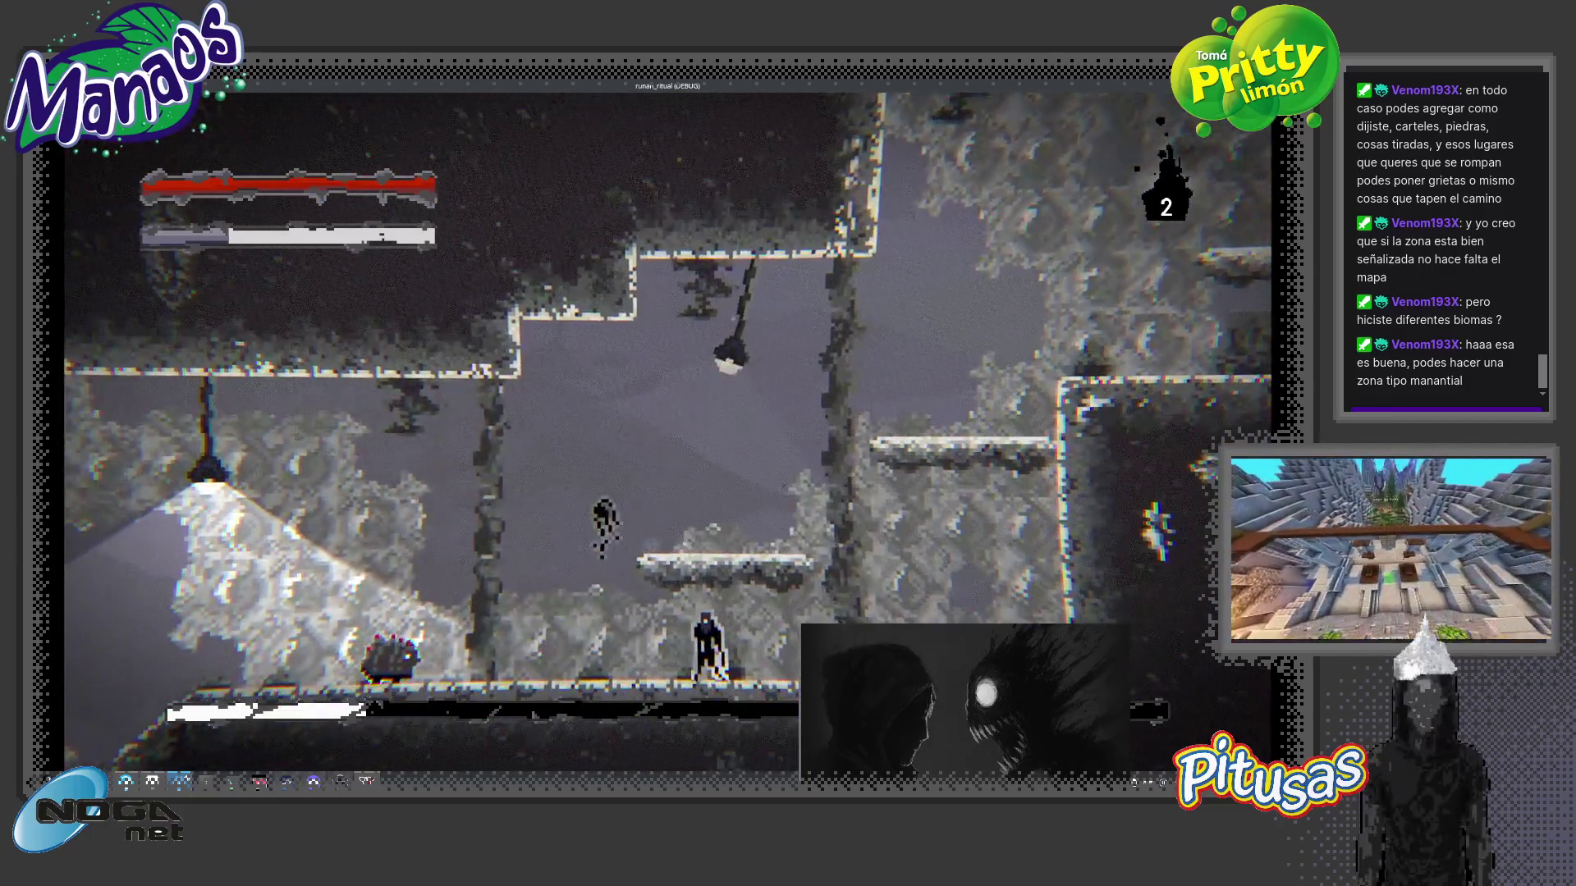
{"action": "key", "text": "a"}
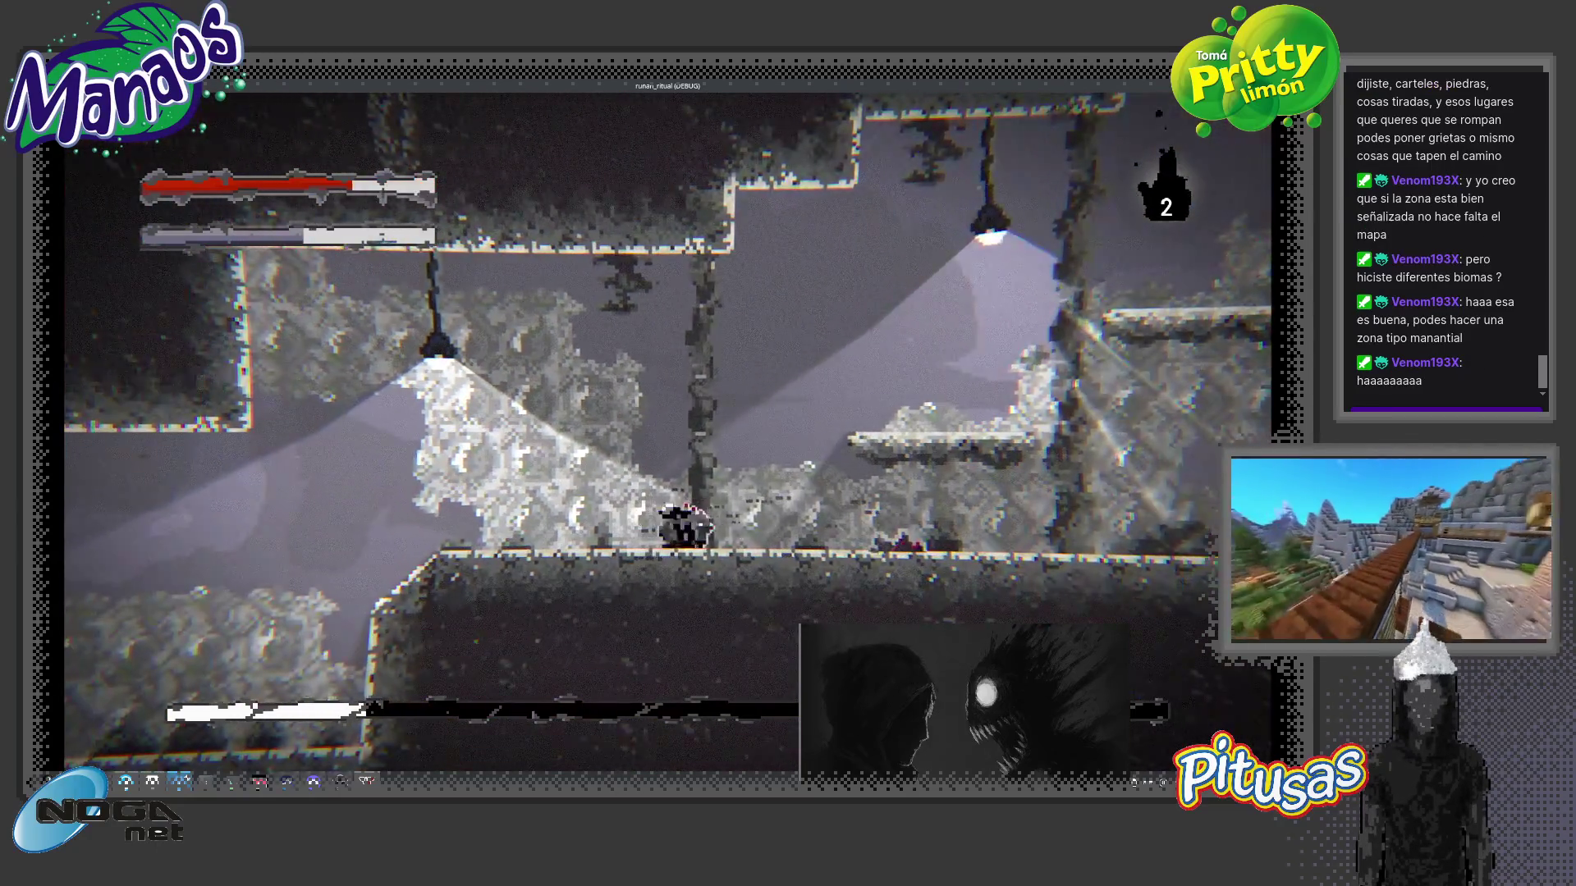
{"action": "key", "text": "a"}
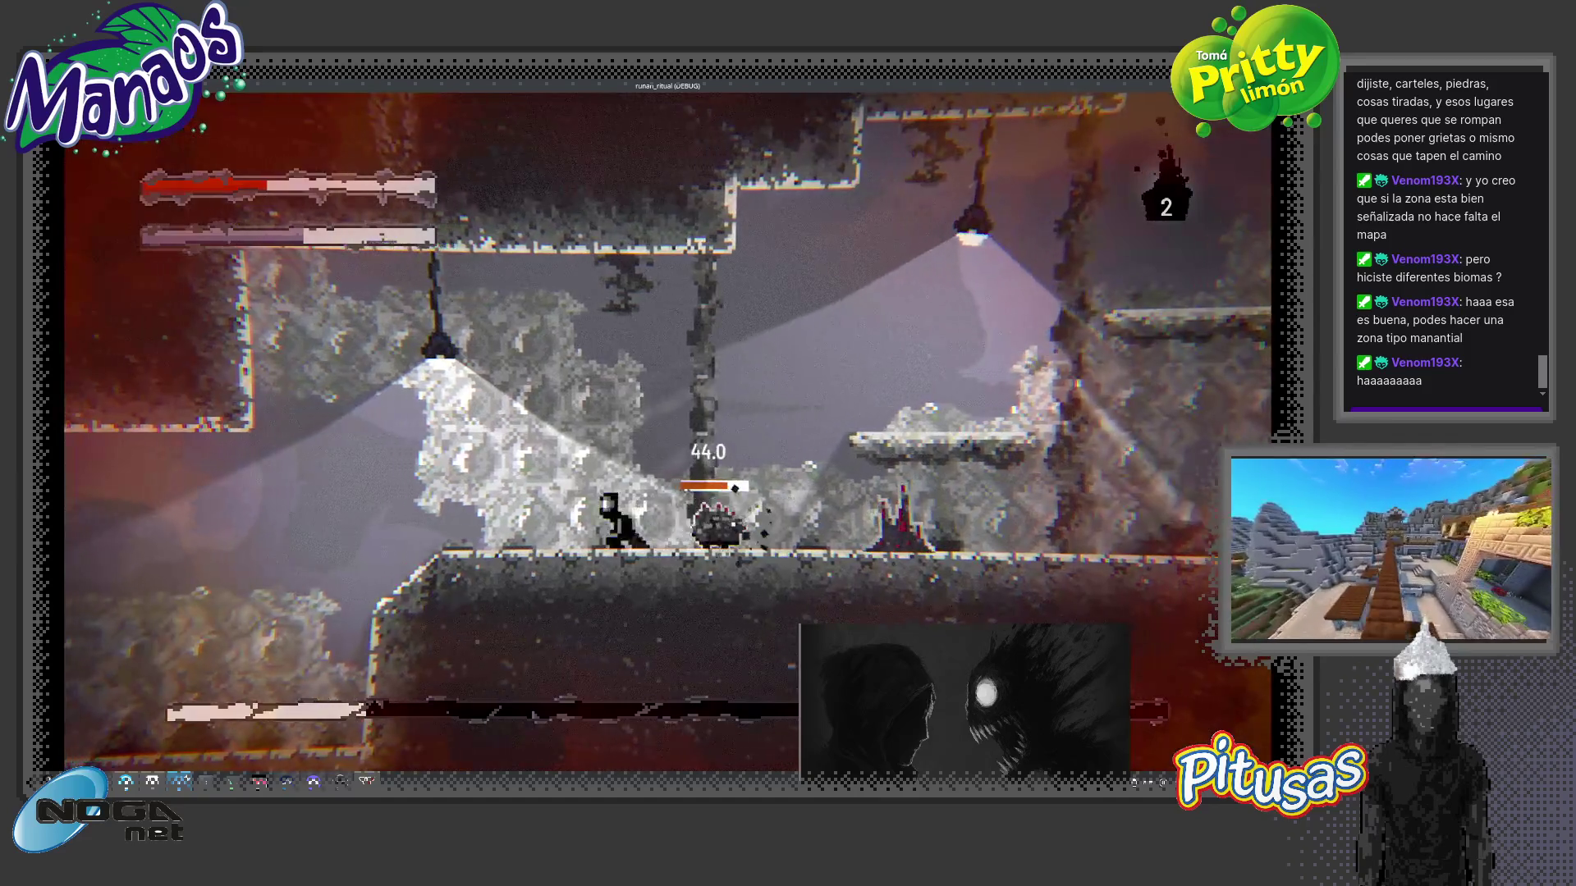
{"action": "key", "text": "a"}
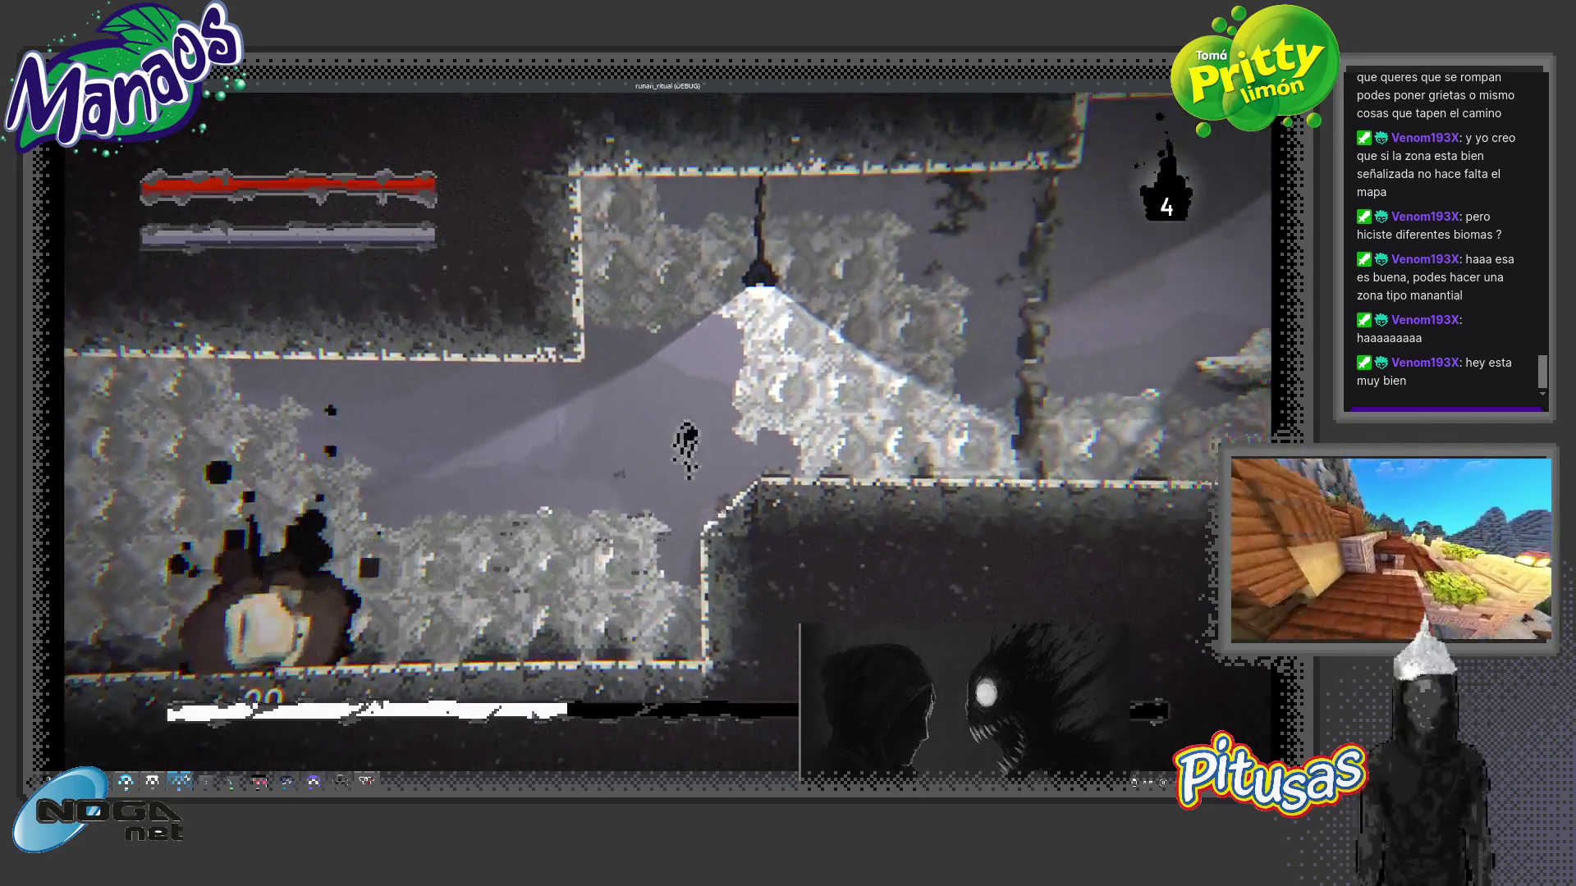
- Drop through the rooms below, jump up right into a new cave area, then move back left
{"action": "key", "text": "a"}
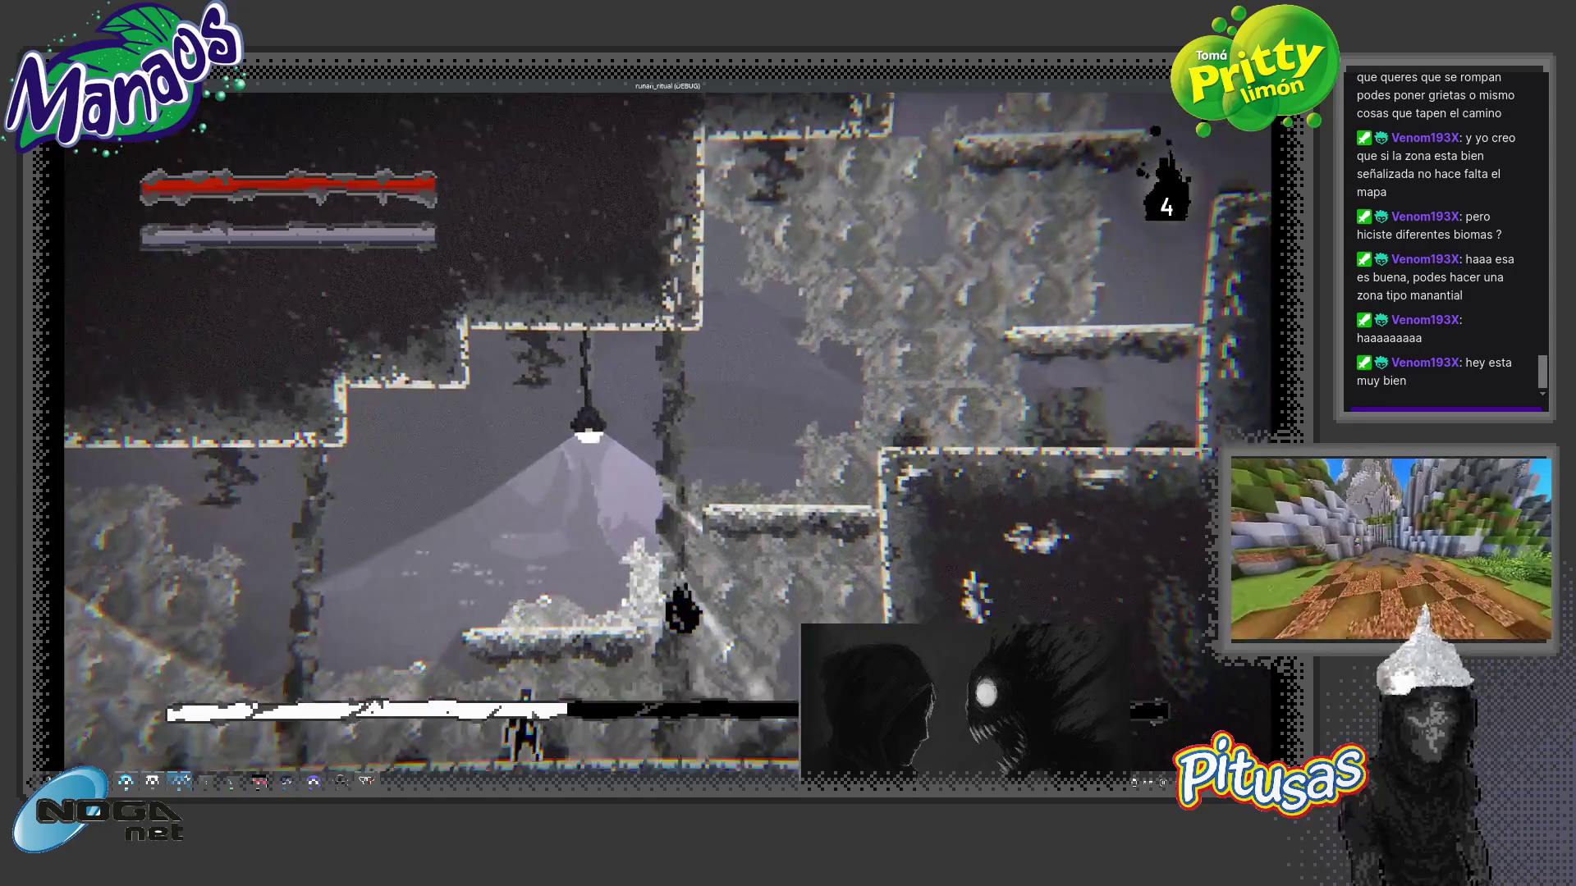
{"action": "key", "text": "space"}
{"action": "key", "text": "d"}
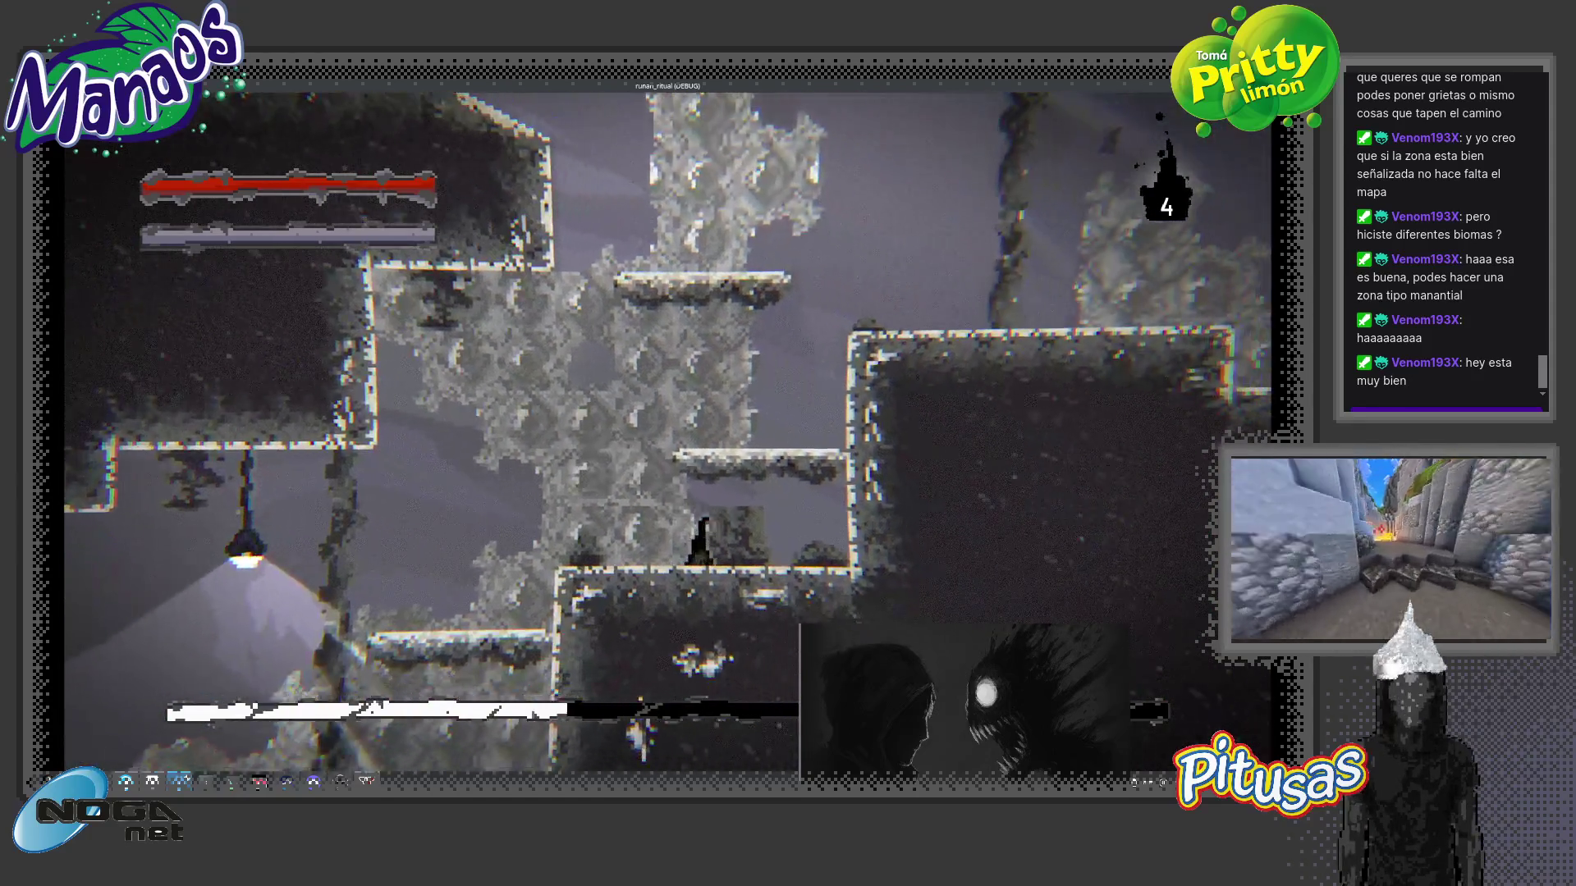
{"action": "key", "text": "d"}
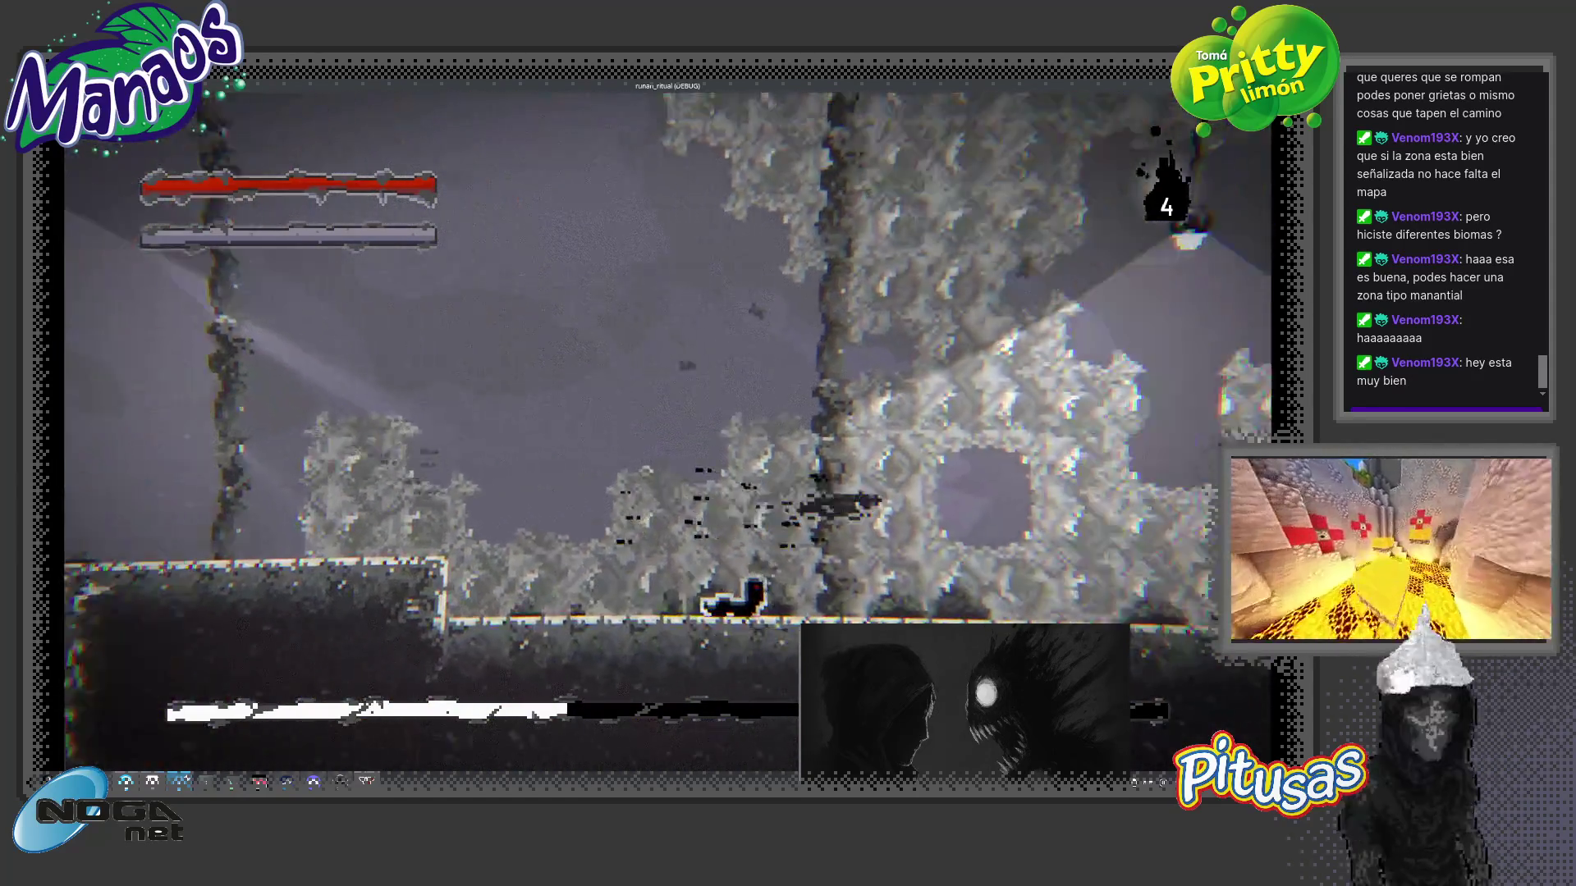
{"action": "key", "text": "a"}
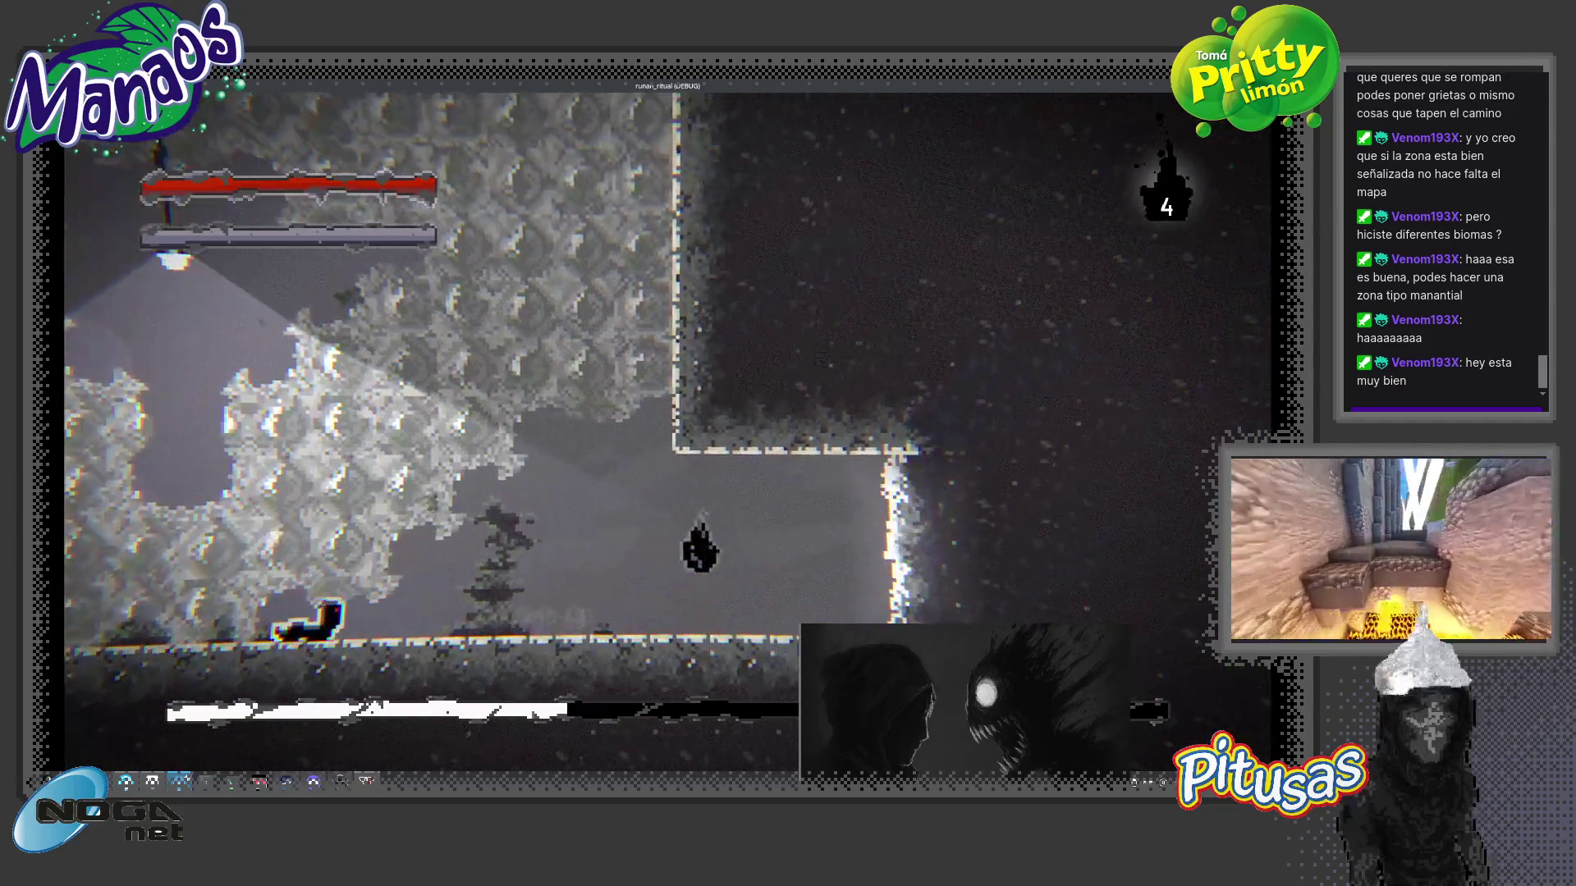
- Stop the playtest with F8 and maximize Aseprite showing tileset_01.png
{"action": "key", "text": "F8"}
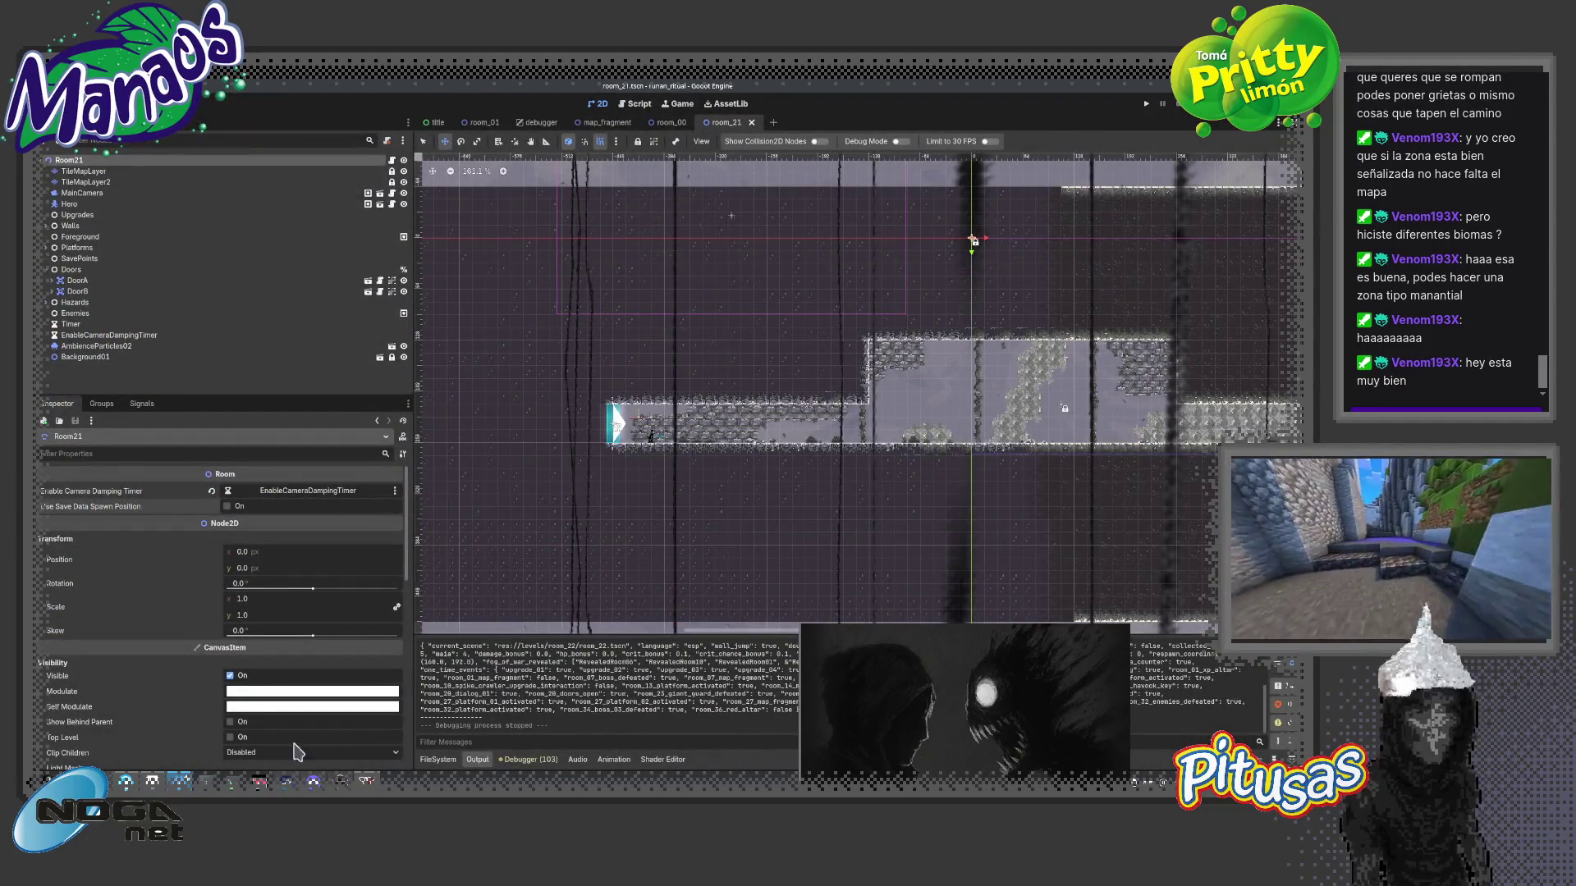
{"action": "key", "text": "alt+Tab"}
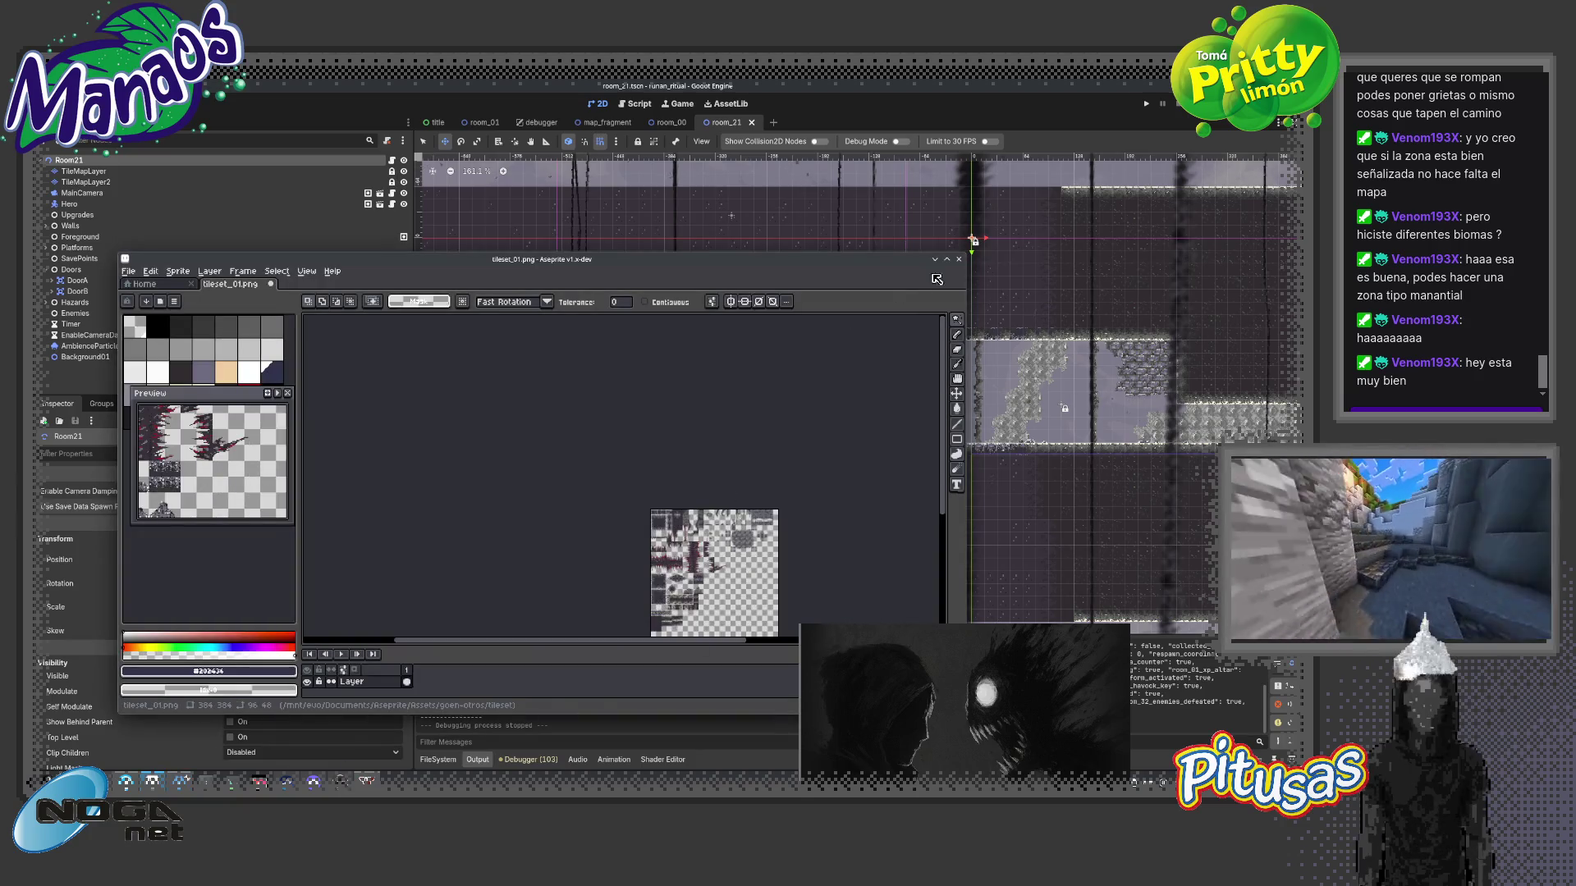
{"action": "left_click", "coordinate": [946, 258]}
{"action": "scroll", "coordinate": [929, 264], "scroll_direction": "up", "scroll_amount": 5}
{"action": "scroll", "coordinate": [710, 386], "scroll_direction": "up", "scroll_amount": 3}
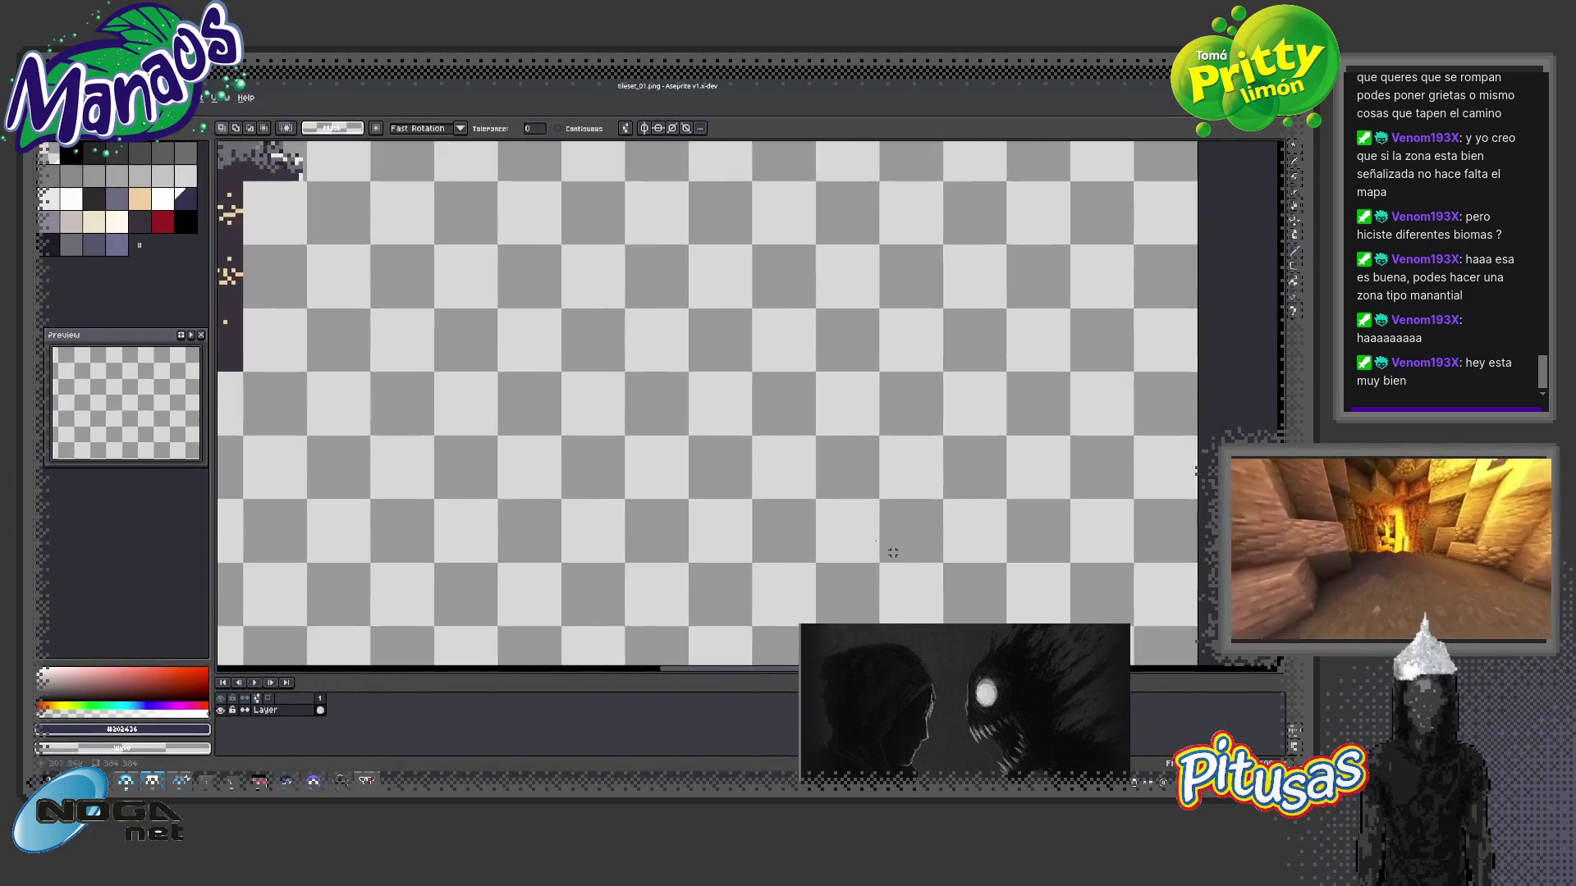
{"action": "scroll", "coordinate": [893, 554], "scroll_direction": "down", "scroll_amount": 5}
{"action": "scroll", "coordinate": [737, 421], "scroll_direction": "up", "scroll_amount": 2}
{"action": "scroll", "coordinate": [736, 421], "scroll_direction": "up", "scroll_amount": 2}
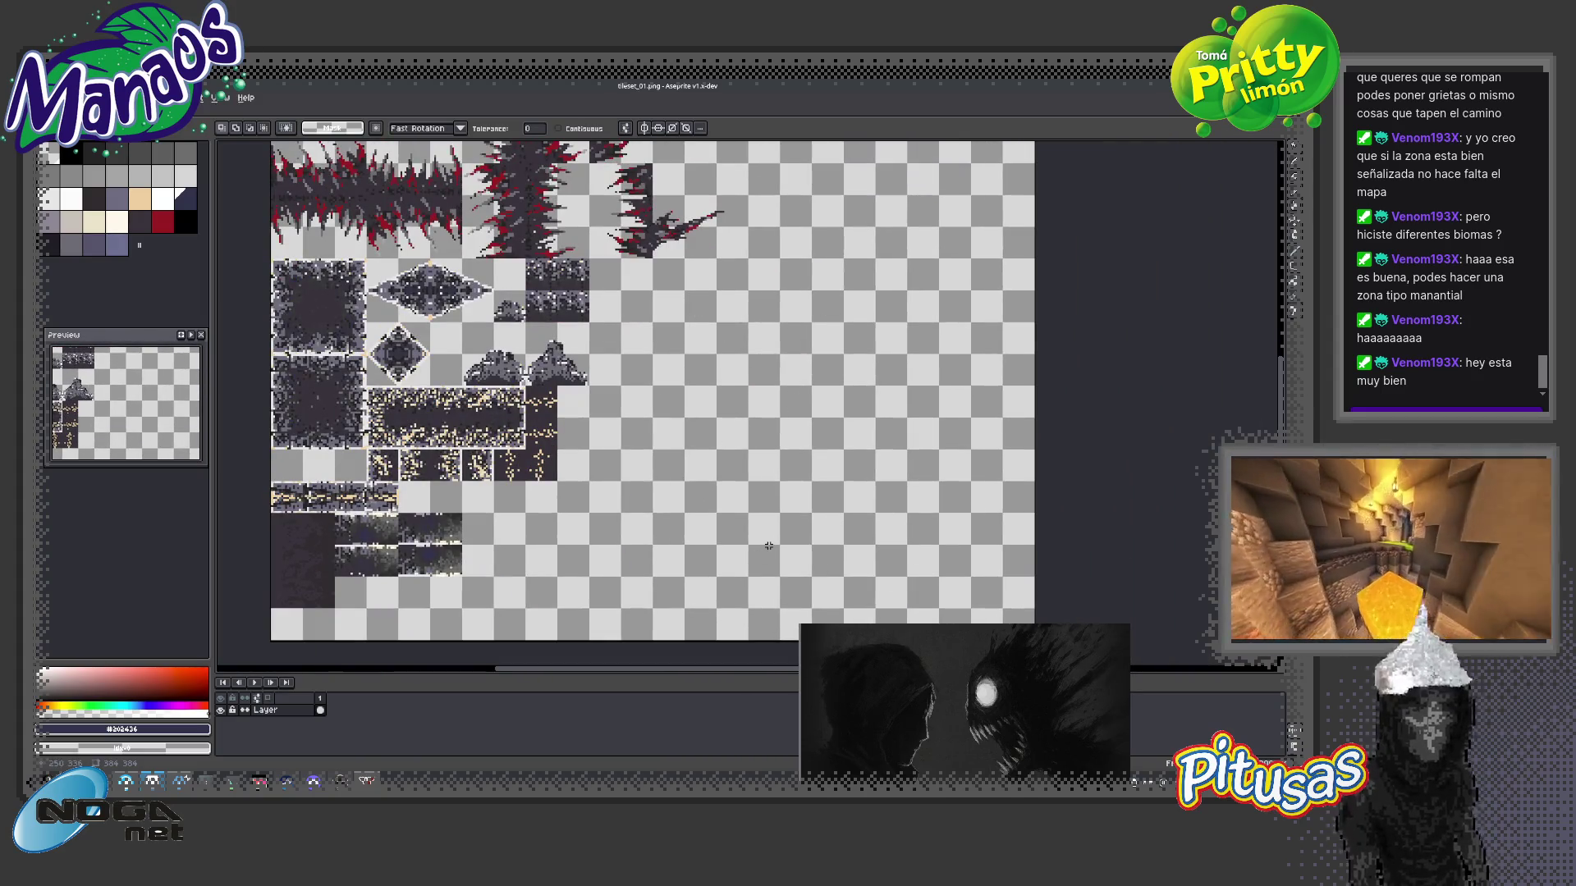
{"action": "scroll", "coordinate": [771, 532], "scroll_direction": "down", "scroll_amount": 4}
{"action": "scroll", "coordinate": [751, 471], "scroll_direction": "up", "scroll_amount": 4}
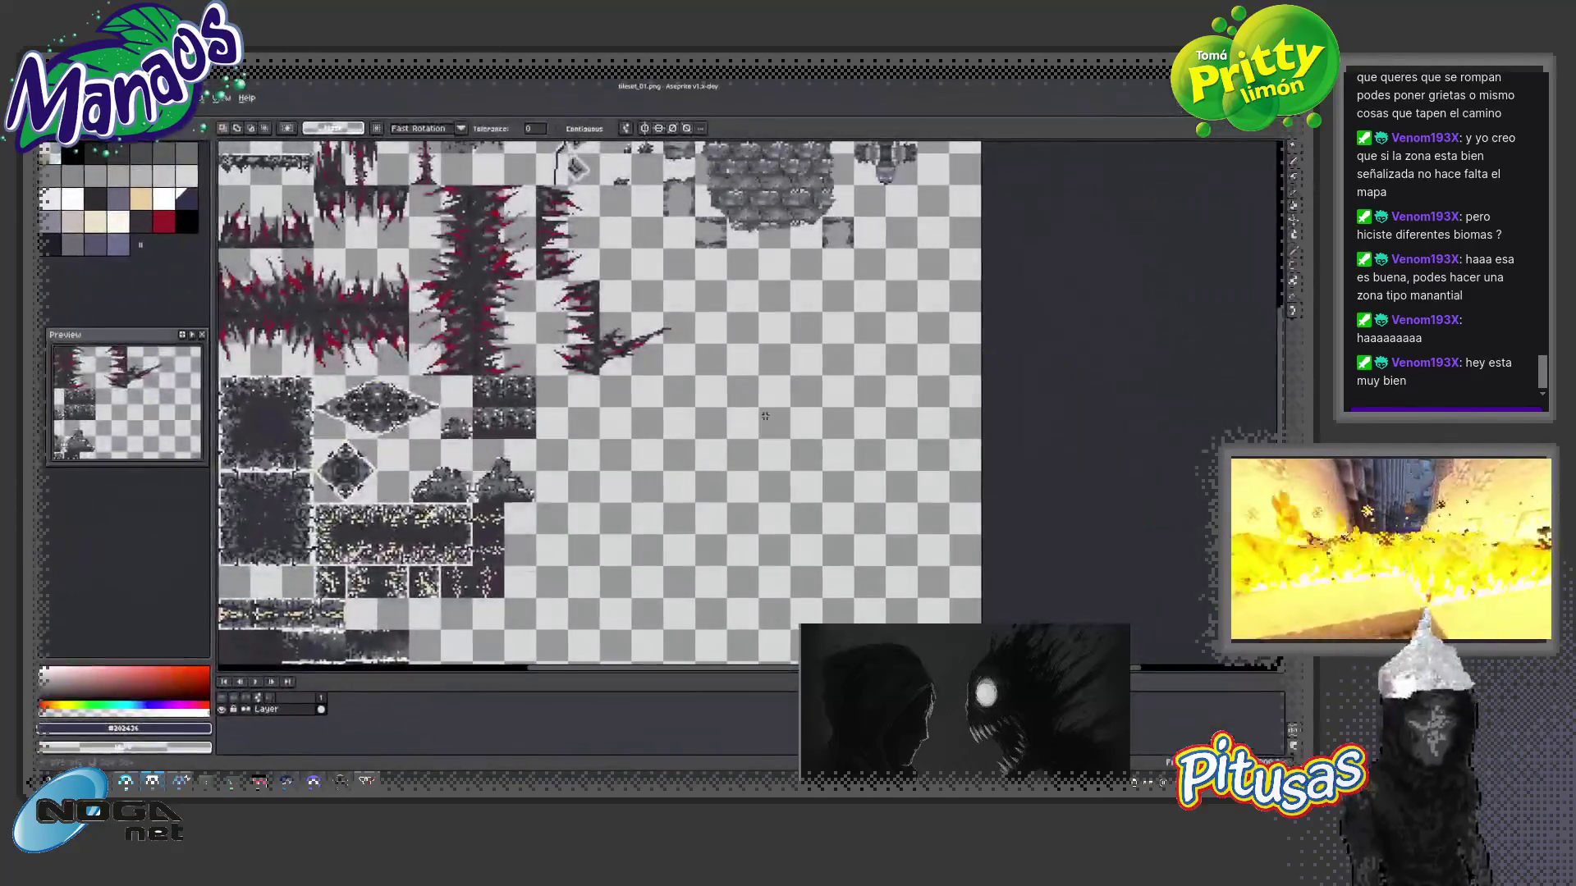
- Return Aseprite to its home screen and cancel out of the file-open browser
{"action": "key", "text": "super+Down"}
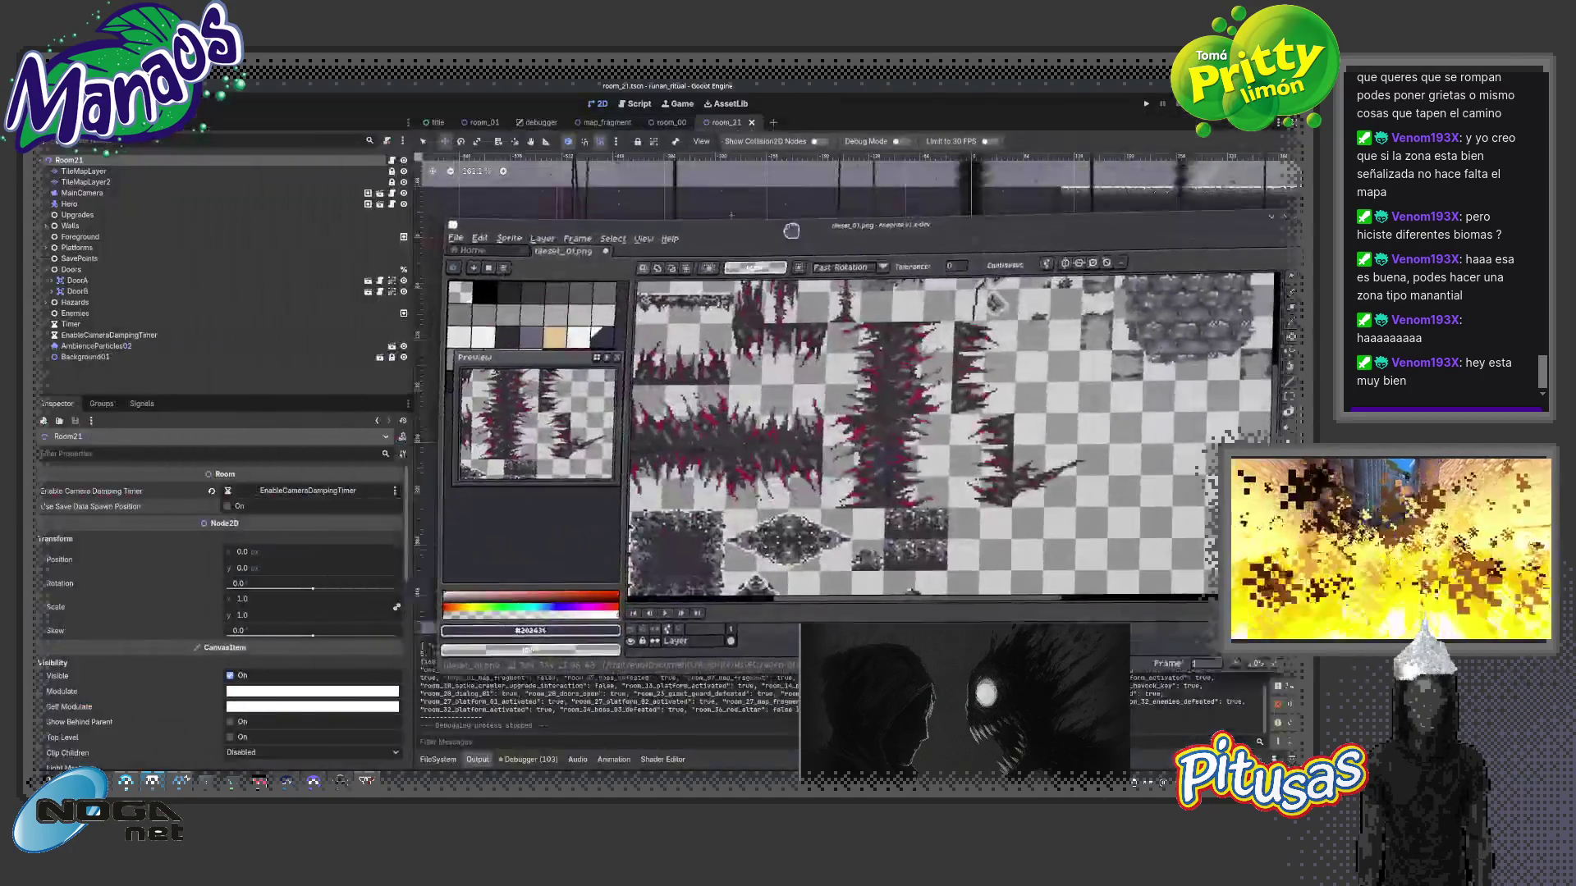
{"action": "key", "text": "super+Up"}
{"action": "key", "text": "ctrl+w"}
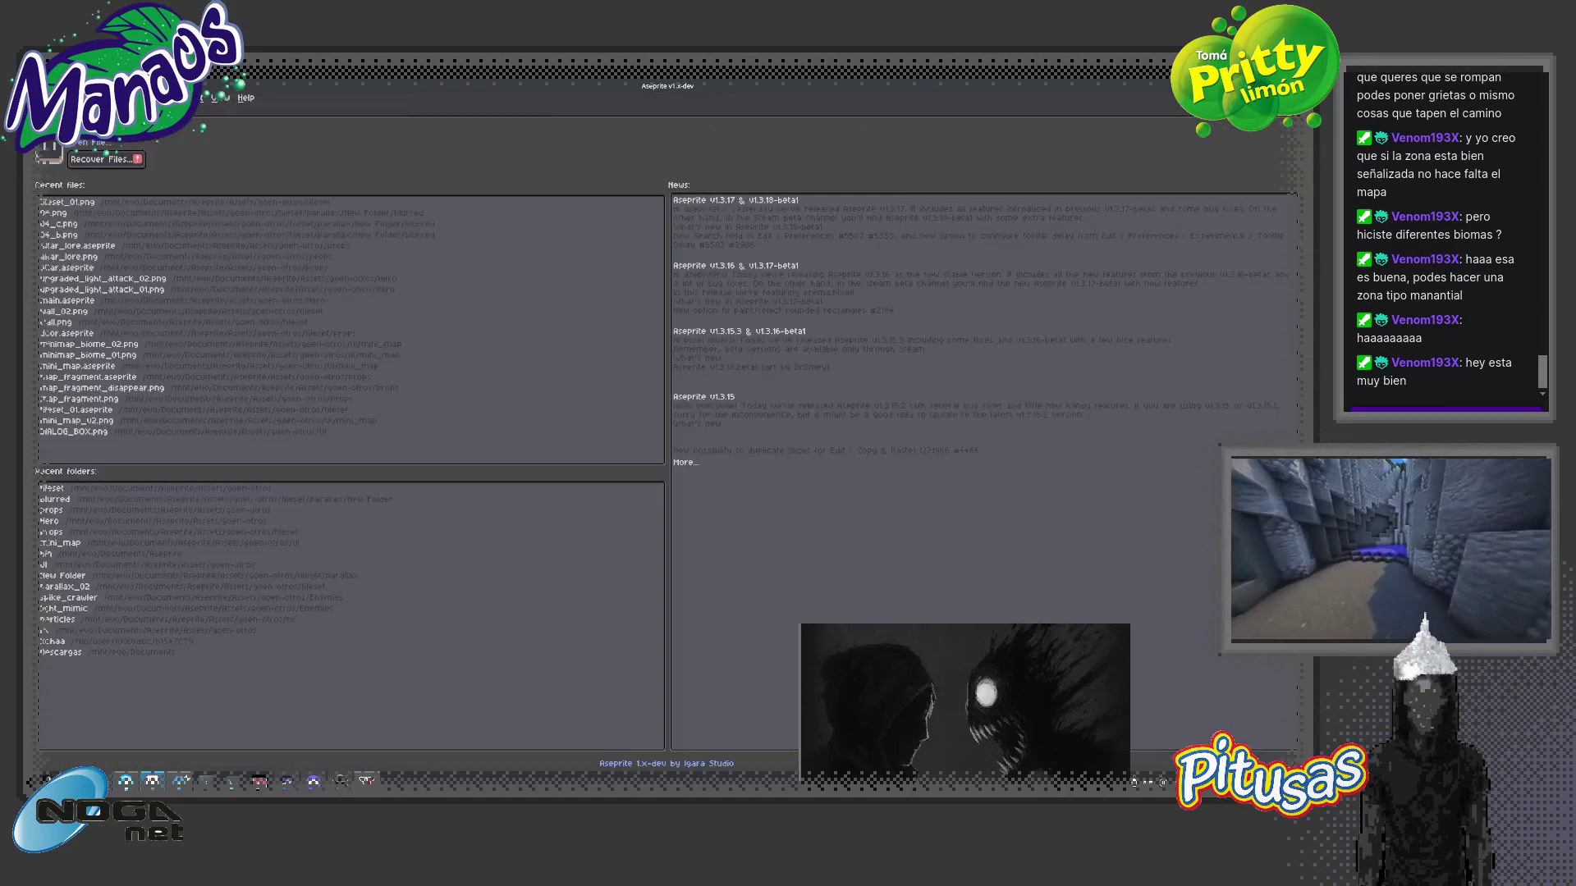
{"action": "left_click", "coordinate": [132, 492]}
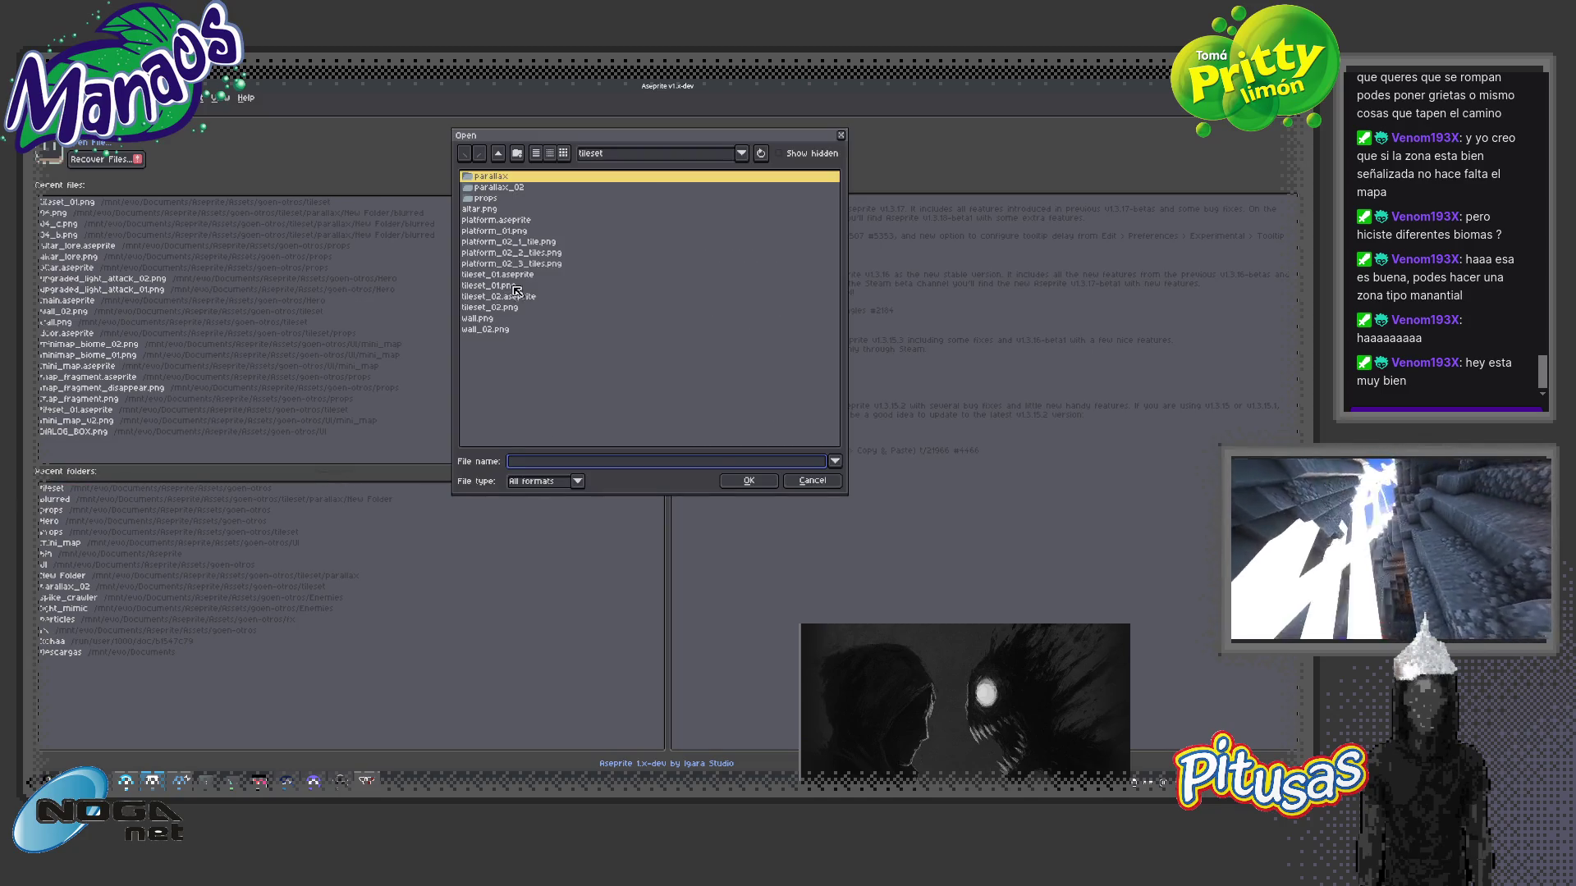
{"action": "left_click", "coordinate": [807, 480]}
{"action": "left_click", "coordinate": [94, 497]}
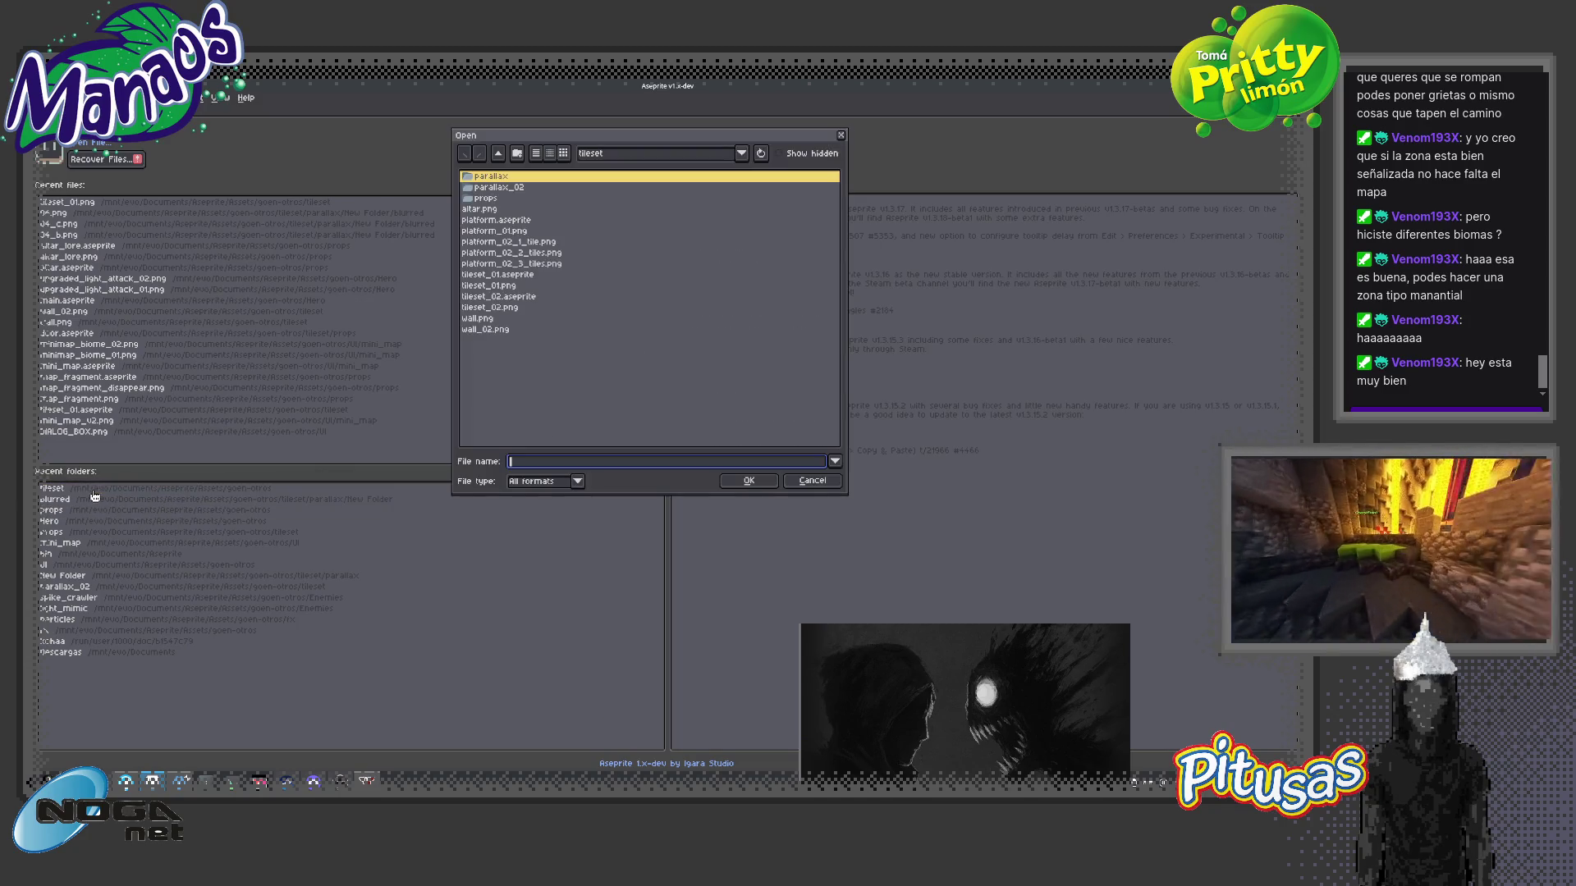
{"action": "left_click", "coordinate": [832, 481]}
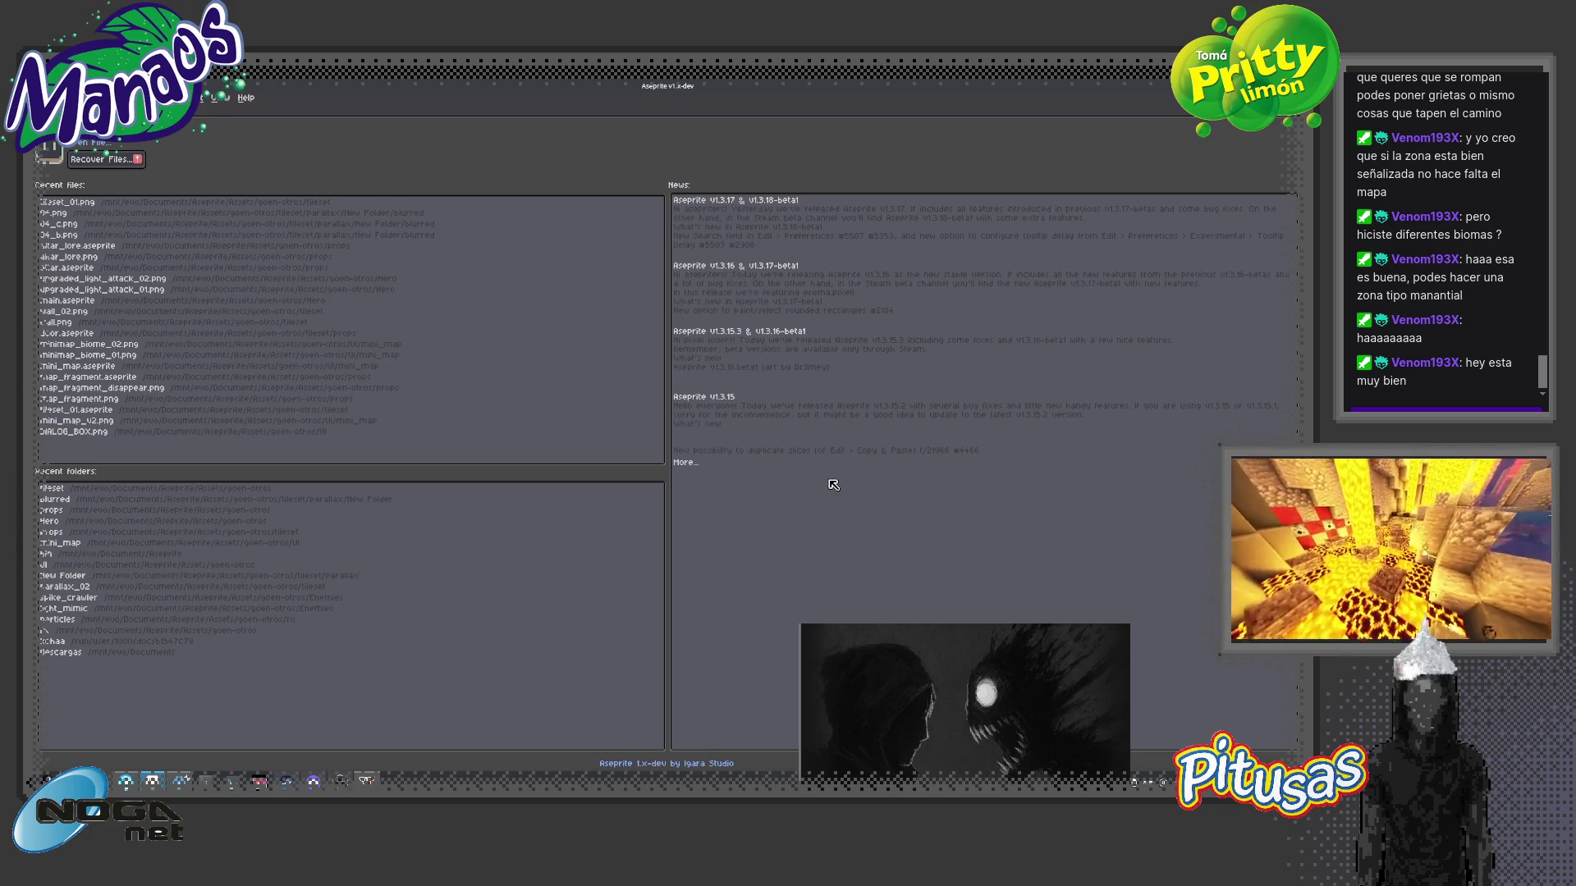
{"action": "key", "text": "ctrl+o"}
{"action": "key", "text": "Escape"}
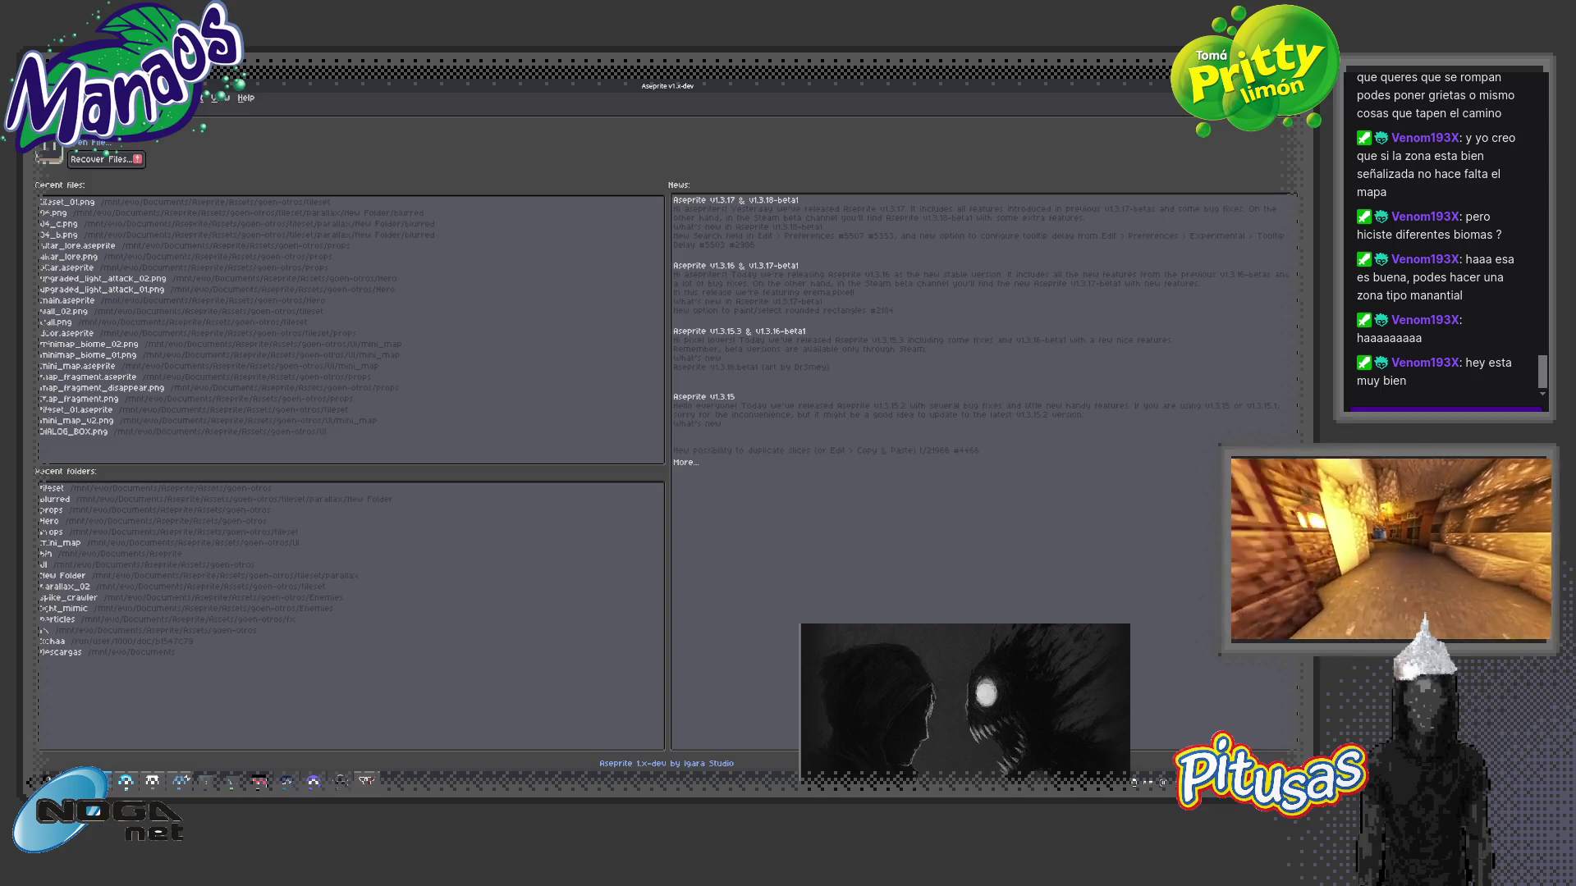
- In Godot's FileSystem dock, open the Assets folder in the file manager
{"action": "key", "text": "alt+Tab"}
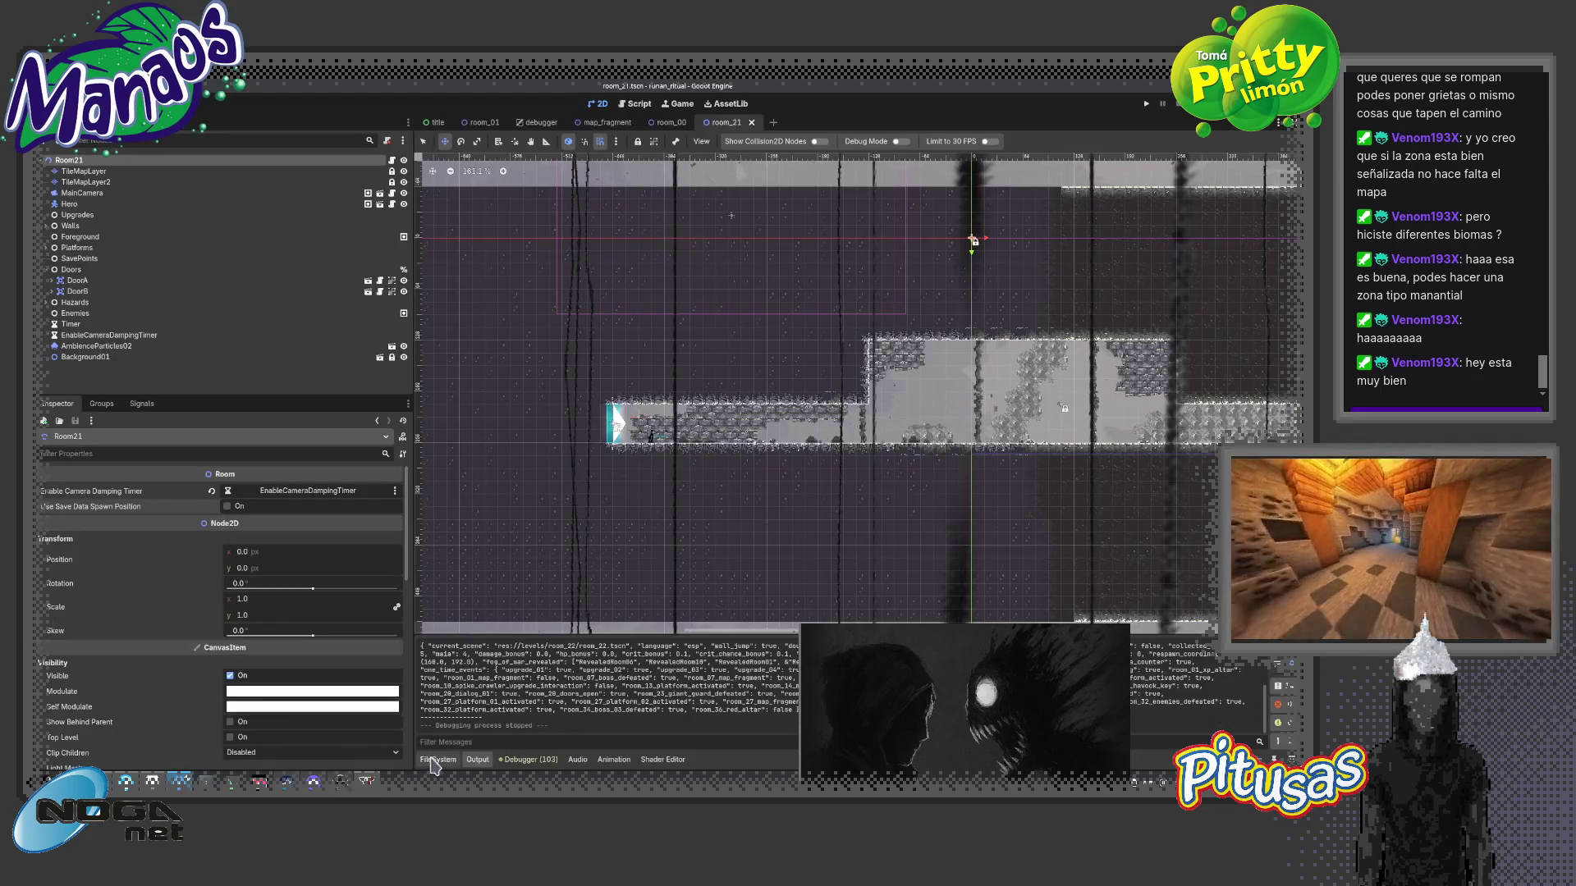
{"action": "left_click", "coordinate": [433, 762]}
{"action": "right_click", "coordinate": [446, 692]}
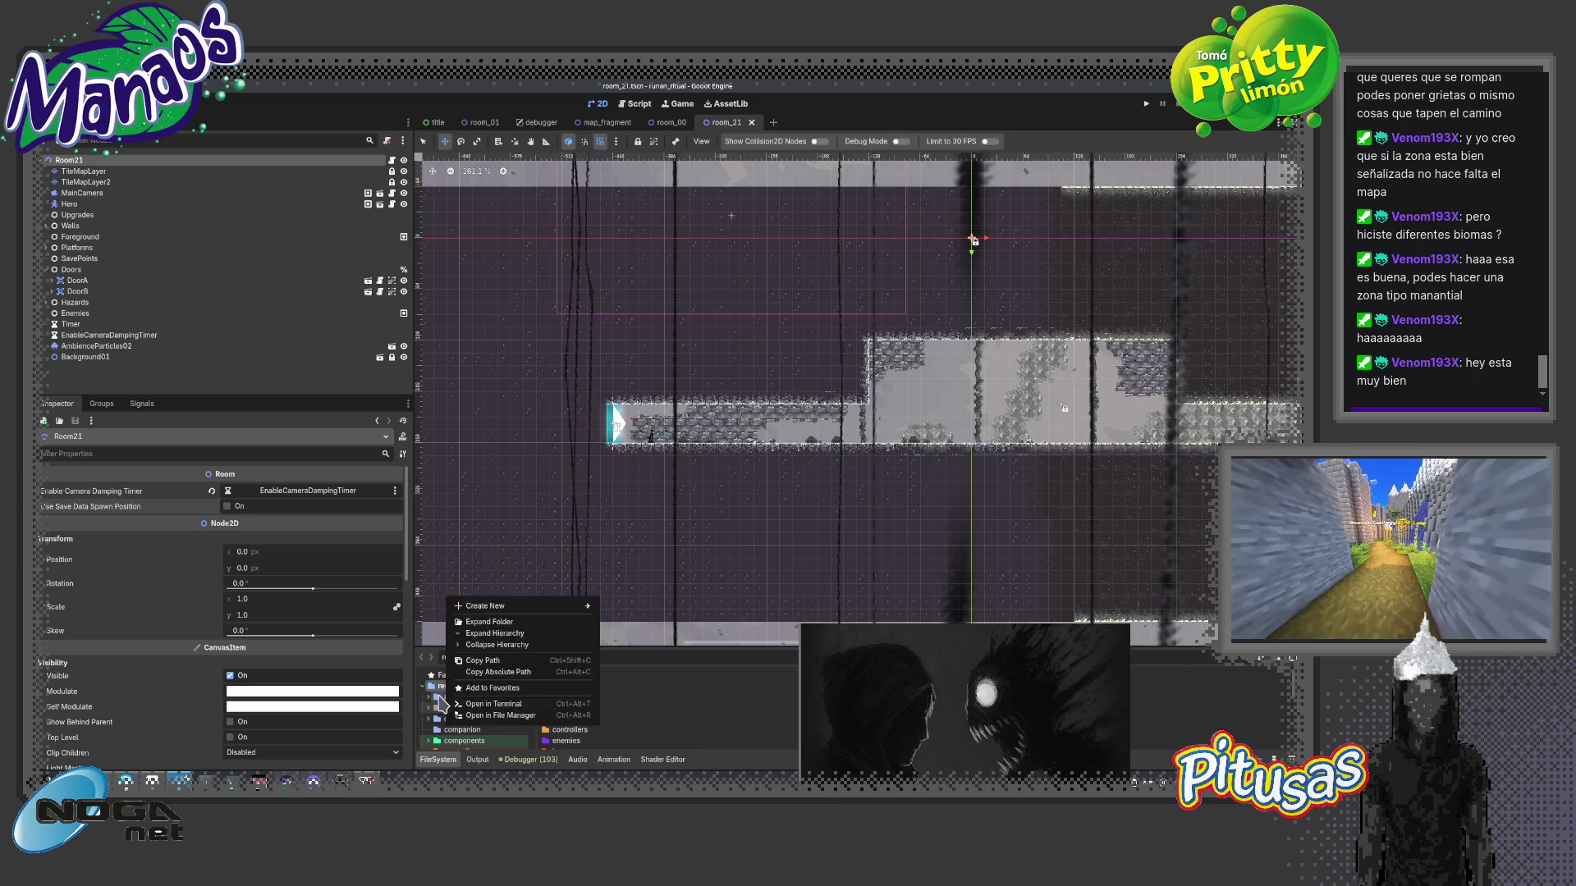
{"action": "left_click", "coordinate": [454, 706]}
{"action": "right_click", "coordinate": [457, 714]}
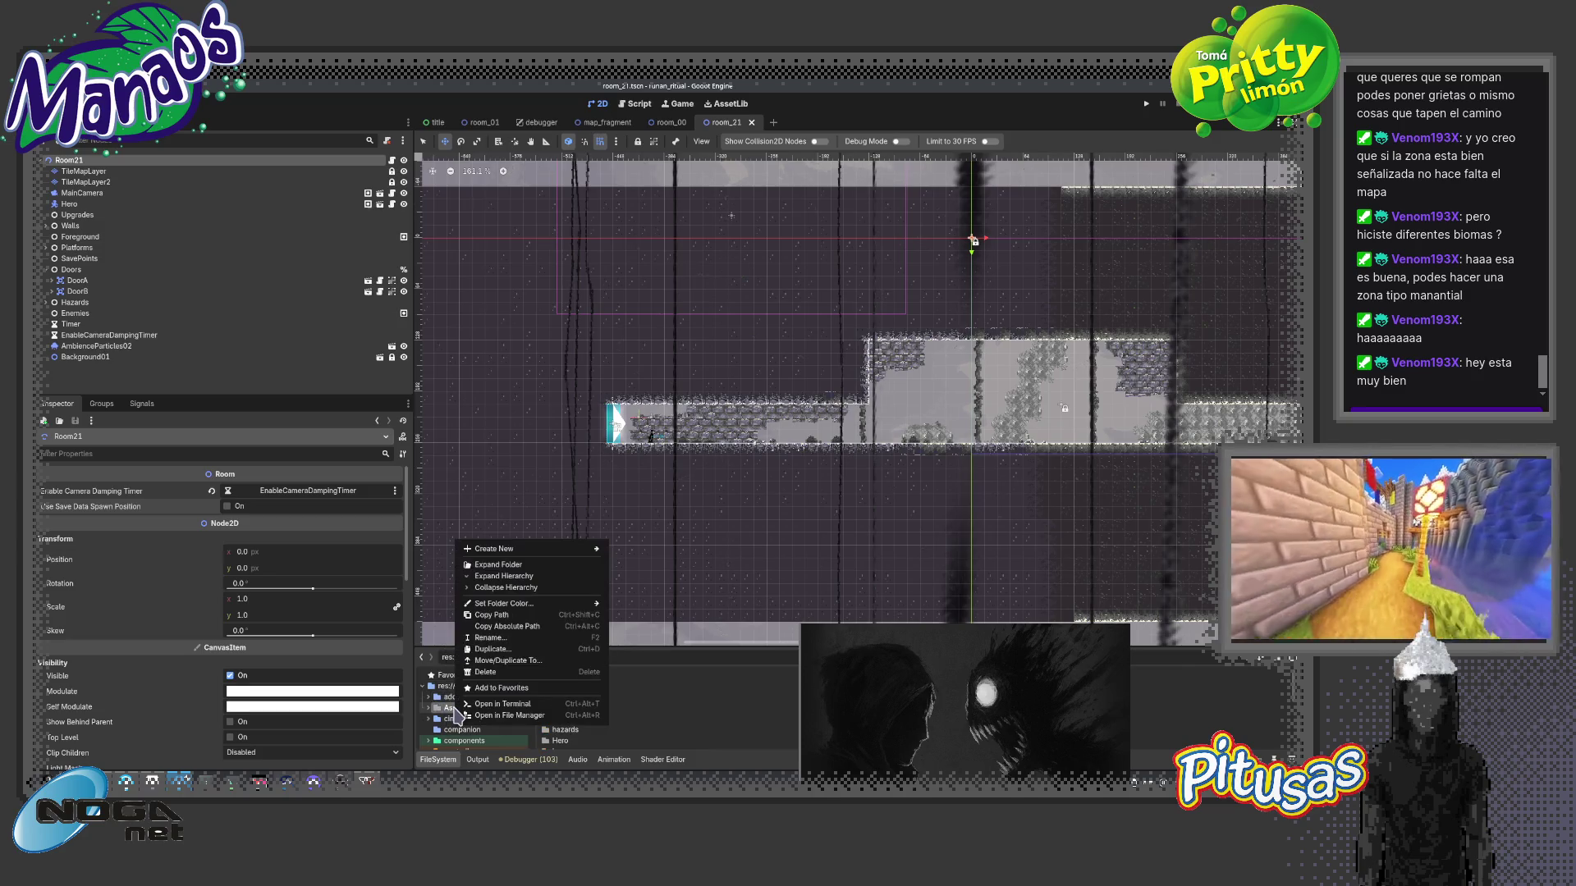
{"action": "left_click", "coordinate": [518, 717]}
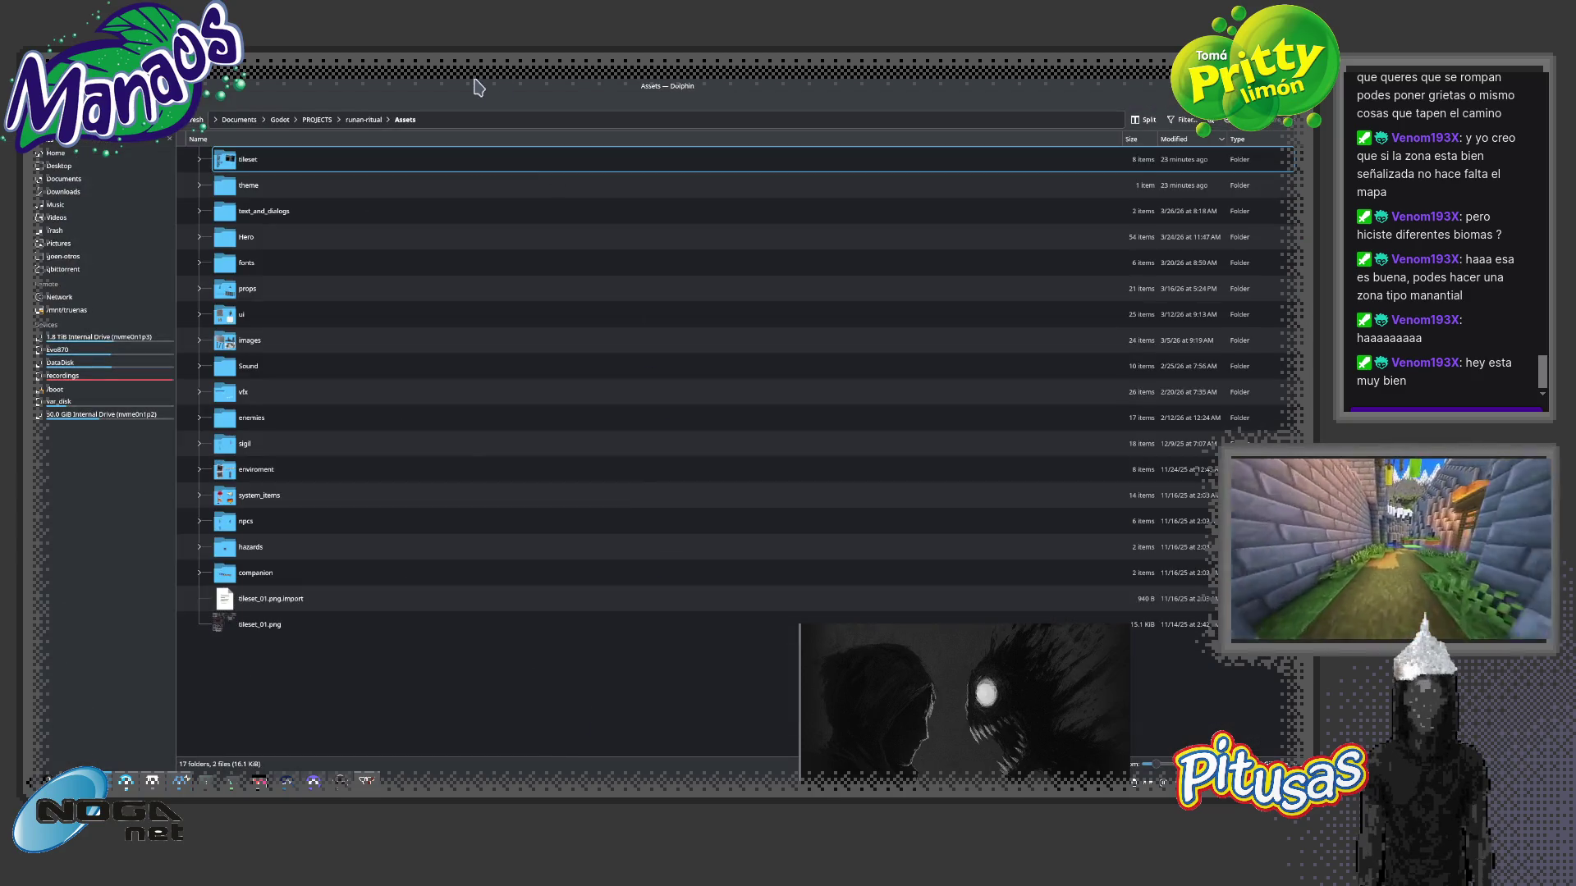
- Tile Dolphin's Assets window to the left half, then return to the Godot editor
{"action": "left_click_drag", "start_coordinate": [479, 86], "coordinate": [62, 452]}
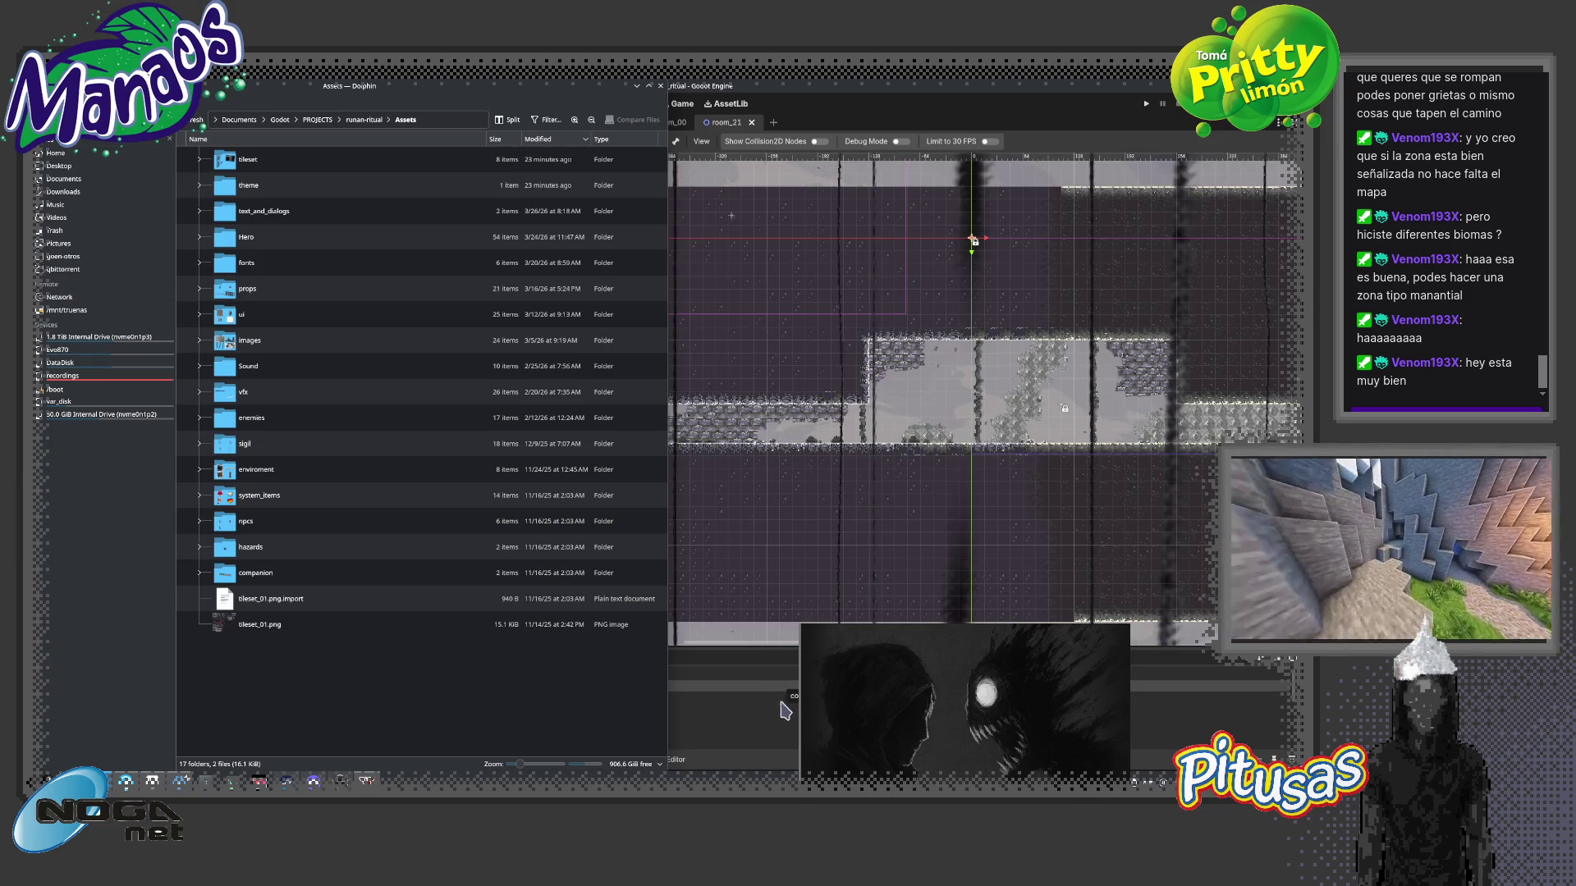
{"action": "left_click", "coordinate": [798, 652]}
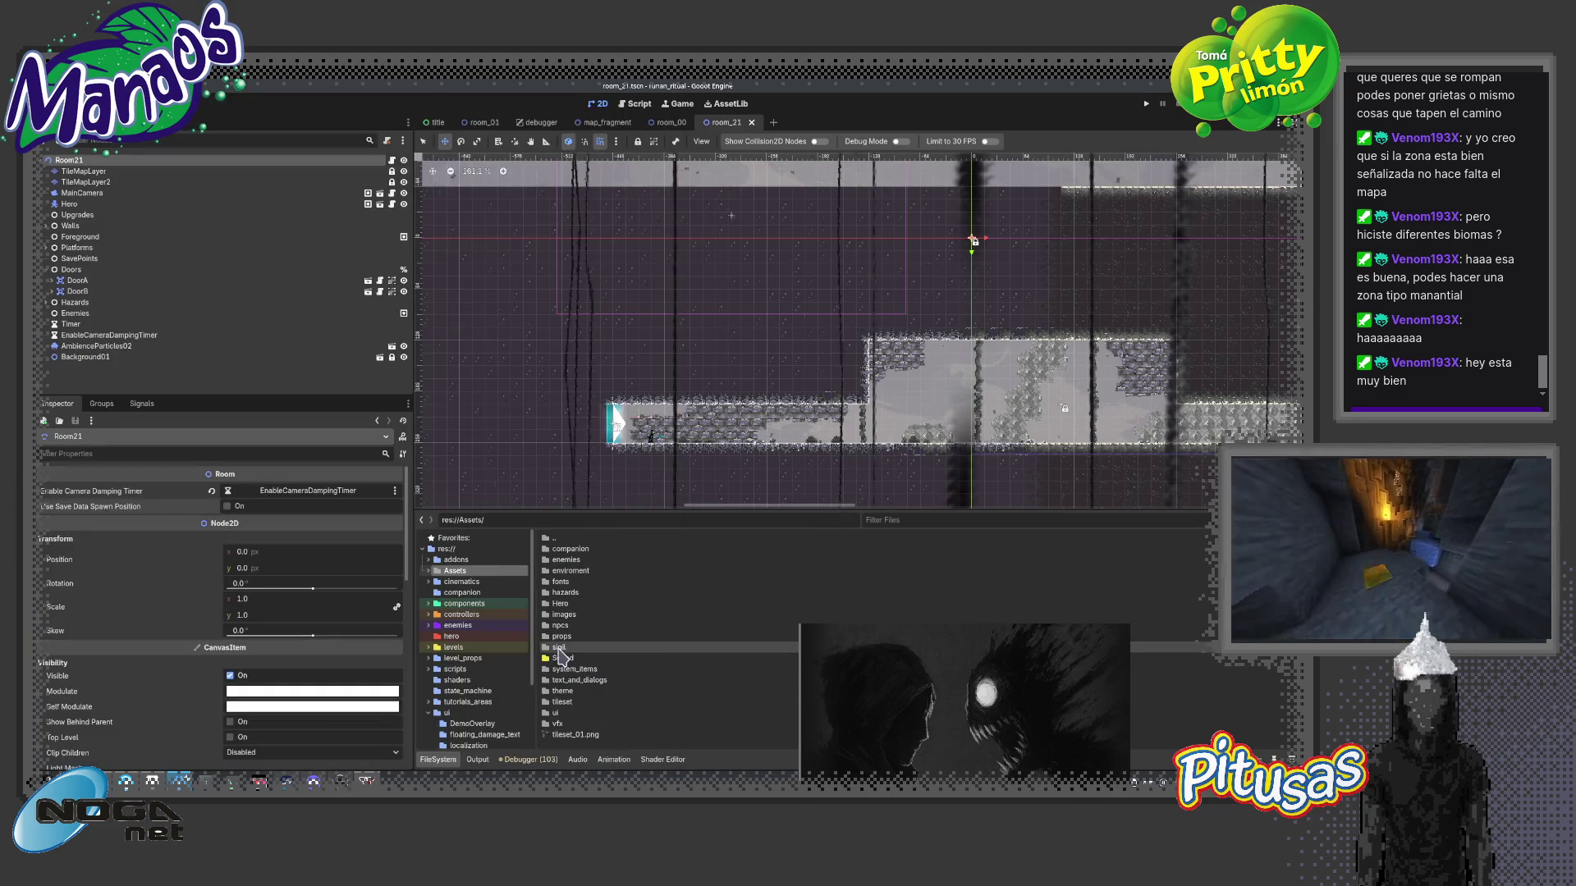
- Expand the project folders and list the Assets/tileset images in the FileSystem dock
{"action": "left_click", "coordinate": [429, 573]}
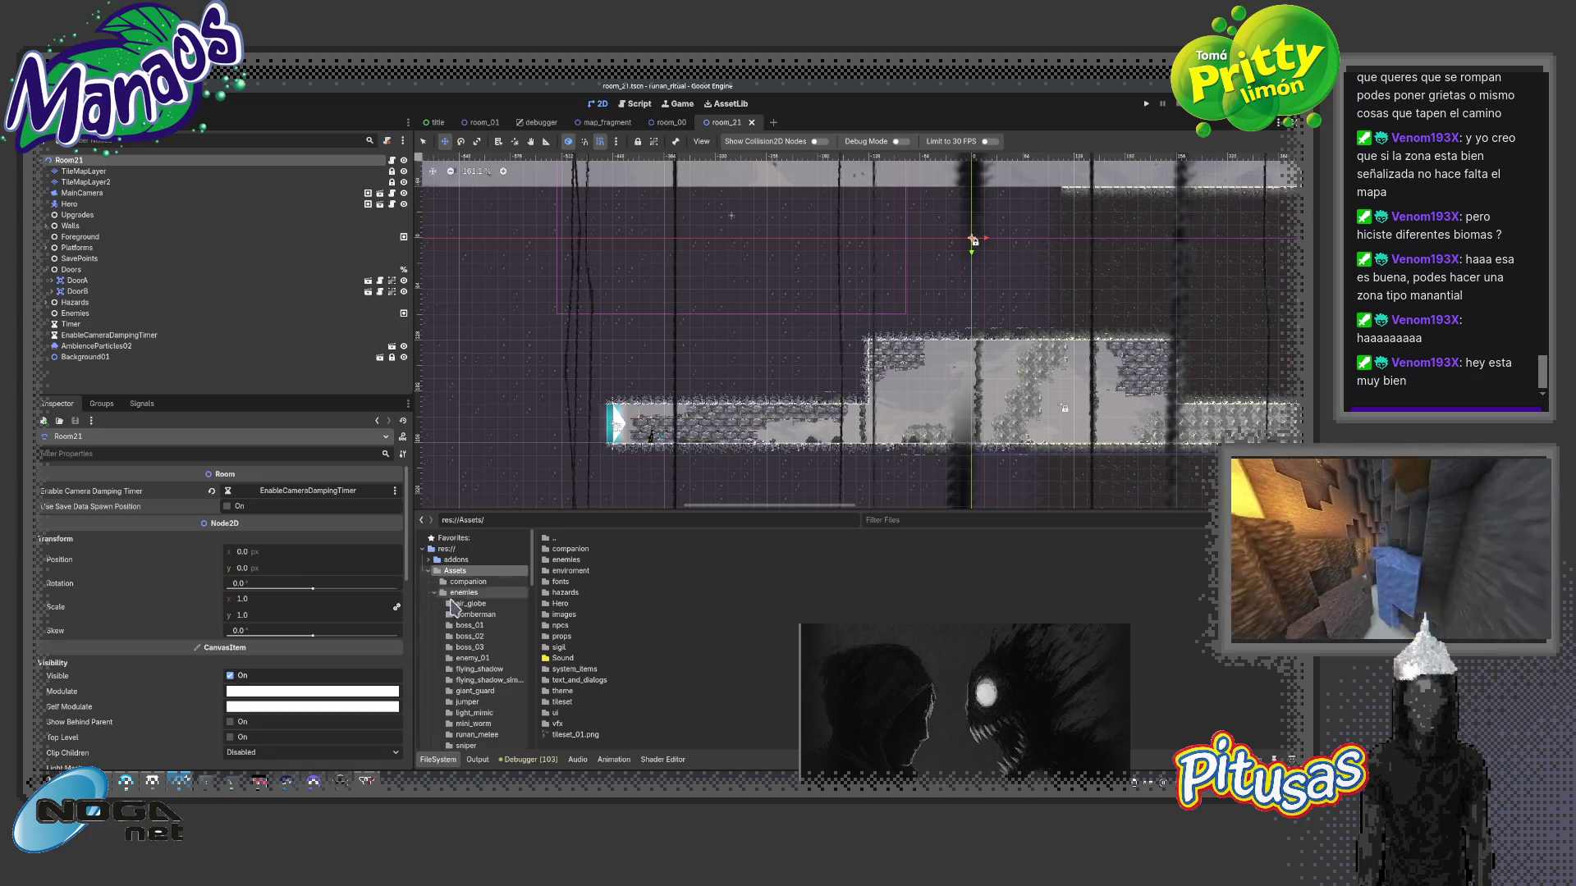
{"action": "scroll", "coordinate": [532, 634], "scroll_direction": "down", "scroll_amount": 2}
{"action": "scroll", "coordinate": [531, 613], "scroll_direction": "down", "scroll_amount": 2}
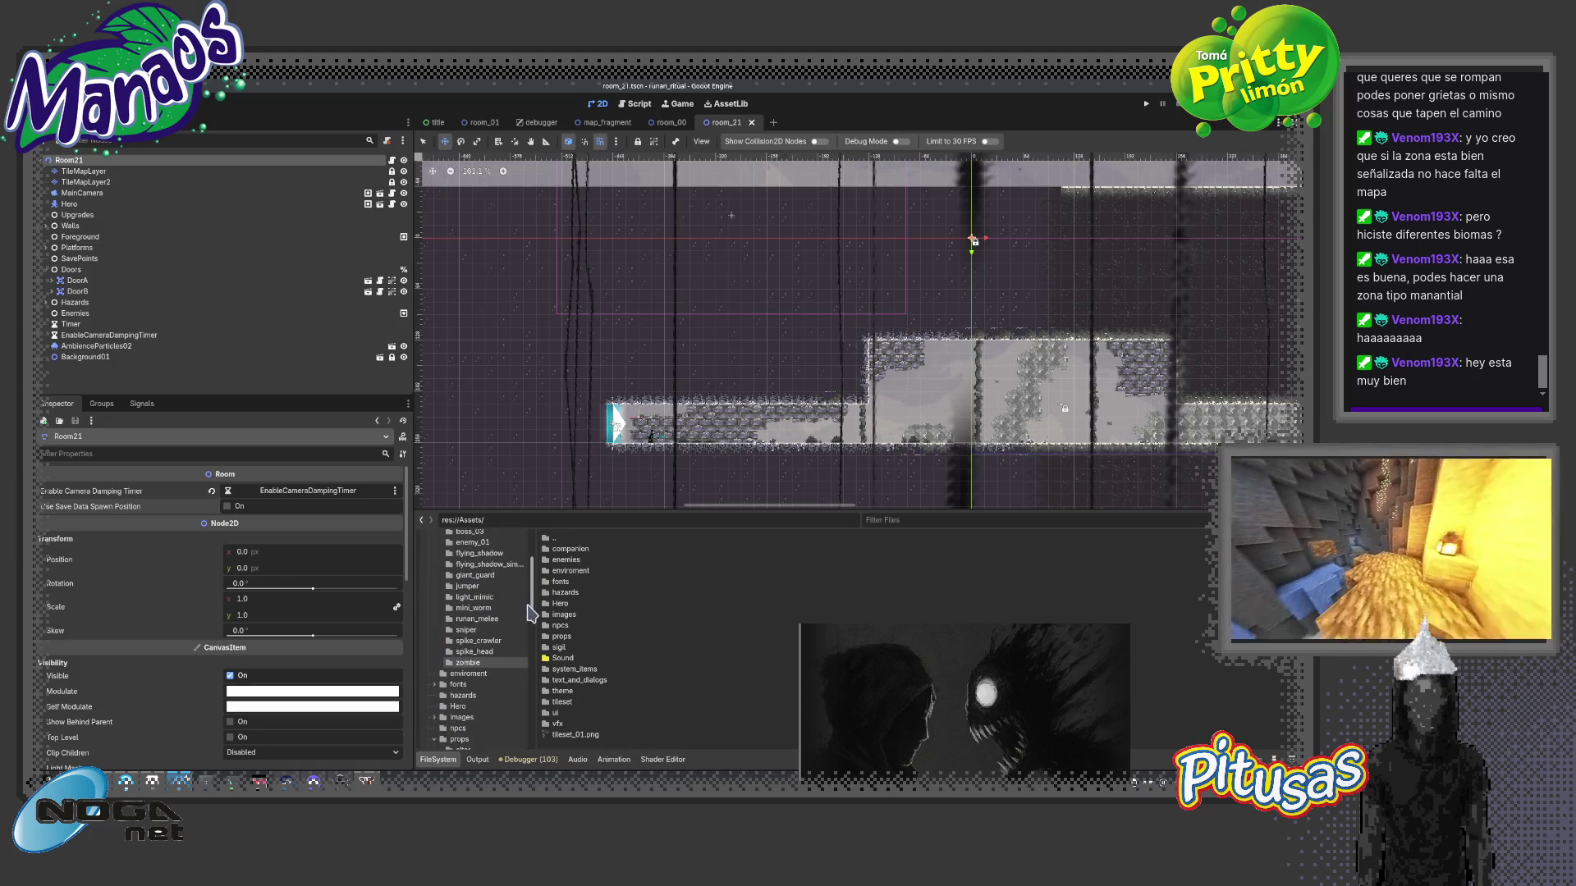
{"action": "scroll", "coordinate": [477, 655], "scroll_direction": "down", "scroll_amount": 2}
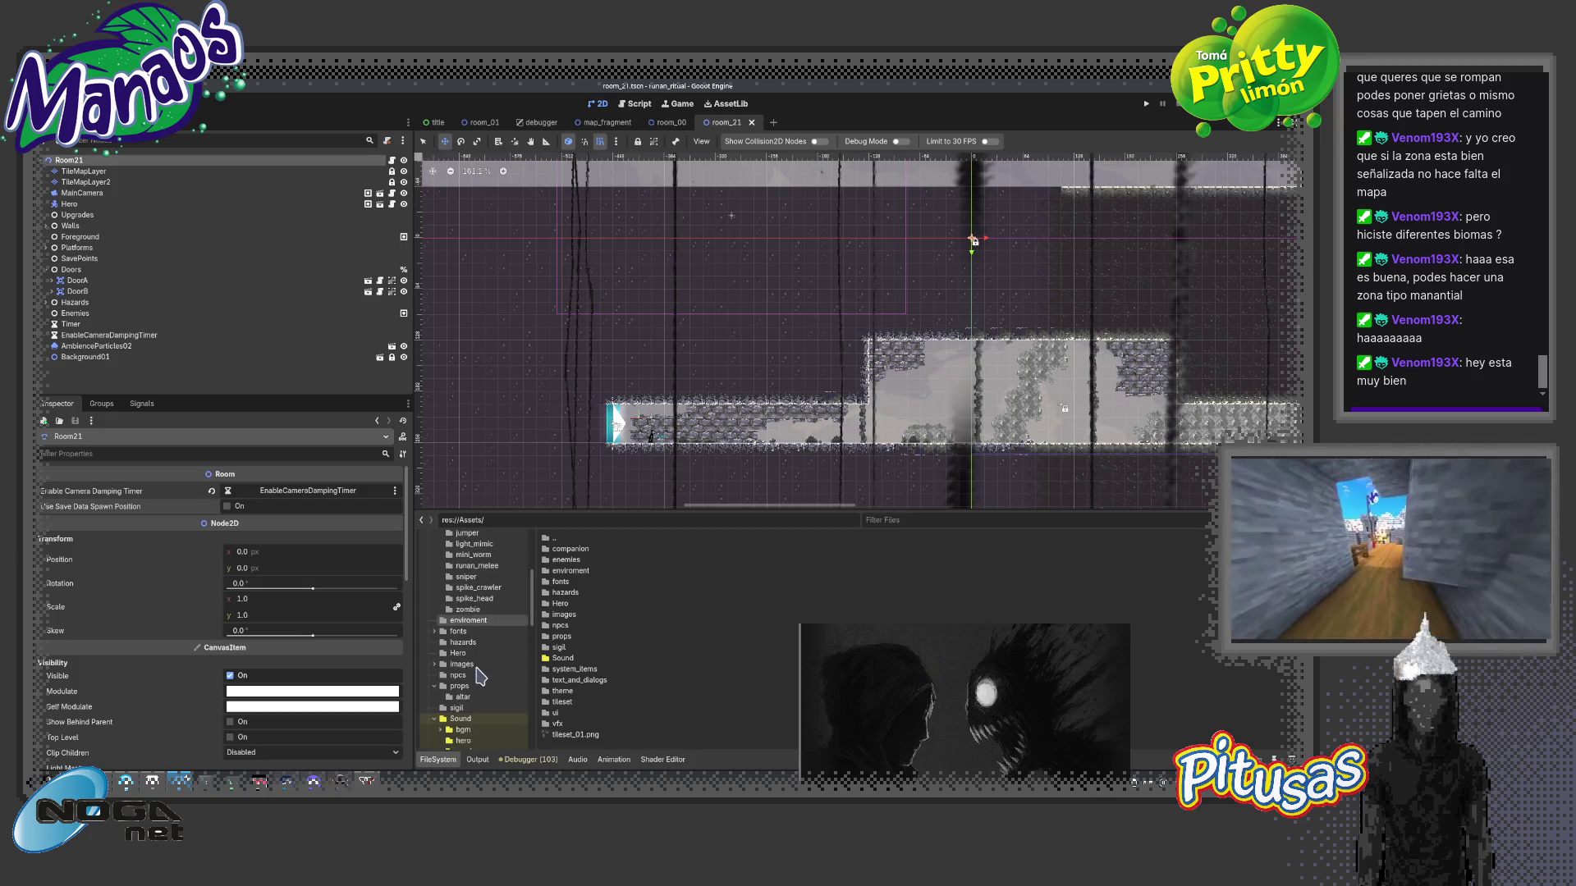
{"action": "scroll", "coordinate": [480, 662], "scroll_direction": "down", "scroll_amount": 2}
{"action": "scroll", "coordinate": [484, 669], "scroll_direction": "down", "scroll_amount": 2}
{"action": "scroll", "coordinate": [488, 675], "scroll_direction": "down", "scroll_amount": 2}
{"action": "left_click", "coordinate": [486, 673]}
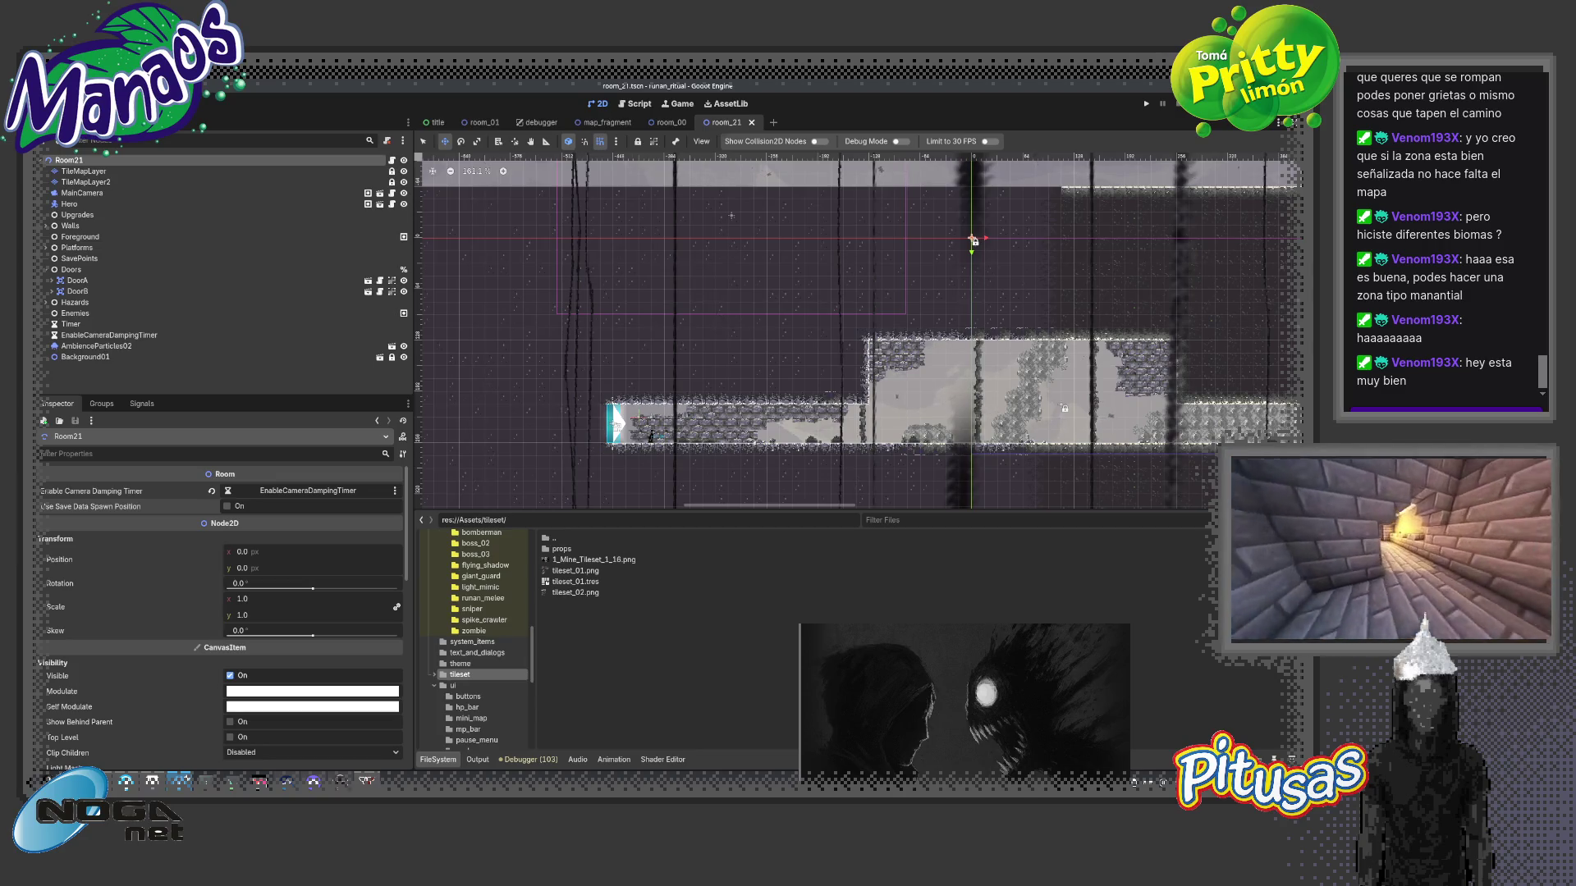
{"action": "left_click_drag", "start_coordinate": [574, 569], "coordinate": [745, 660]}
{"action": "left_click_drag", "start_coordinate": [608, 660], "coordinate": [607, 666]}
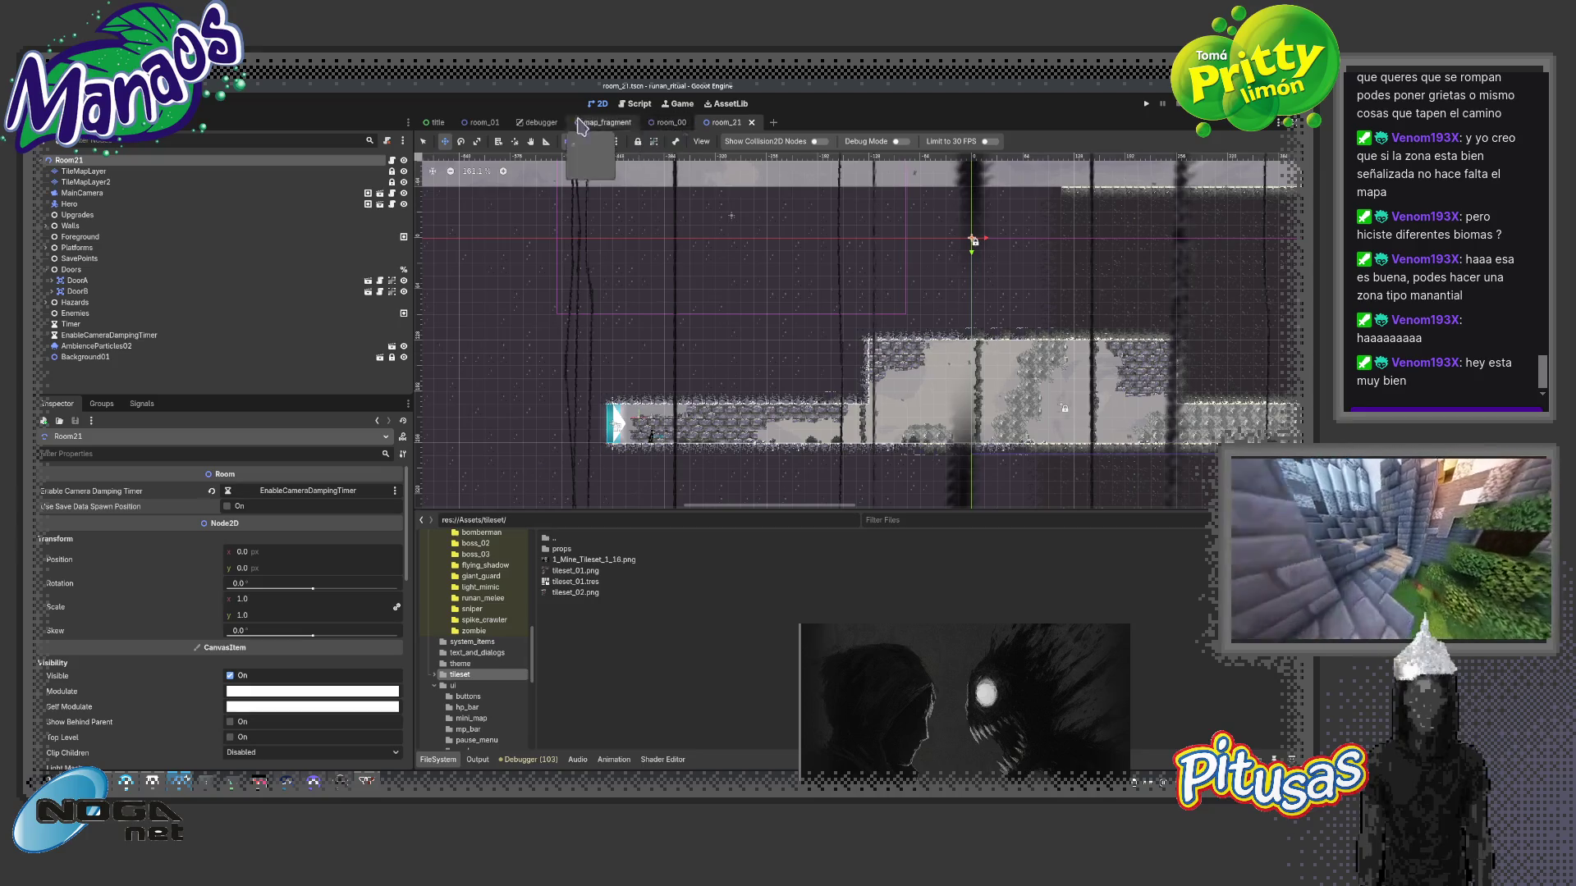
- Run room_01 and take the hero right along the slope and down the shaft
{"action": "left_click", "coordinate": [480, 124]}
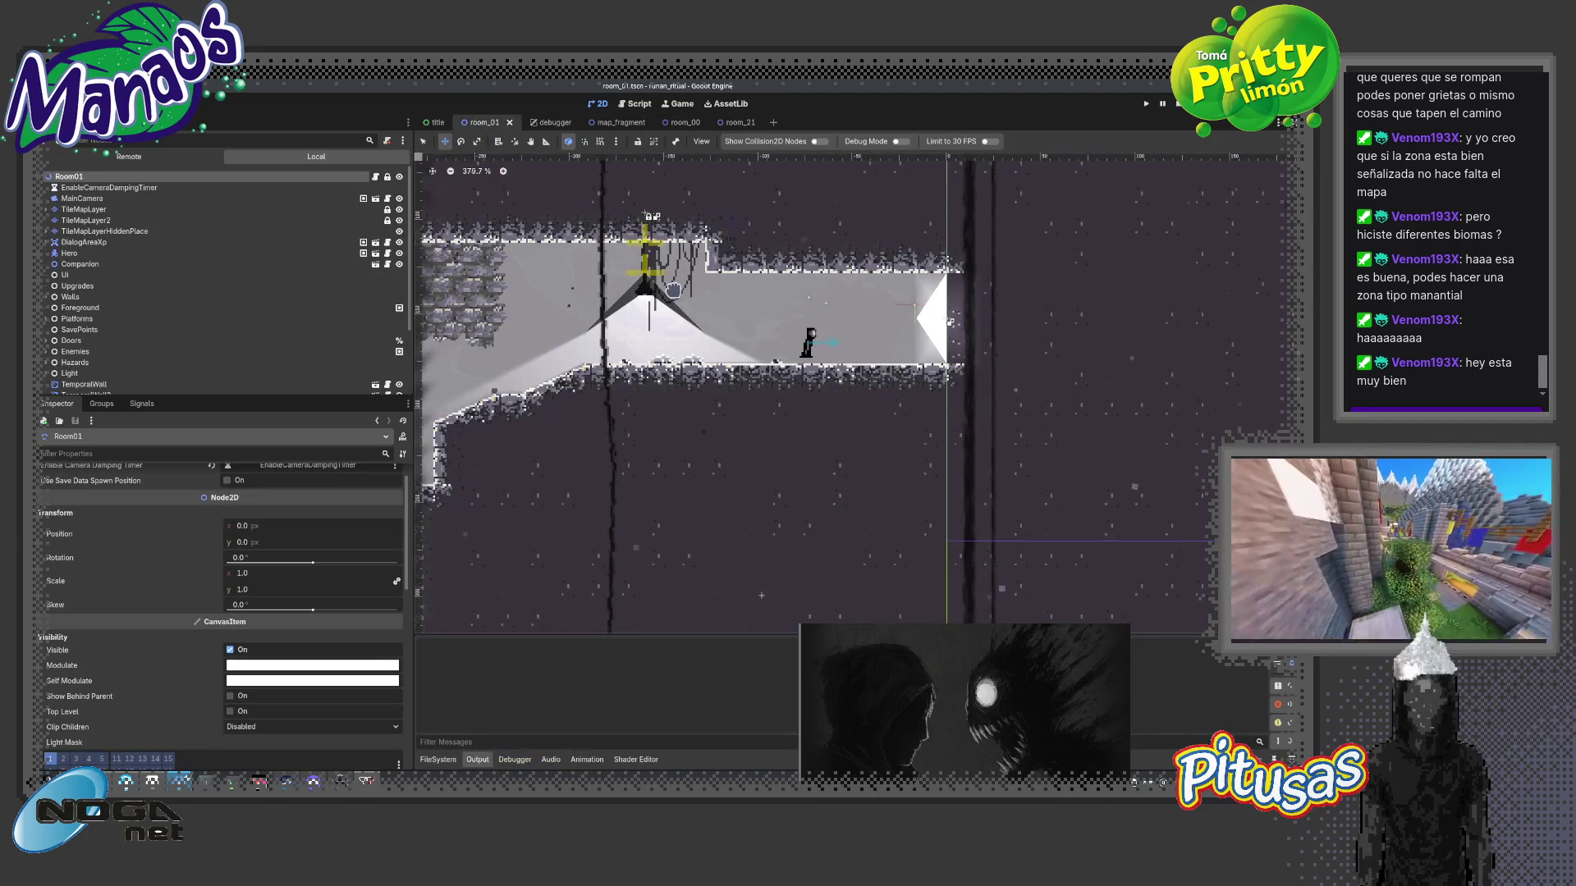
{"action": "key", "text": "F6"}
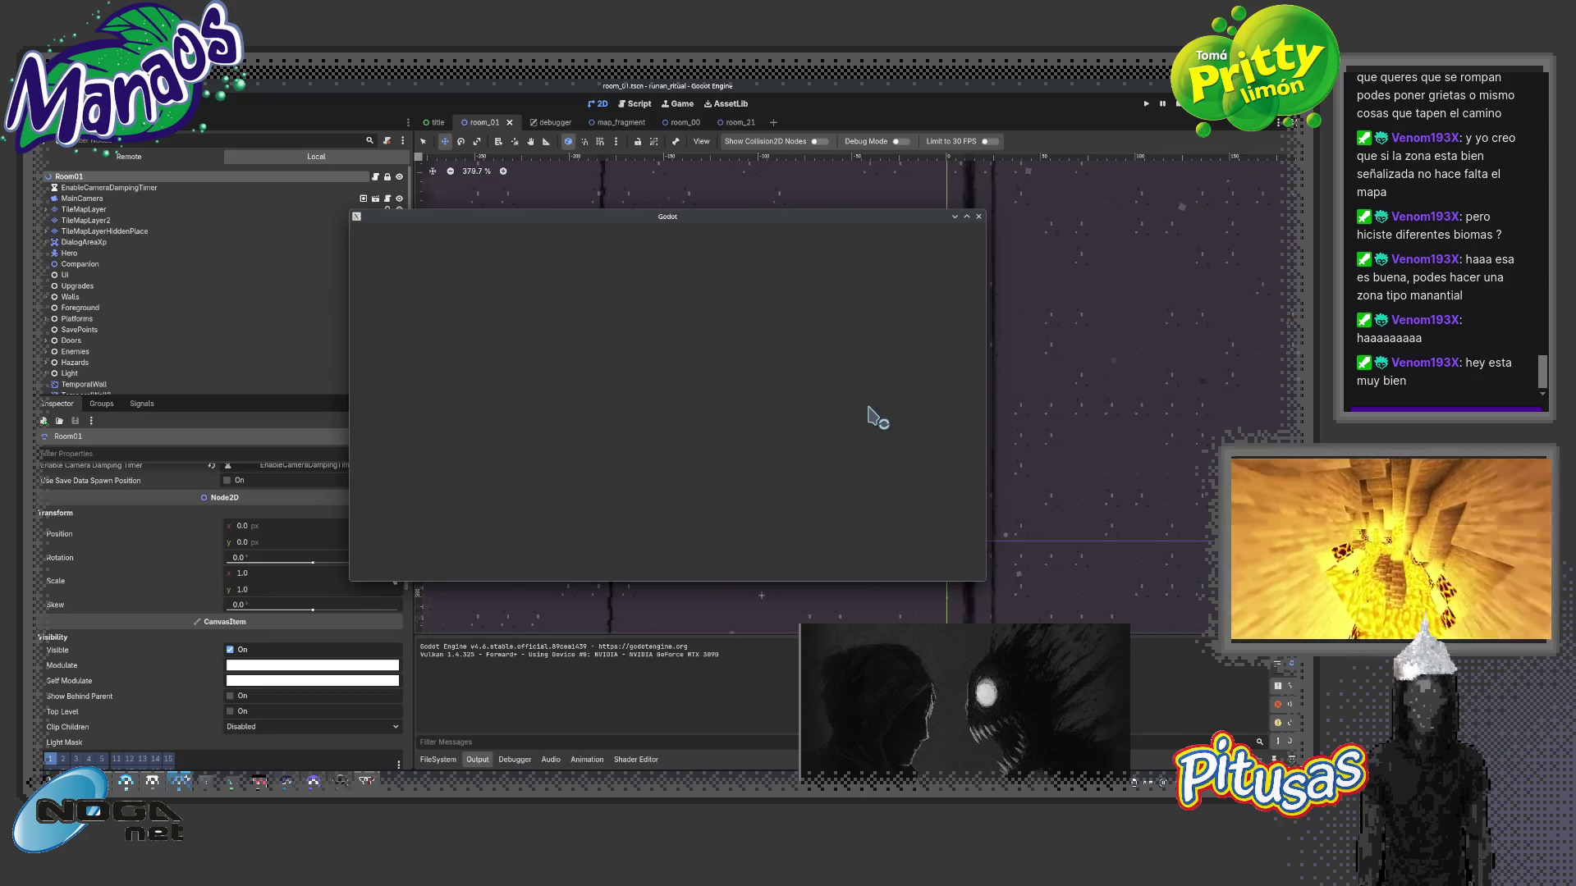
{"action": "key", "text": "Right"}
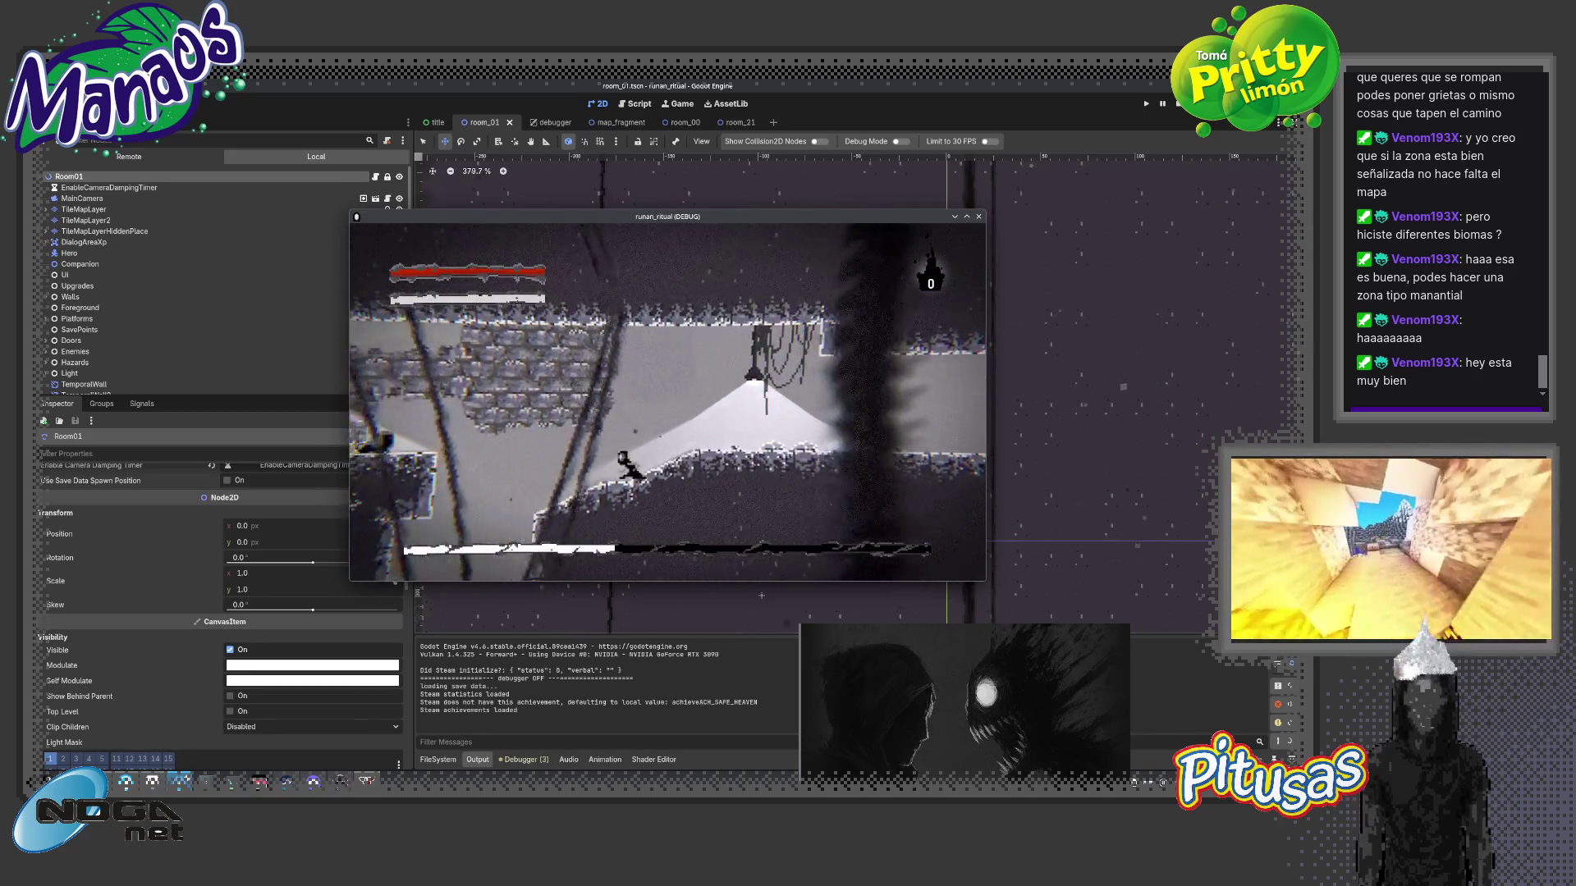
{"action": "key", "text": "Left"}
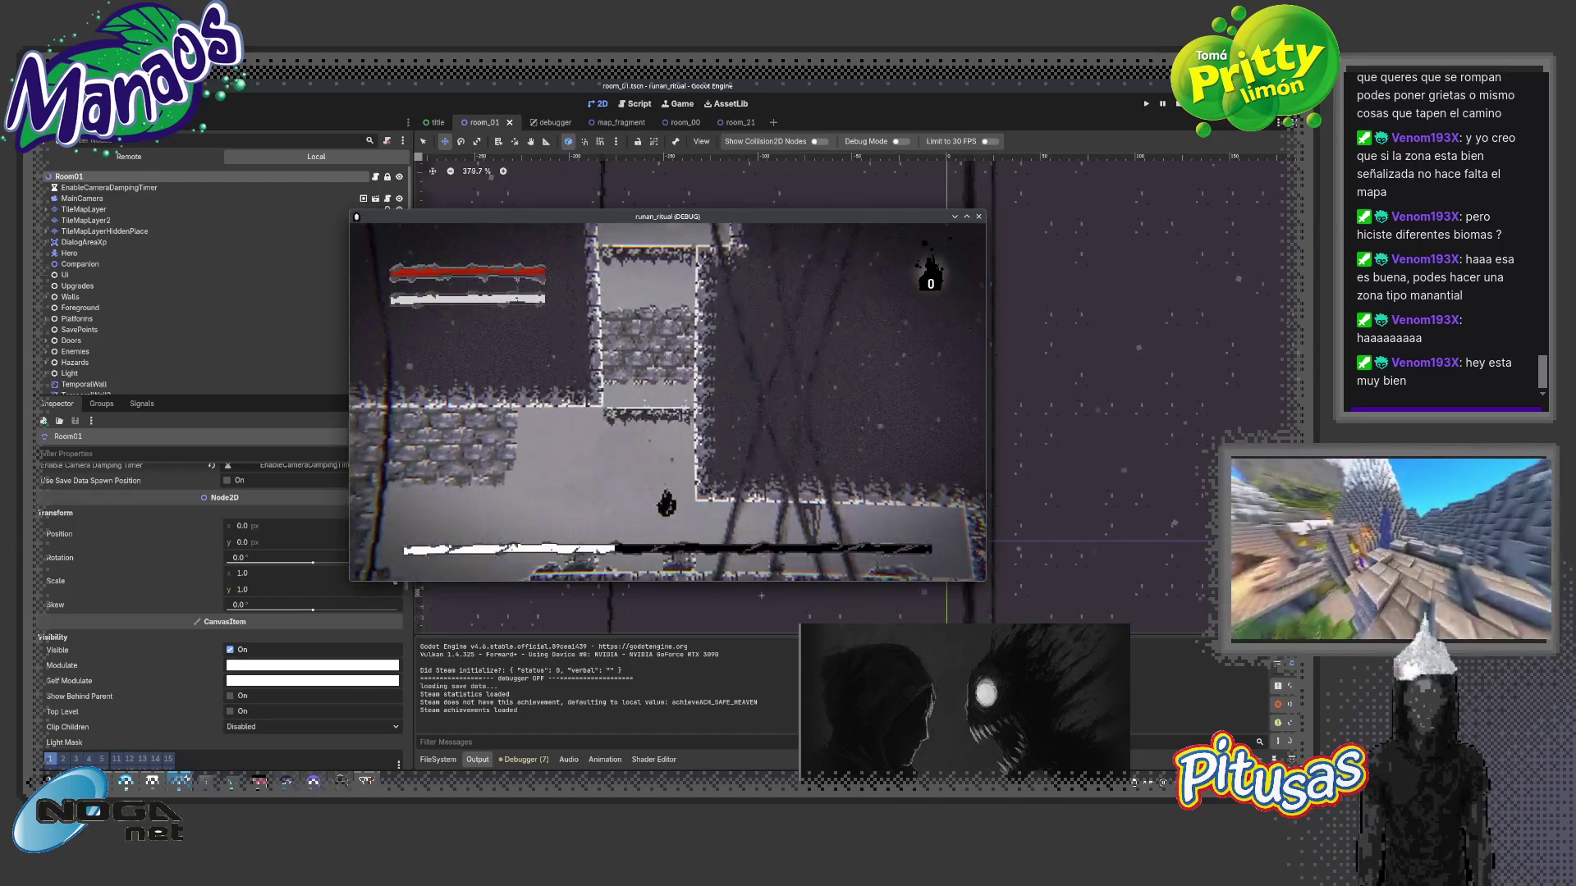
{"action": "key", "text": "Right"}
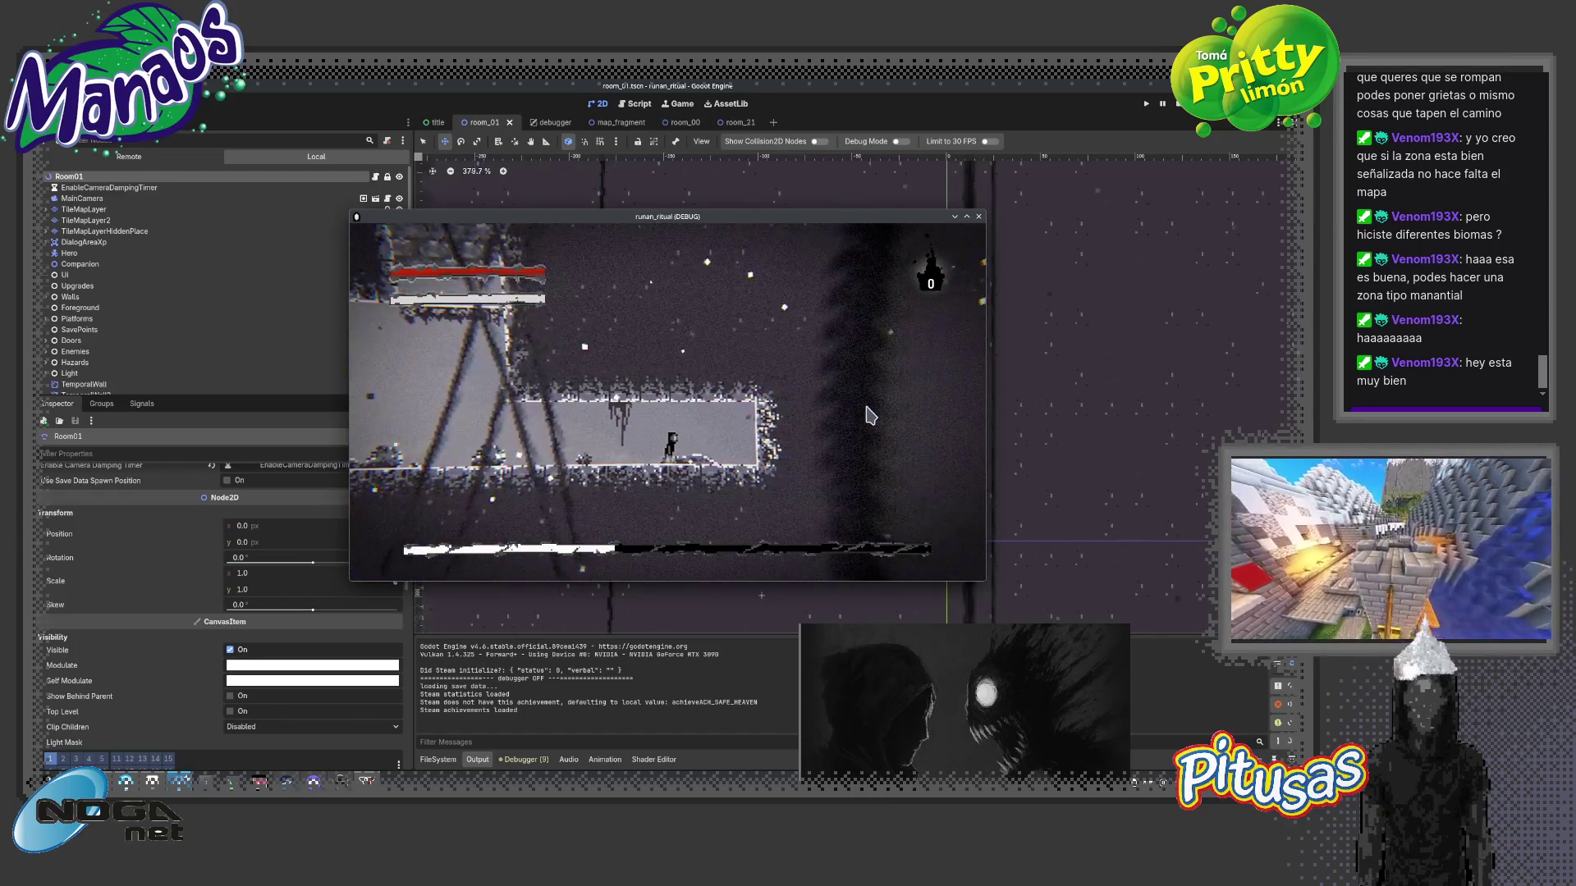
{"action": "key", "text": "Left"}
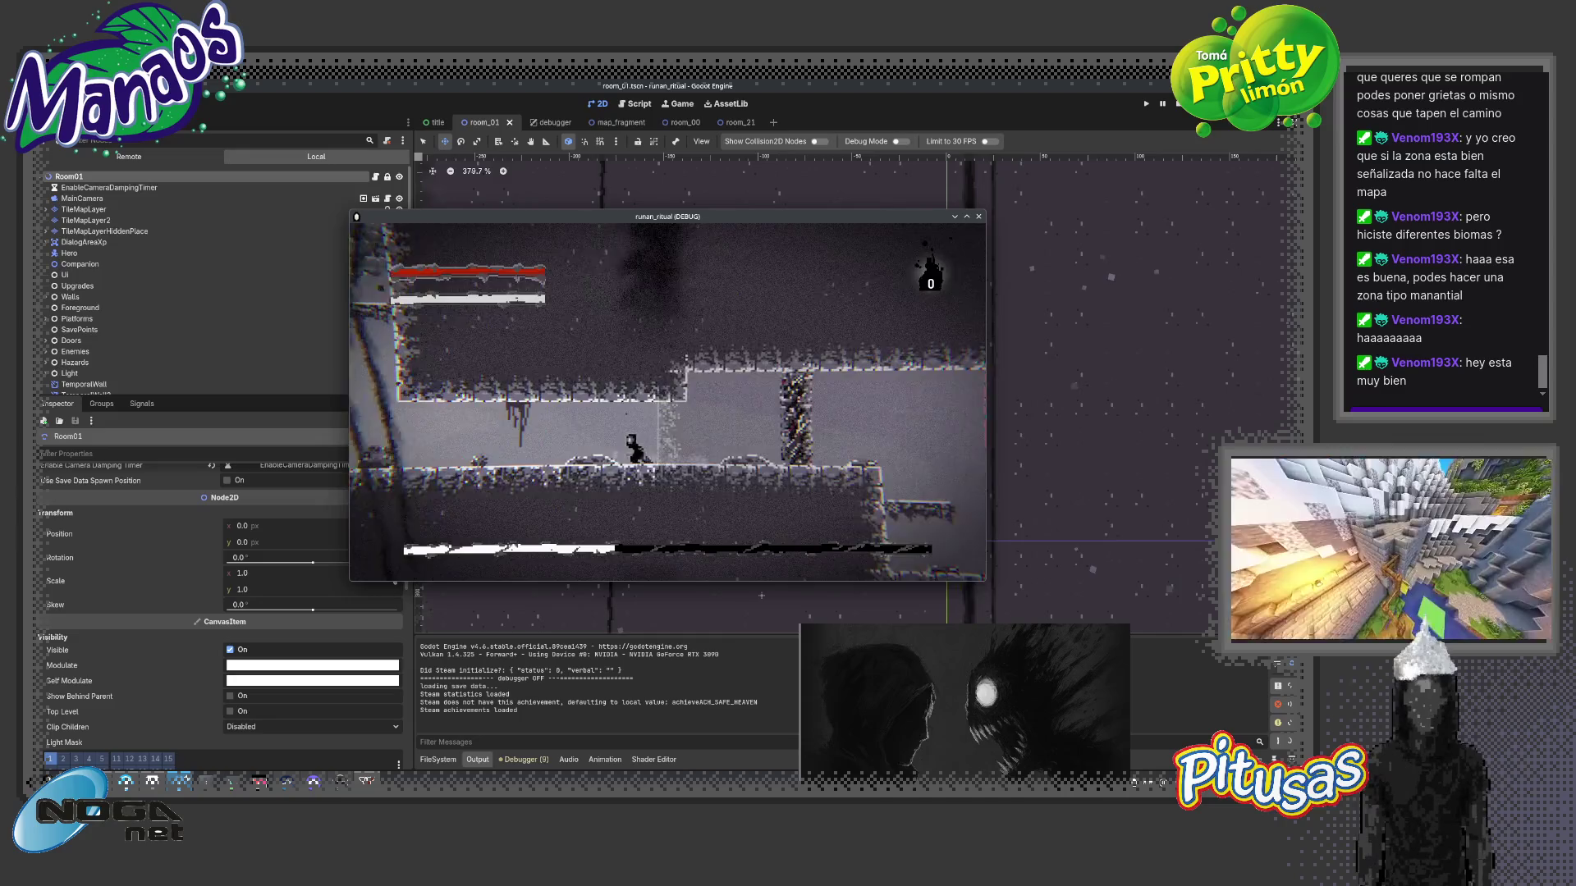
- Play fullscreen heading left through the shaft and lit room, then stop the game
{"action": "key", "text": "F11"}
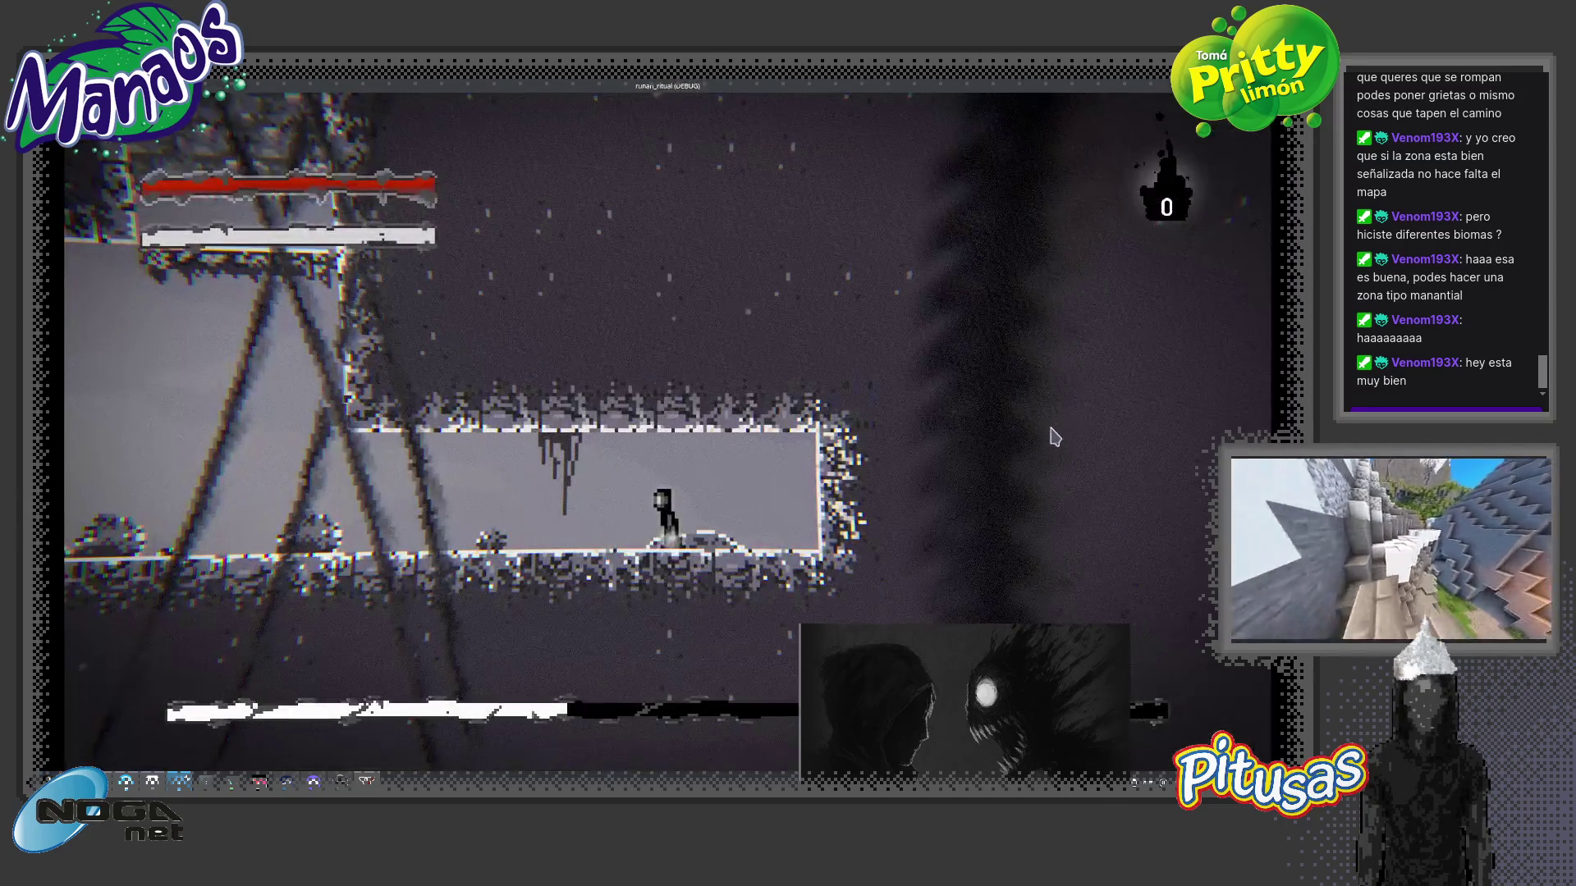
{"action": "key", "text": "Left"}
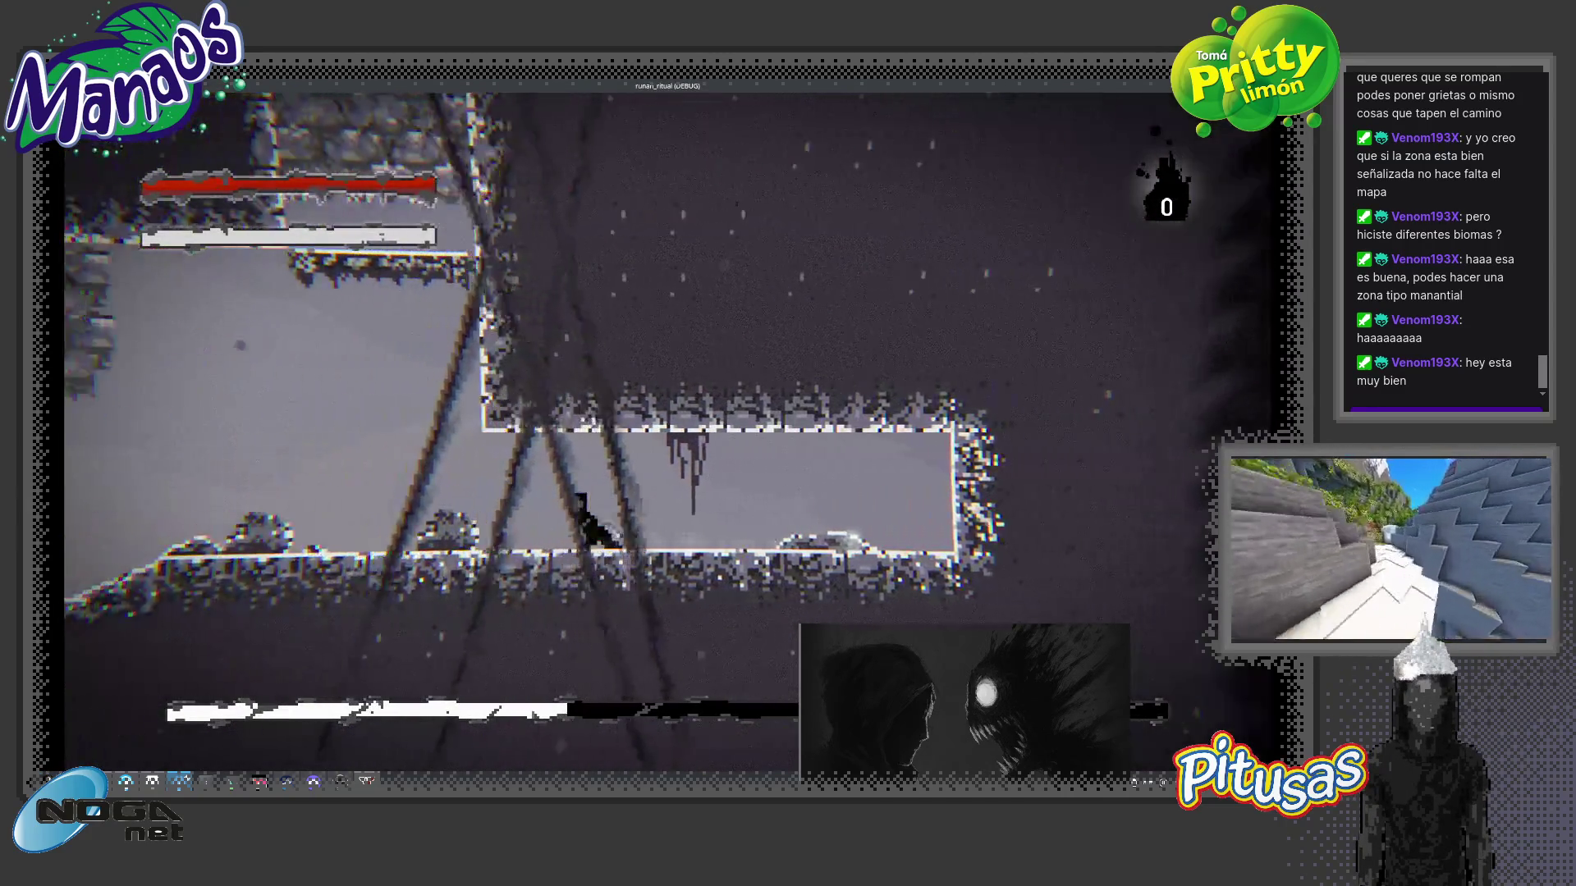
{"action": "key", "text": "Left"}
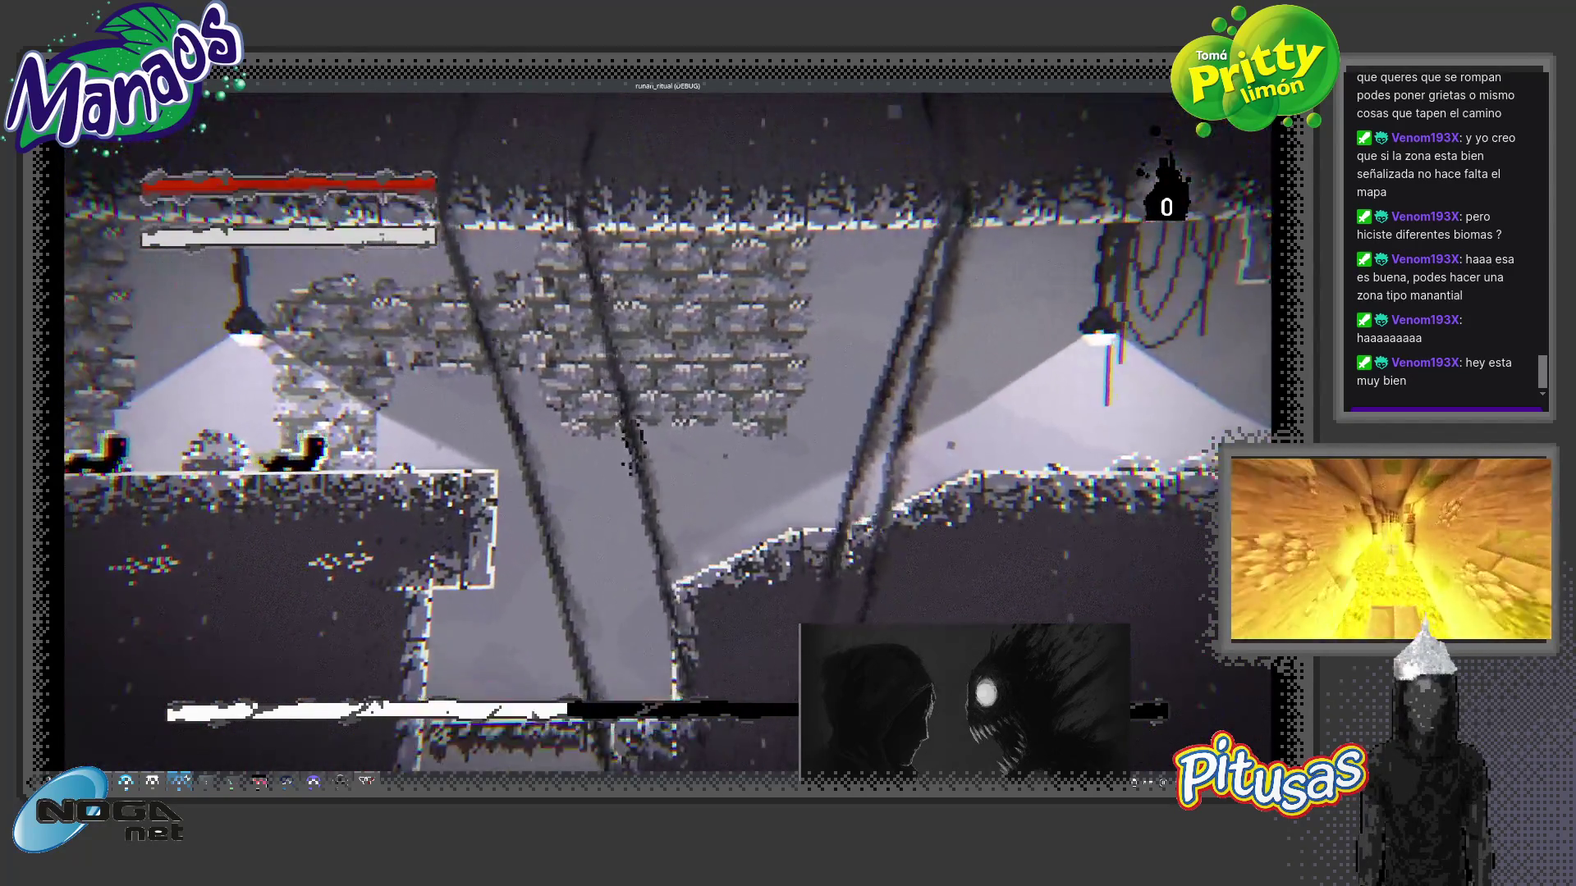
{"action": "key", "text": "Left"}
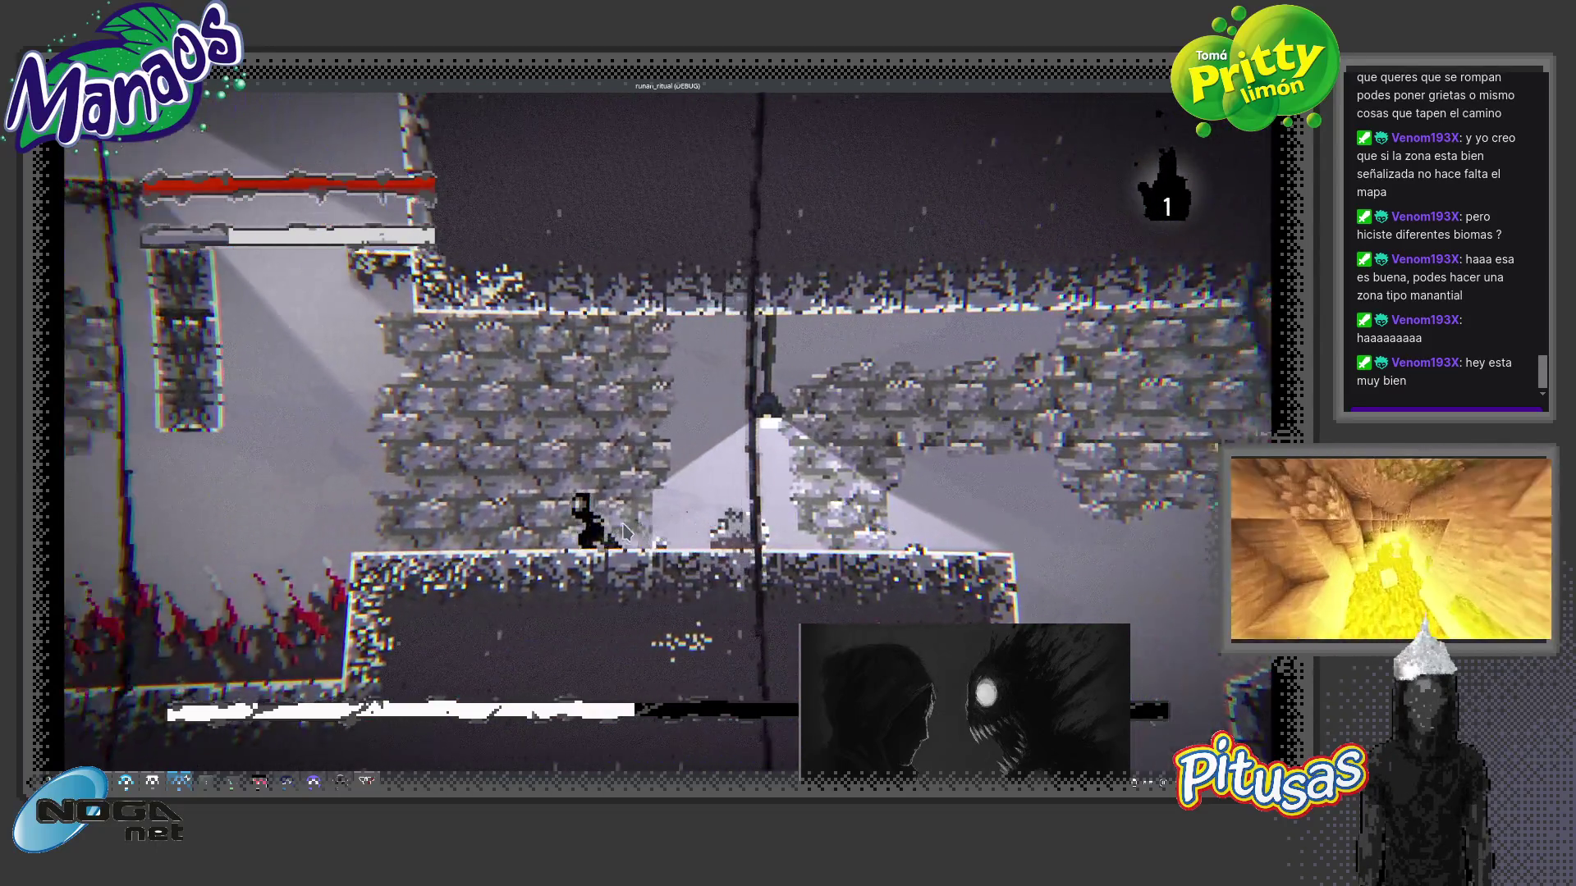
{"action": "key", "text": "Left"}
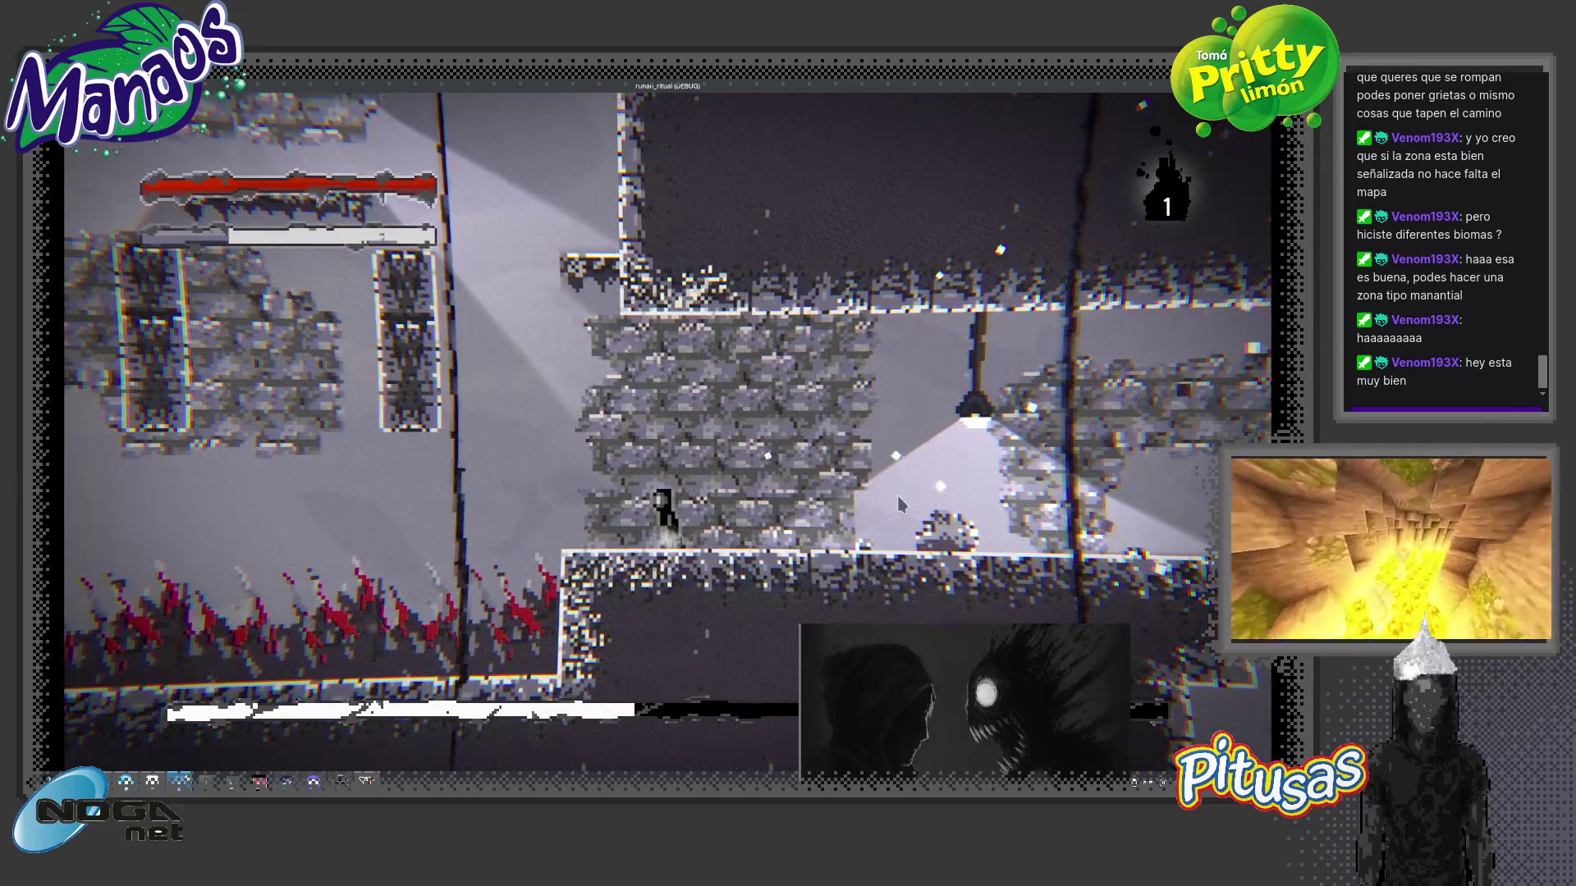
{"action": "double_click", "coordinate": [1042, 87]}
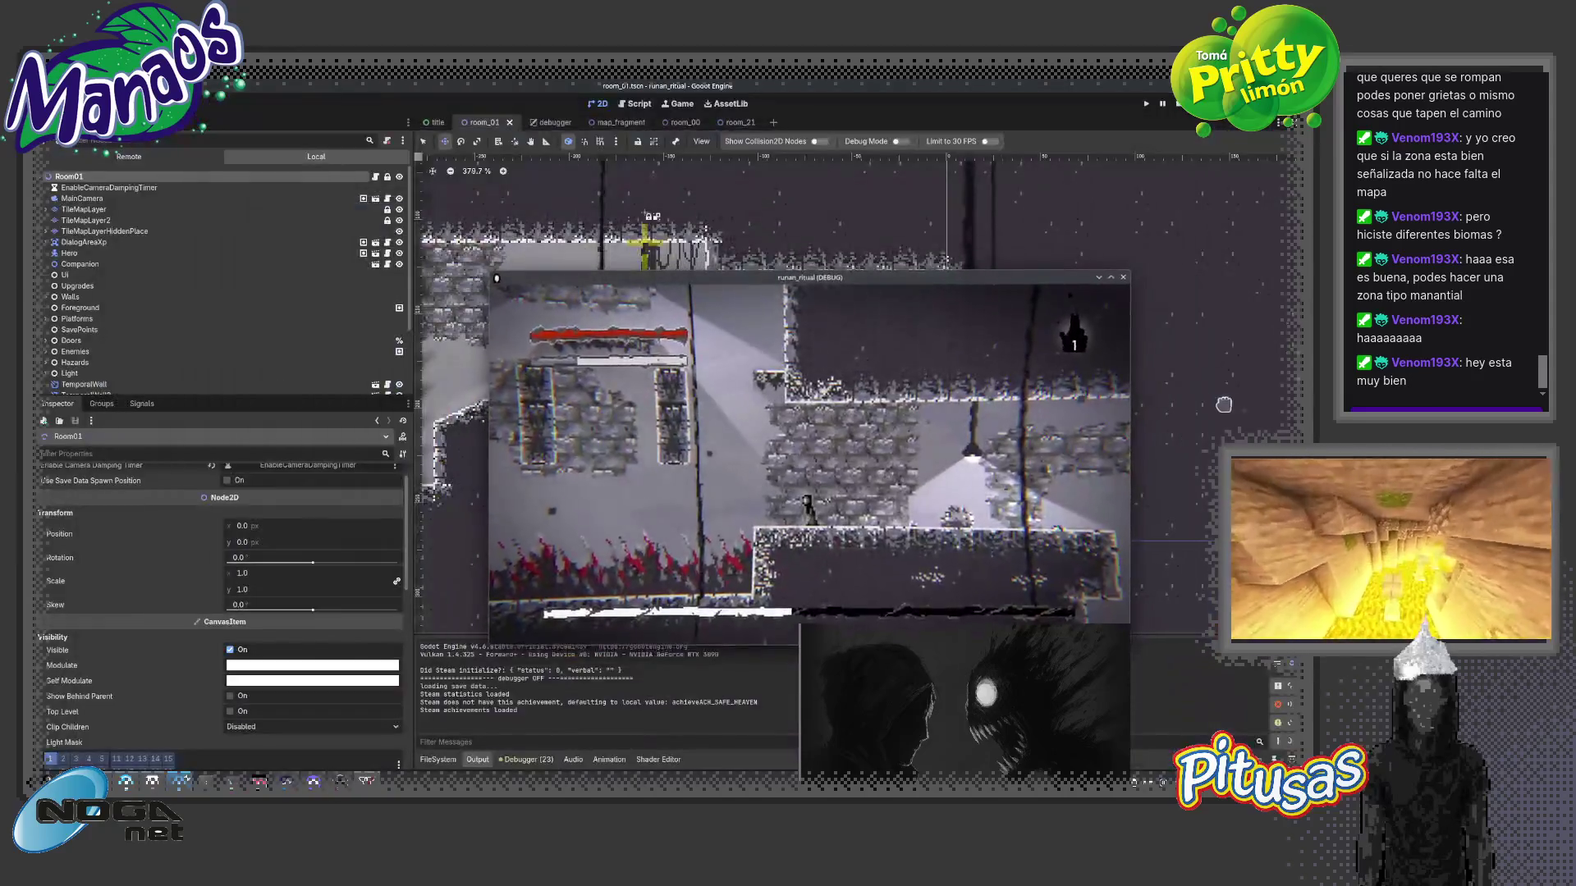
{"action": "left_click", "coordinate": [1120, 280]}
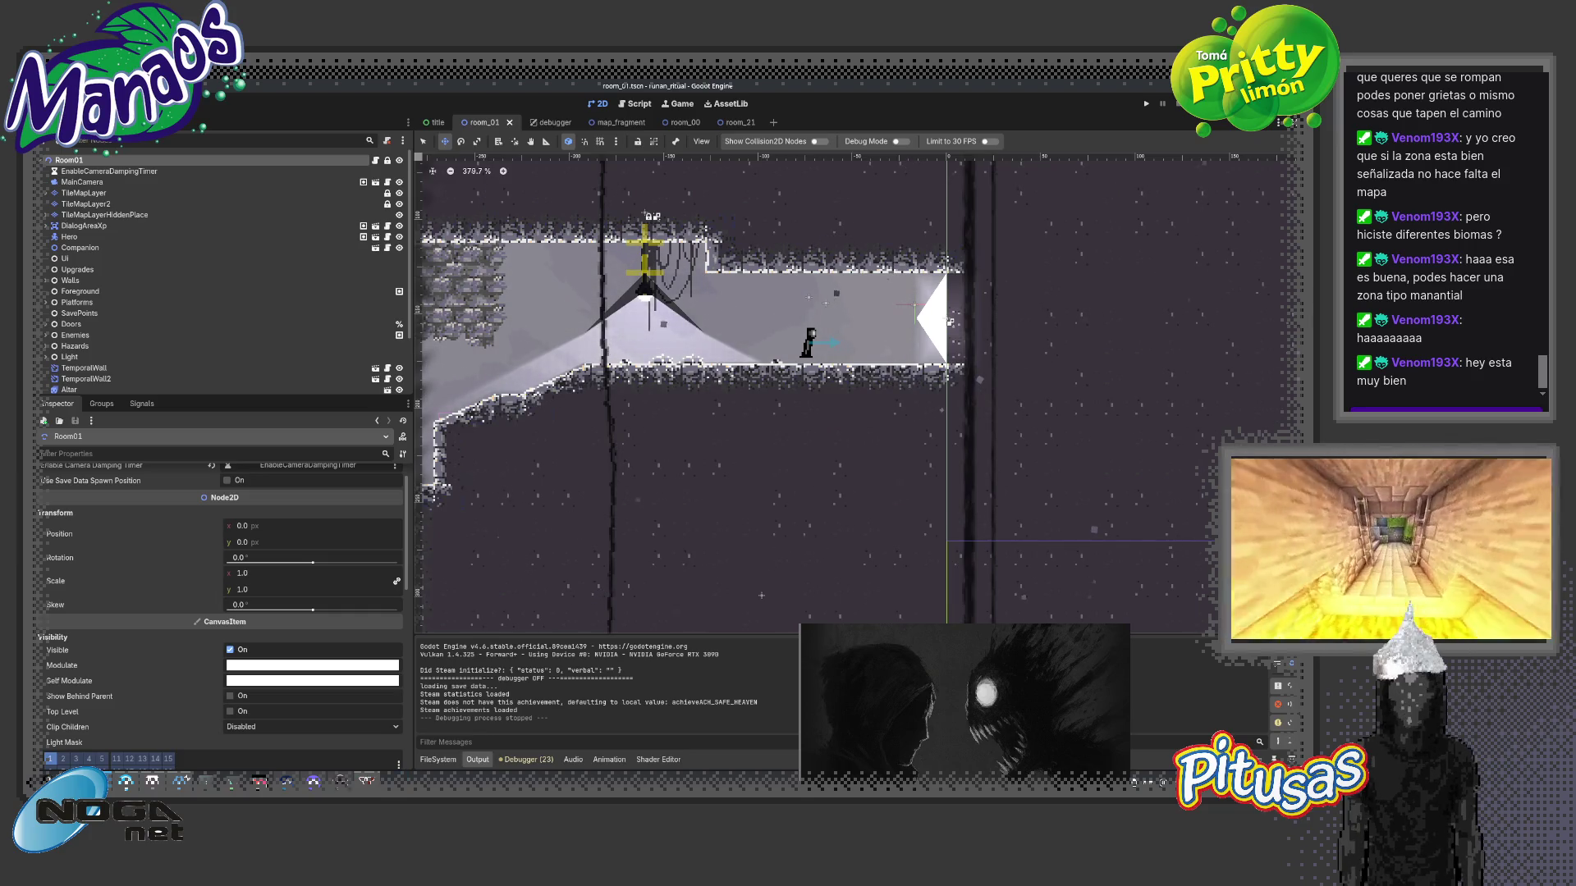
- In Aseprite, reopen recent tileset_01.png as a single image, skipping the animation prompt
{"action": "key", "text": "alt+Tab"}
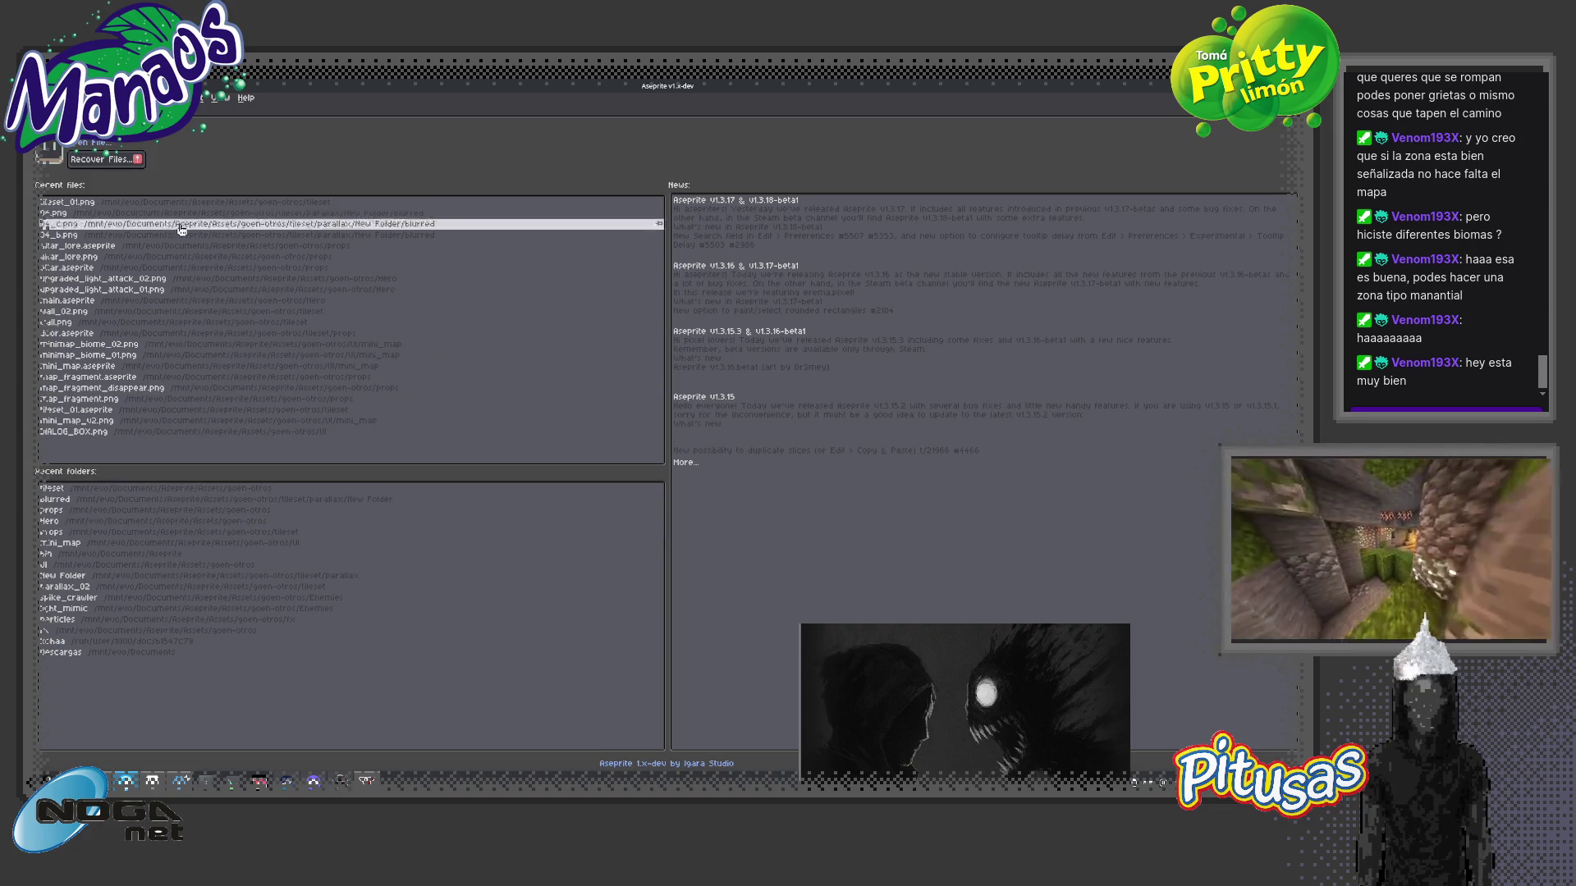
{"action": "left_click", "coordinate": [103, 203]}
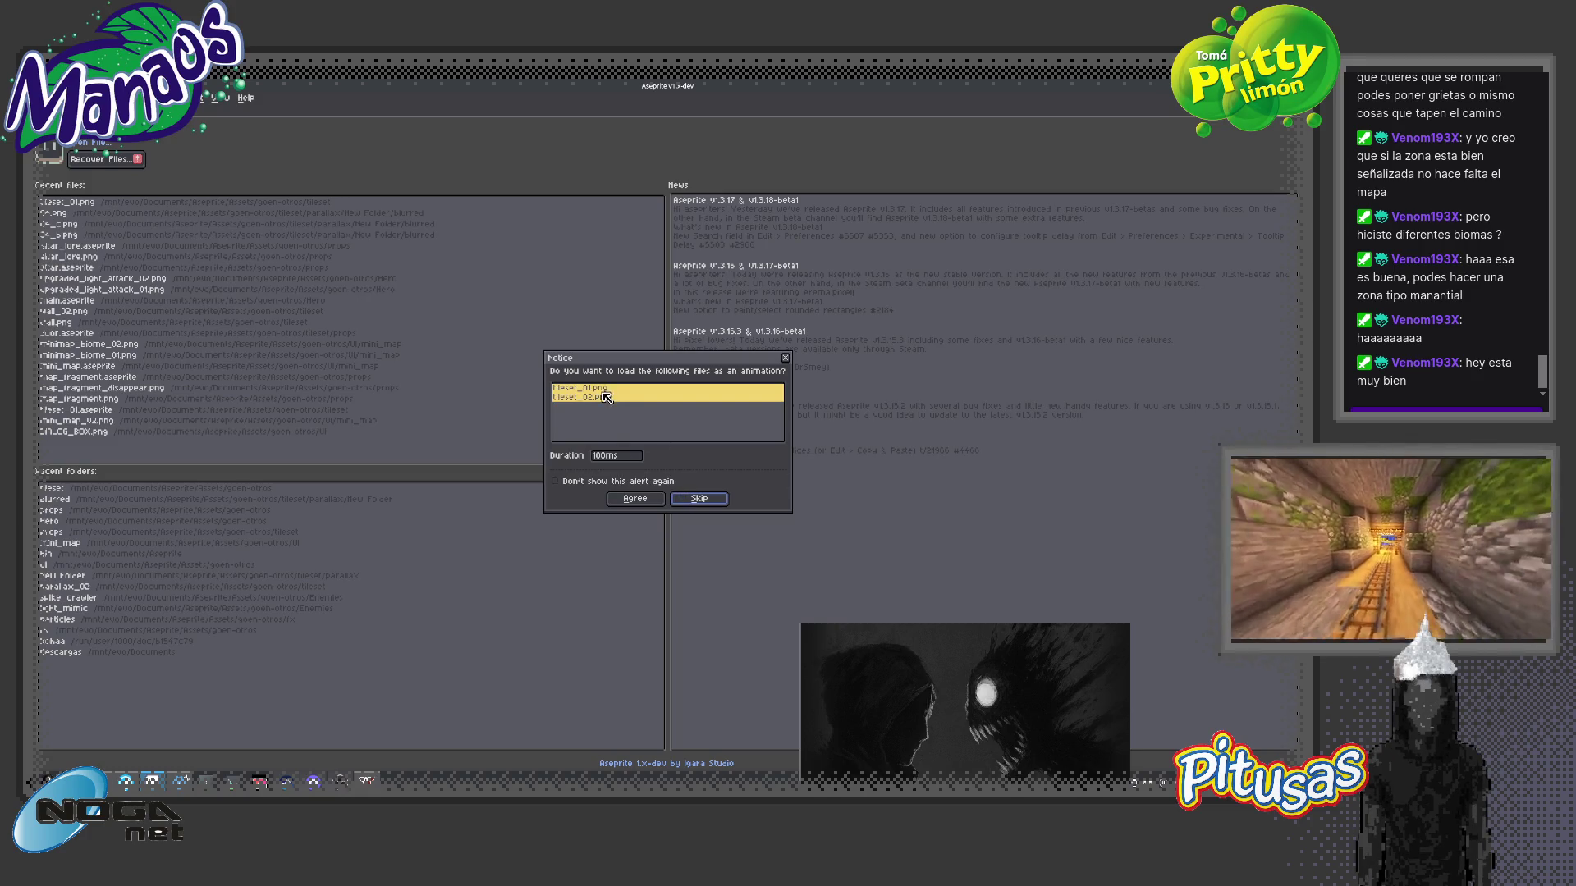
{"action": "left_click", "coordinate": [699, 499]}
{"action": "left_click", "coordinate": [49, 97]}
{"action": "mouse_move", "coordinate": [74, 196]}
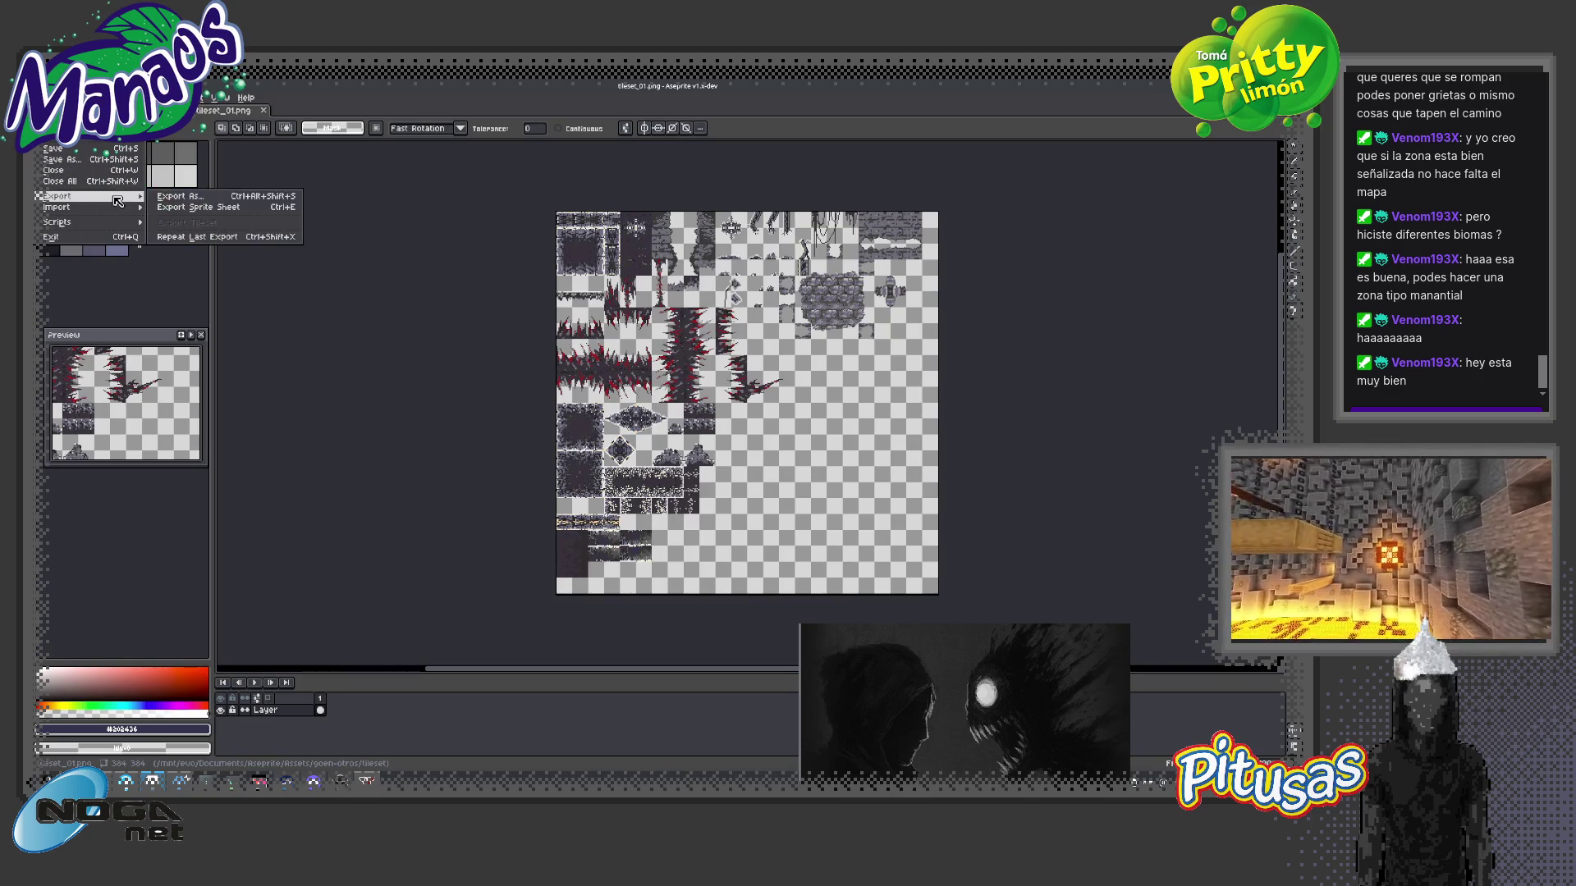
- Export the tileset via Export As to tileset_01.png, confirming overwrite, and return to Godot
{"action": "left_click", "coordinate": [199, 208]}
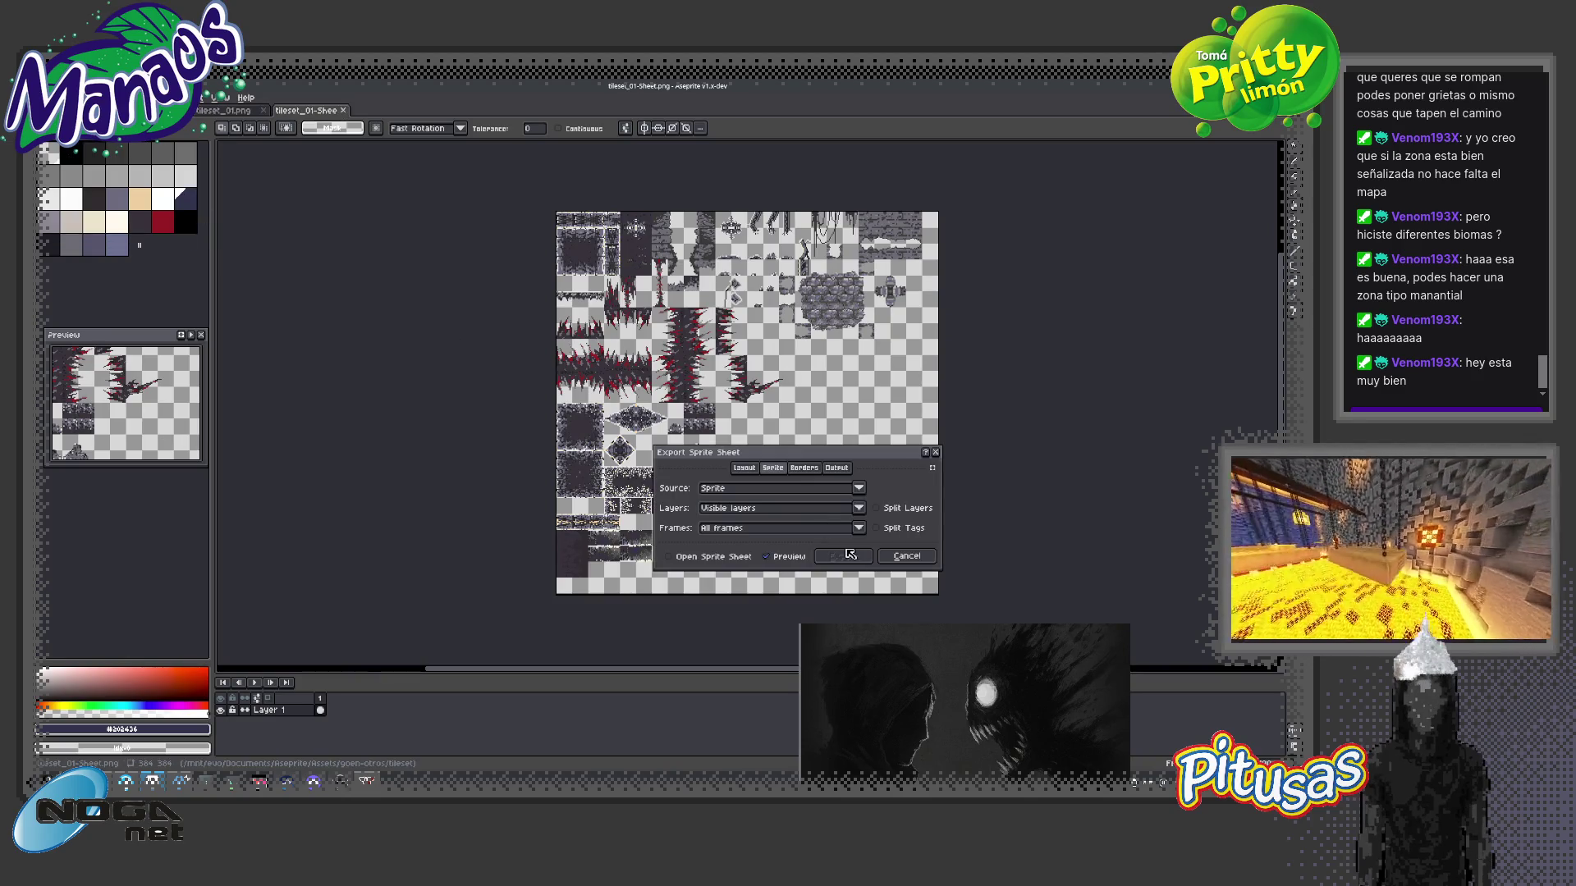
{"action": "left_click", "coordinate": [901, 558]}
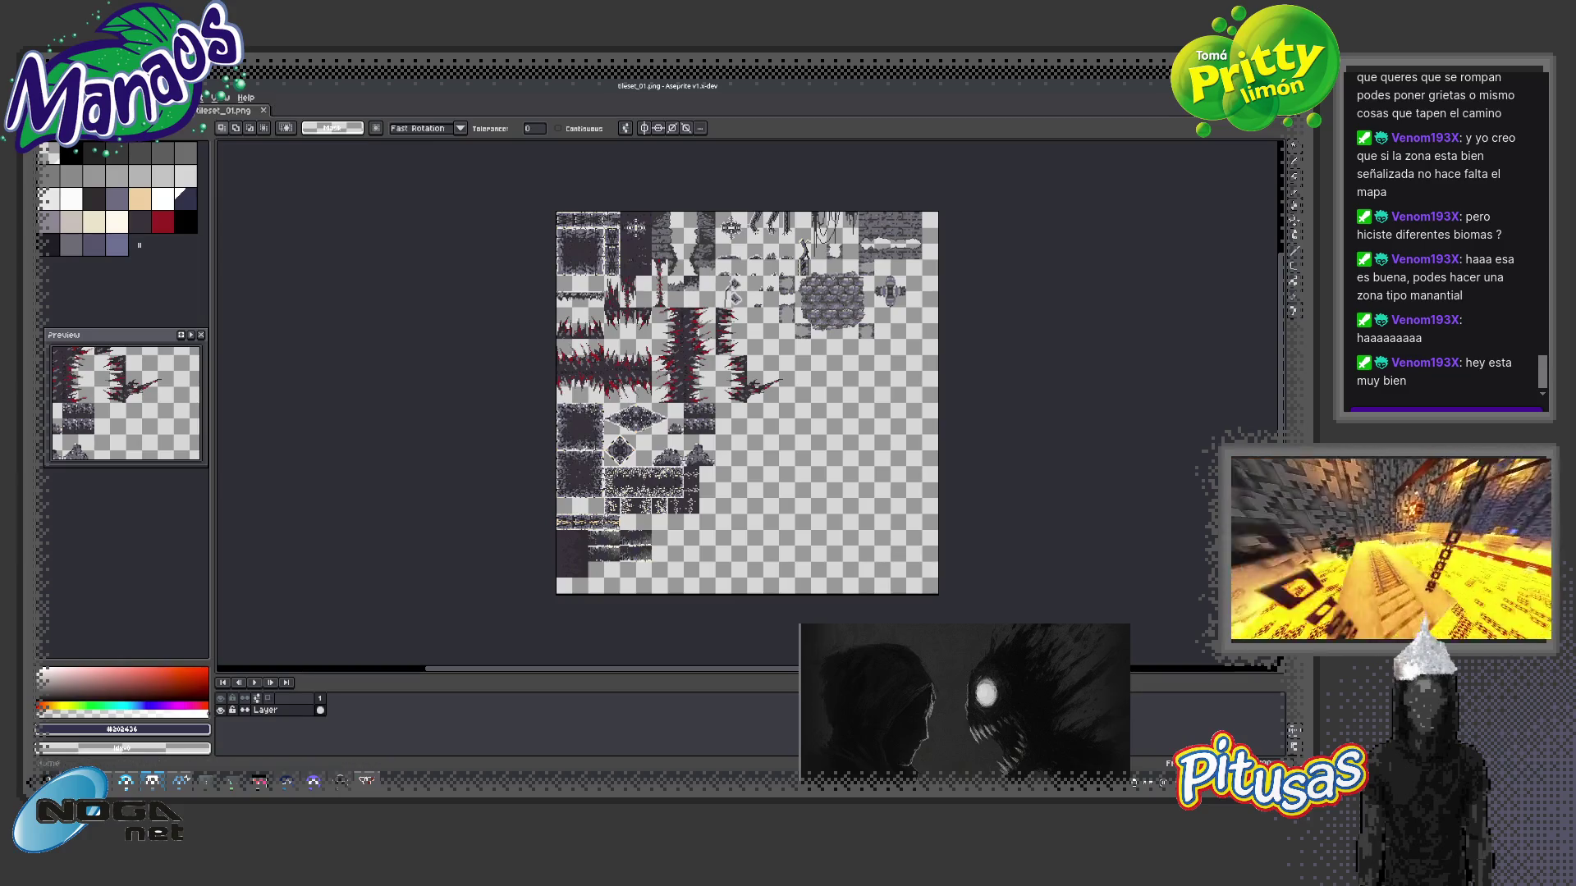
{"action": "left_click", "coordinate": [50, 97]}
{"action": "mouse_move", "coordinate": [120, 200]}
{"action": "left_click", "coordinate": [187, 199]}
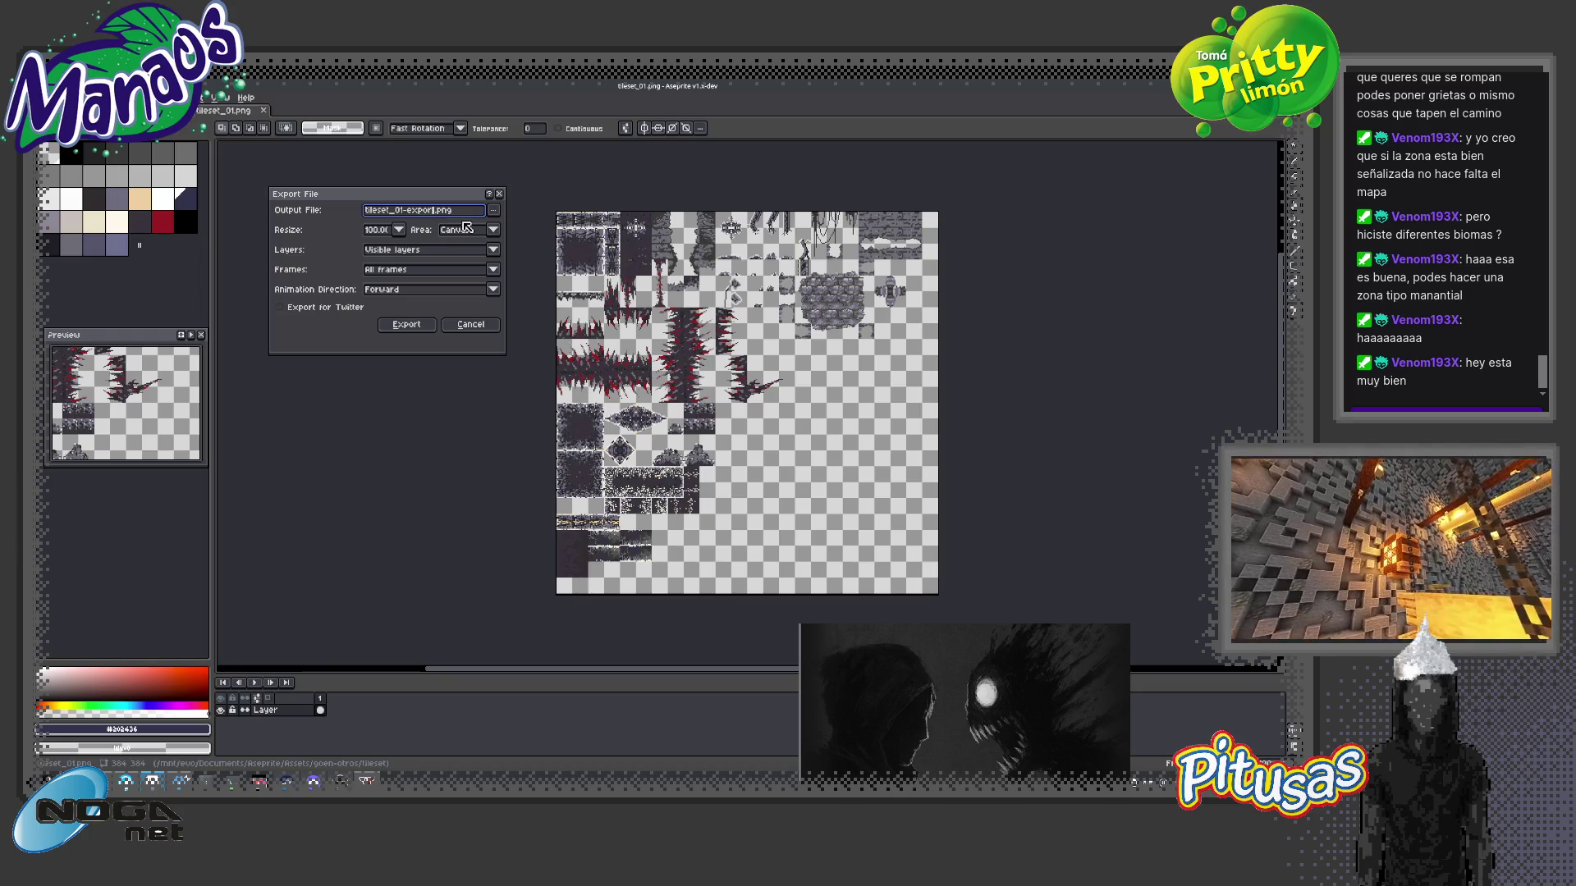
{"action": "key", "text": "BackSpace"}
{"action": "key", "text": "BackSpace"}
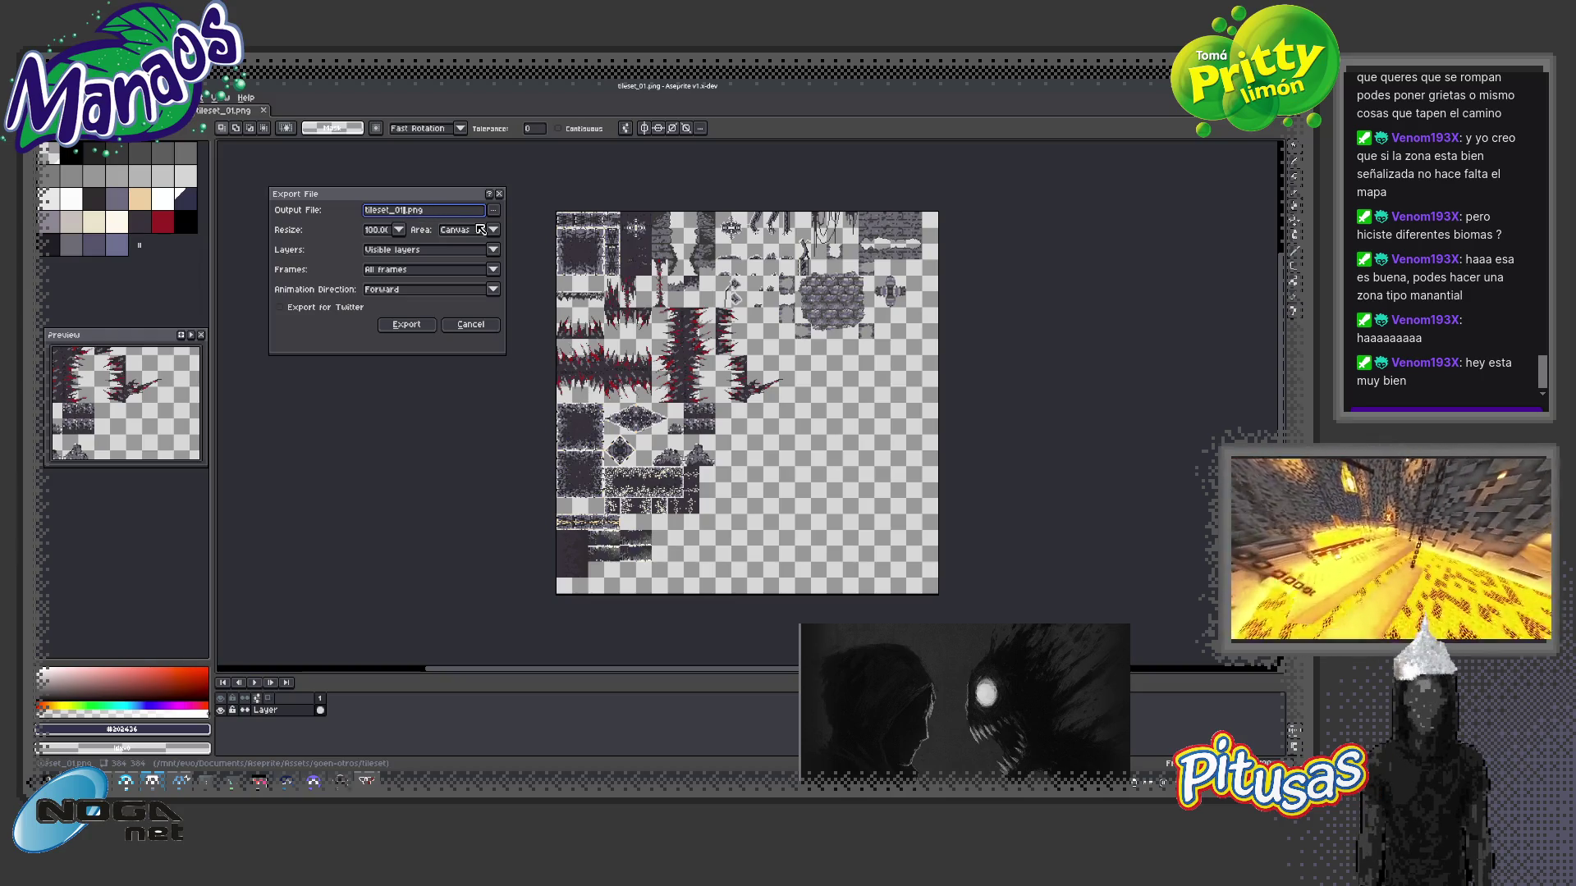
{"action": "left_click", "coordinate": [416, 327]}
{"action": "left_click", "coordinate": [638, 464]}
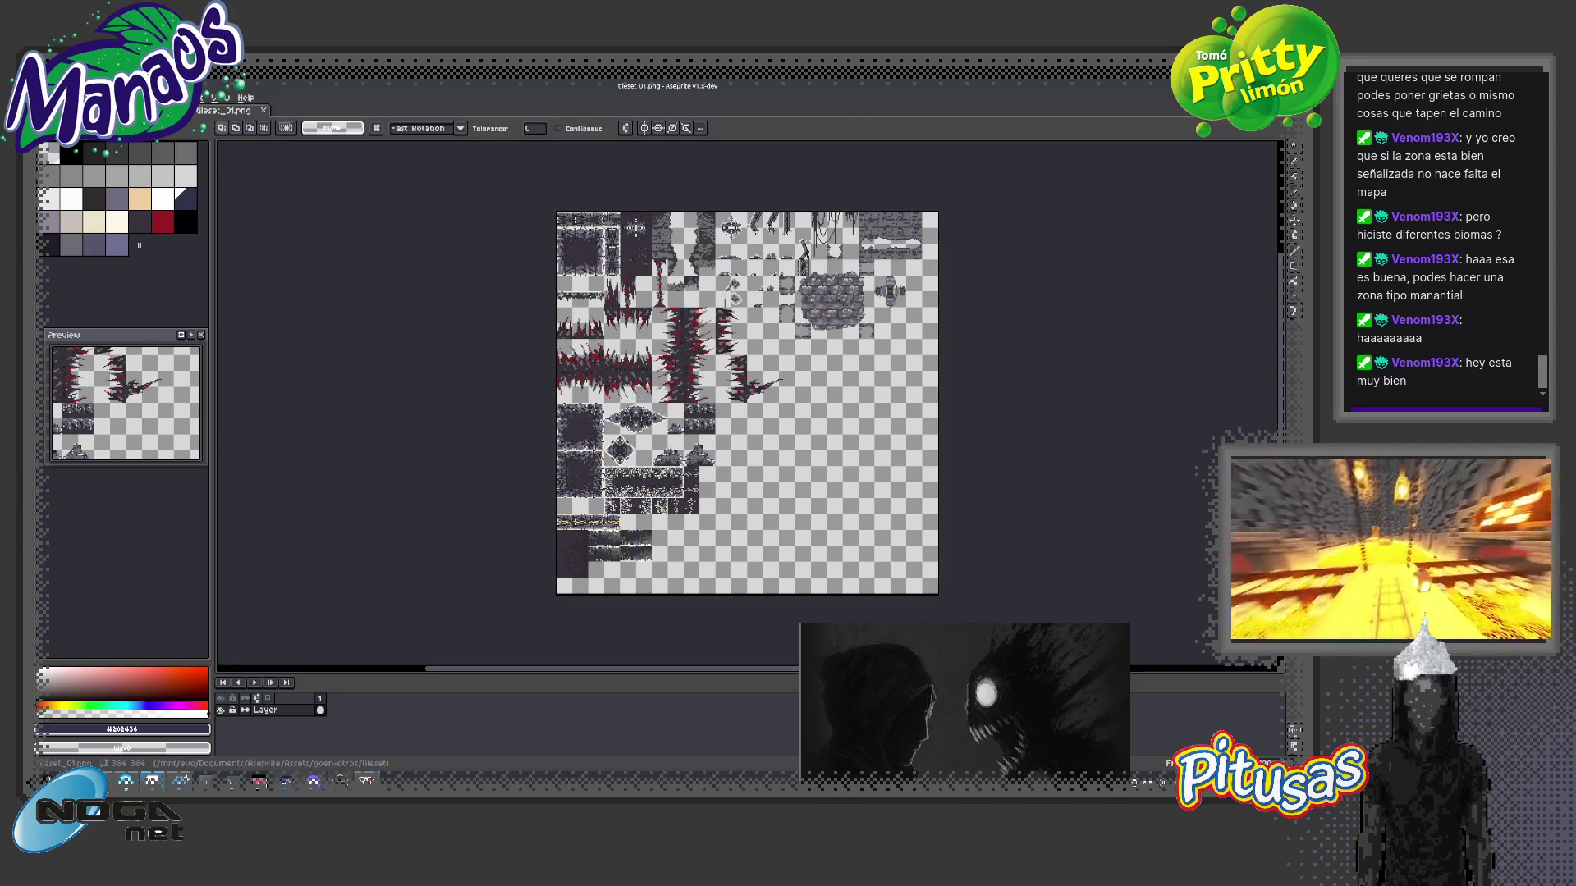
{"action": "key", "text": "alt+Tab"}
- Review res://Assets/tileset/ in the FileSystem dock and launch the project
{"action": "left_click", "coordinate": [439, 759]}
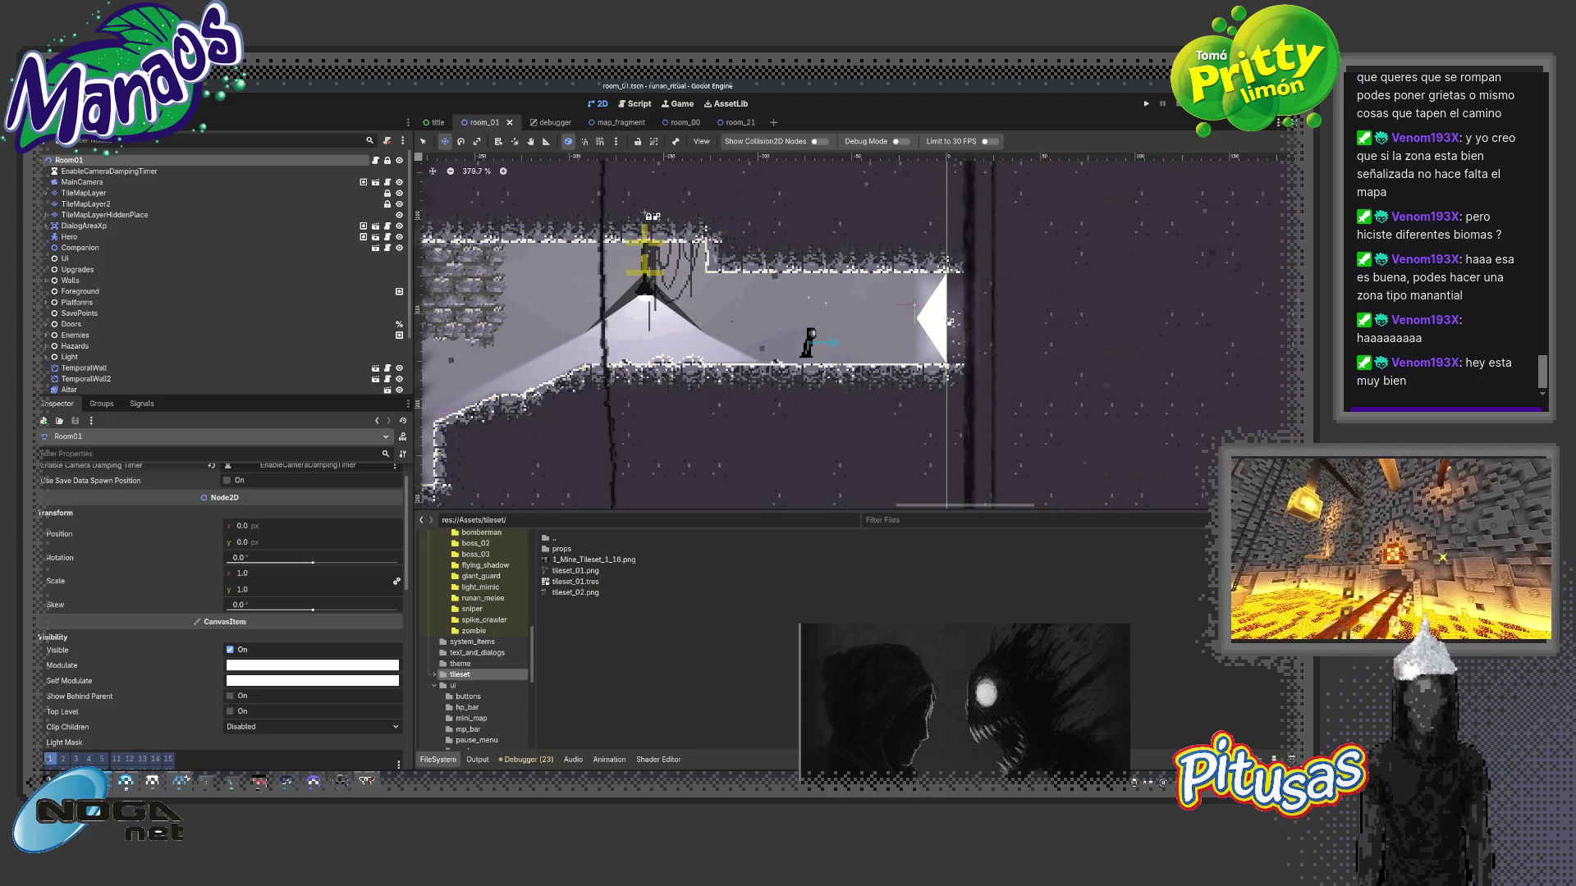
{"action": "left_click_drag", "start_coordinate": [573, 570], "coordinate": [1175, 539]}
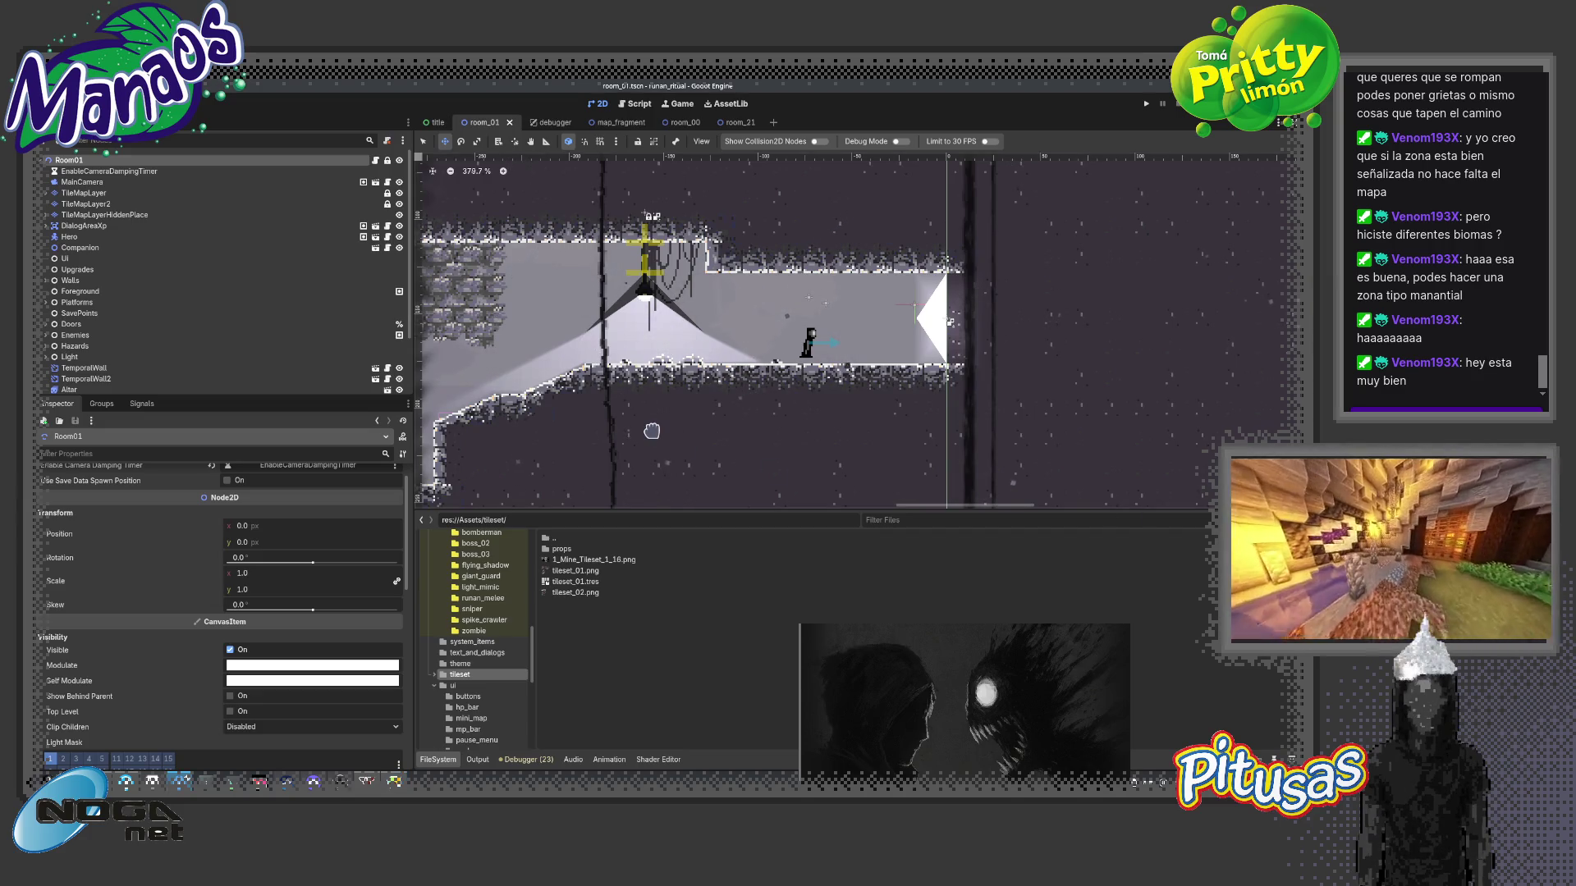
{"action": "key", "text": "F5"}
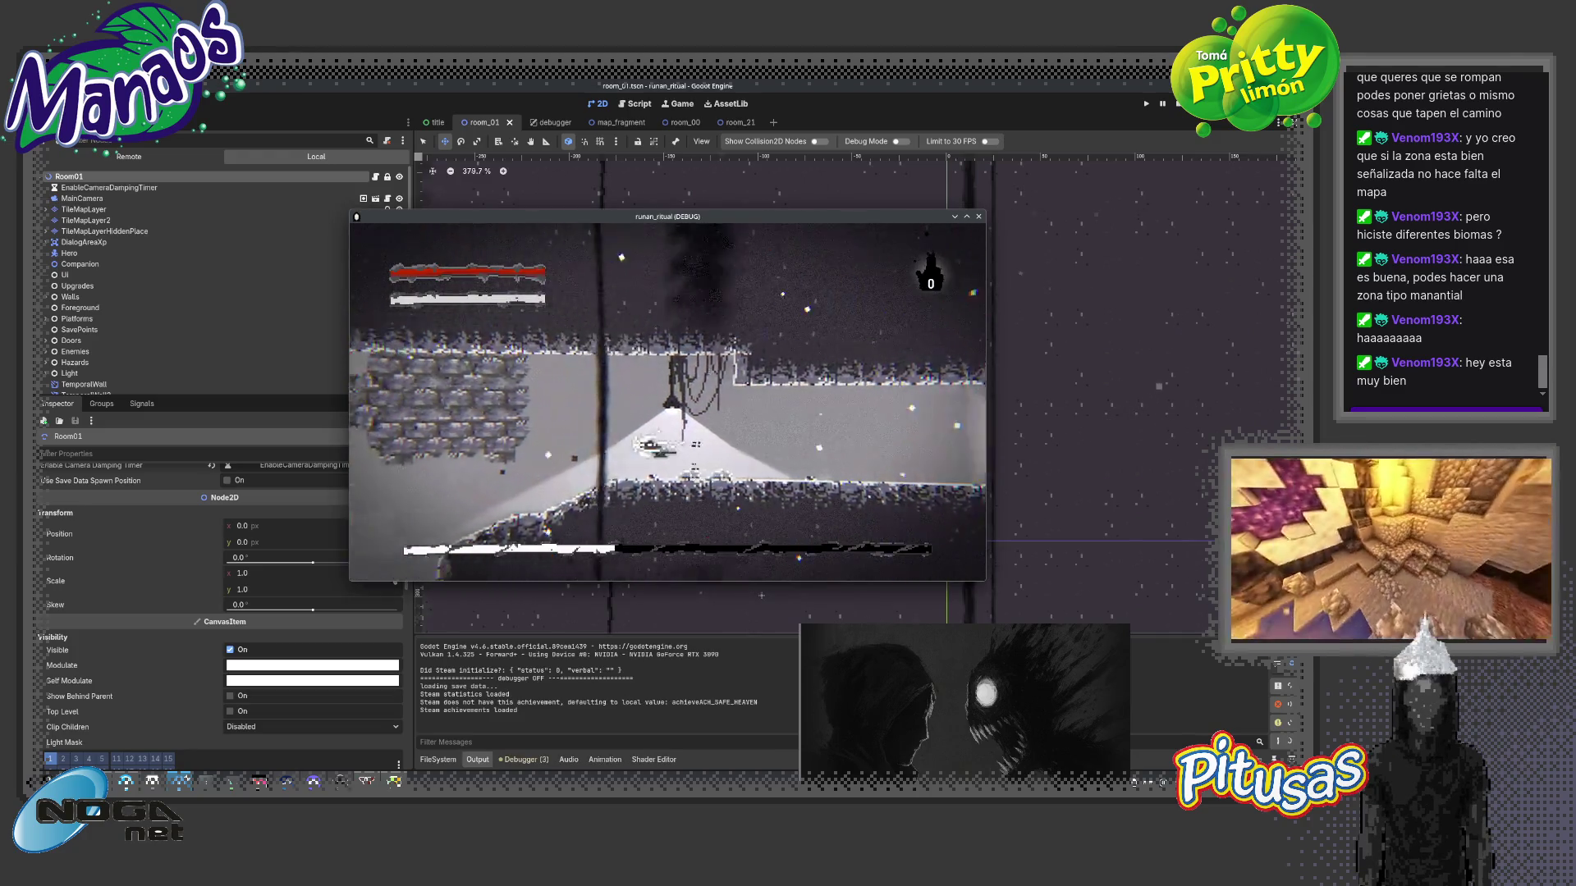
- Run the hero right through the cave corridors, then stop the game with F8
{"action": "key", "text": "Right"}
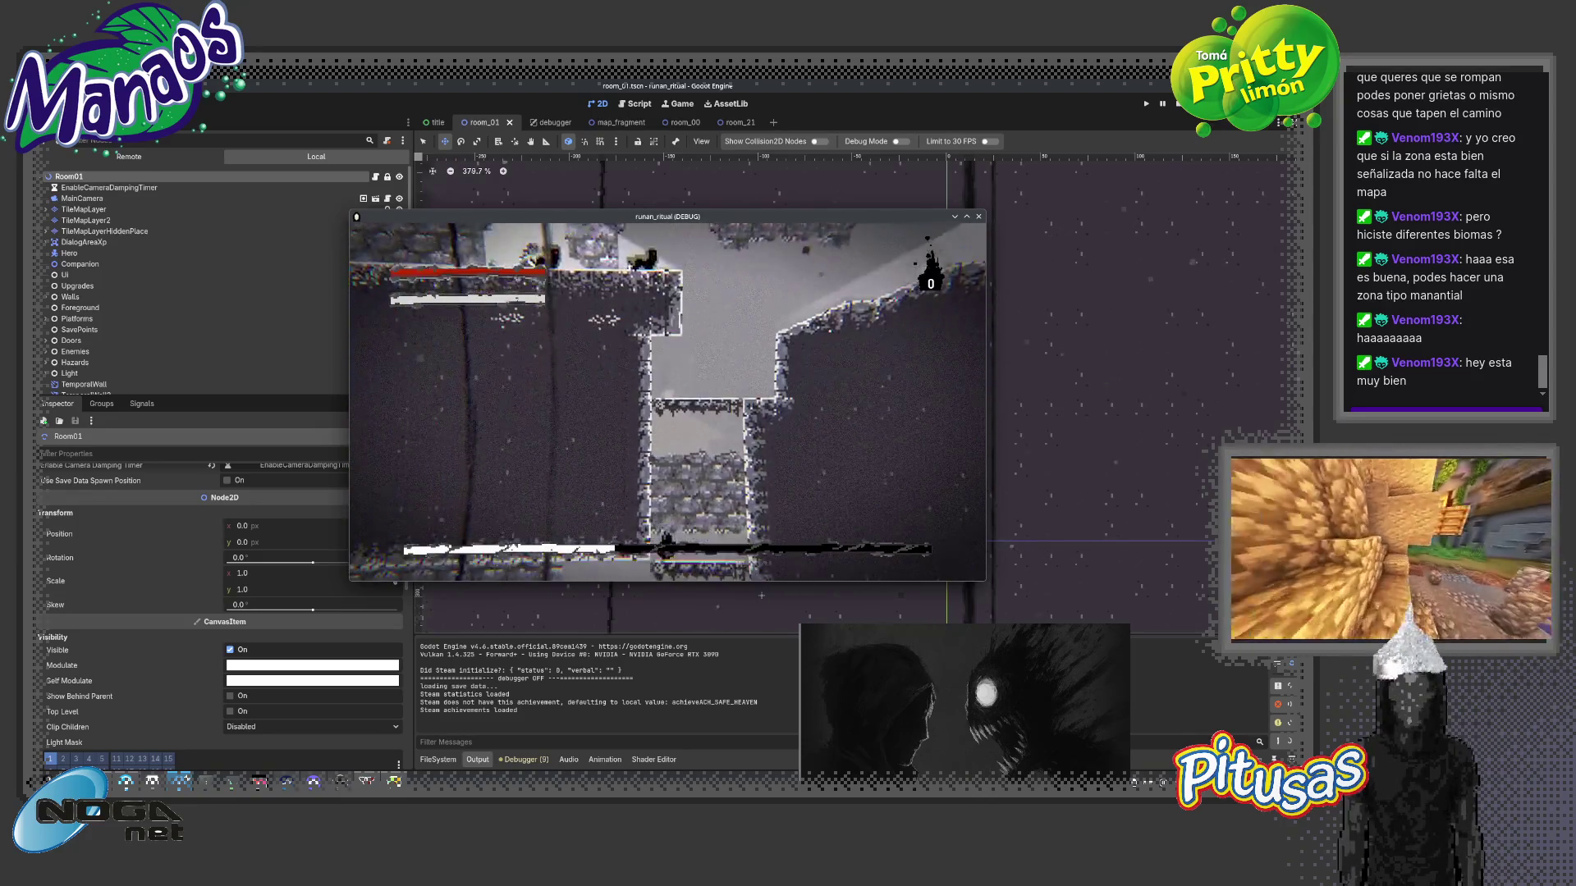
{"action": "key", "text": "Right"}
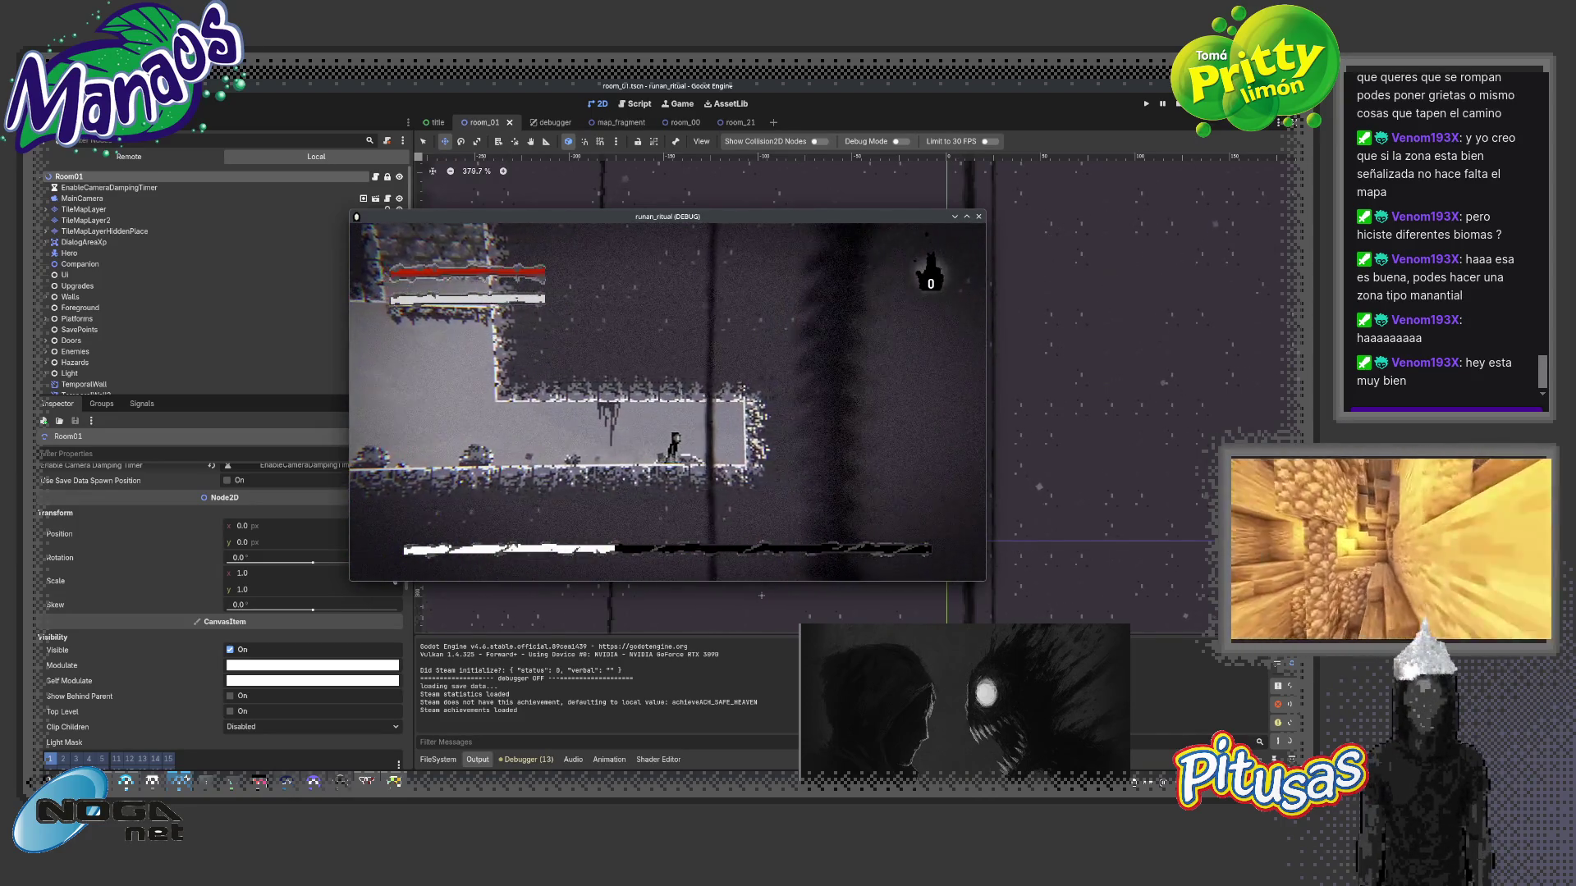
{"action": "key", "text": "Right"}
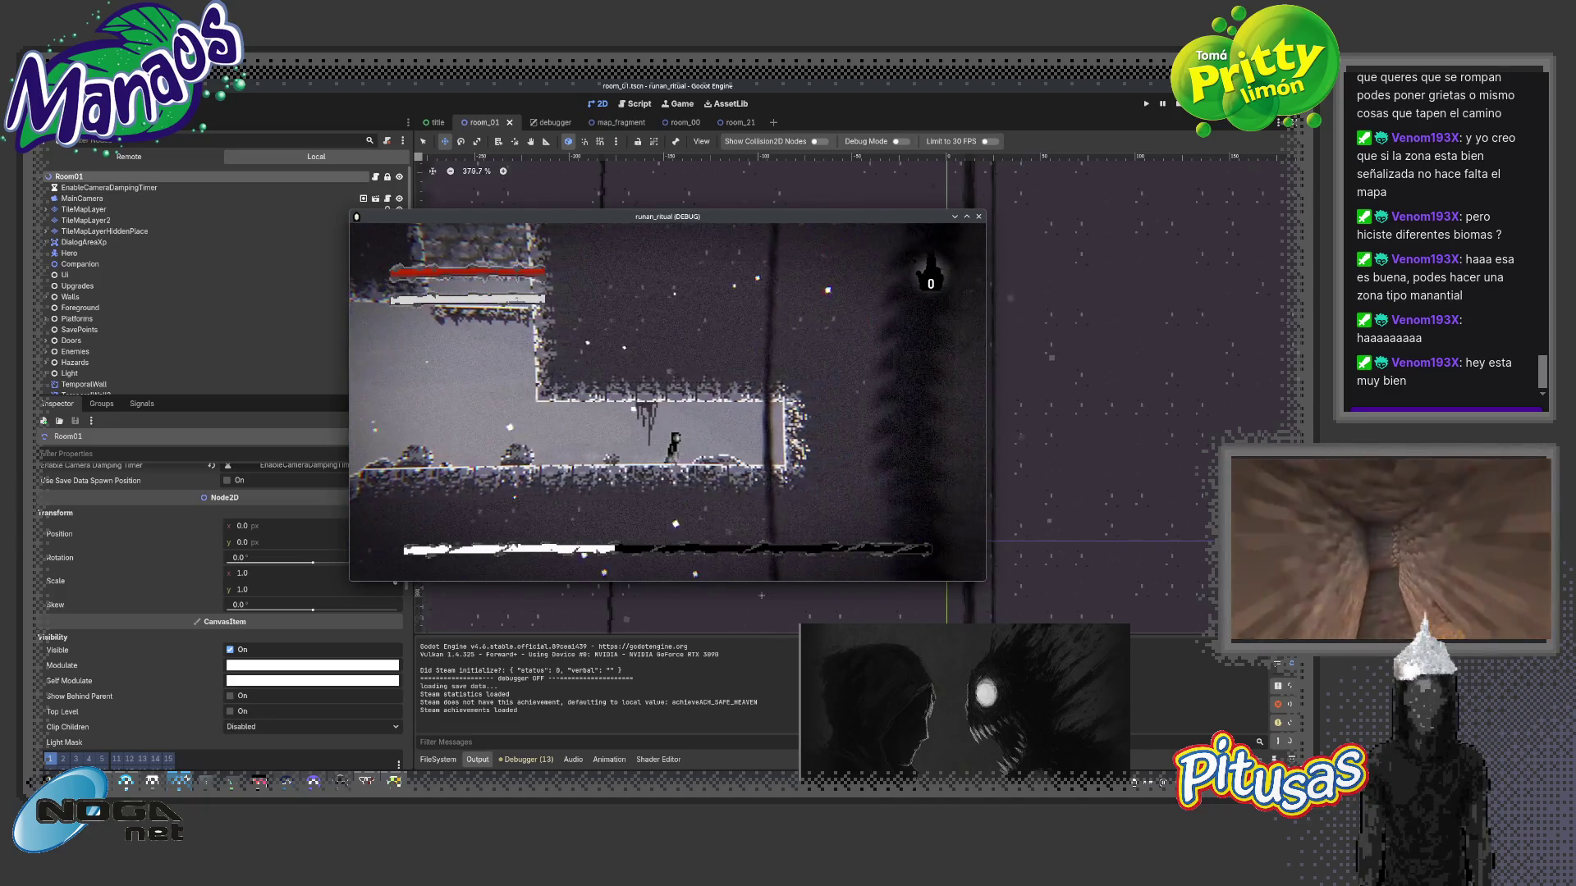
{"action": "key", "text": "F8"}
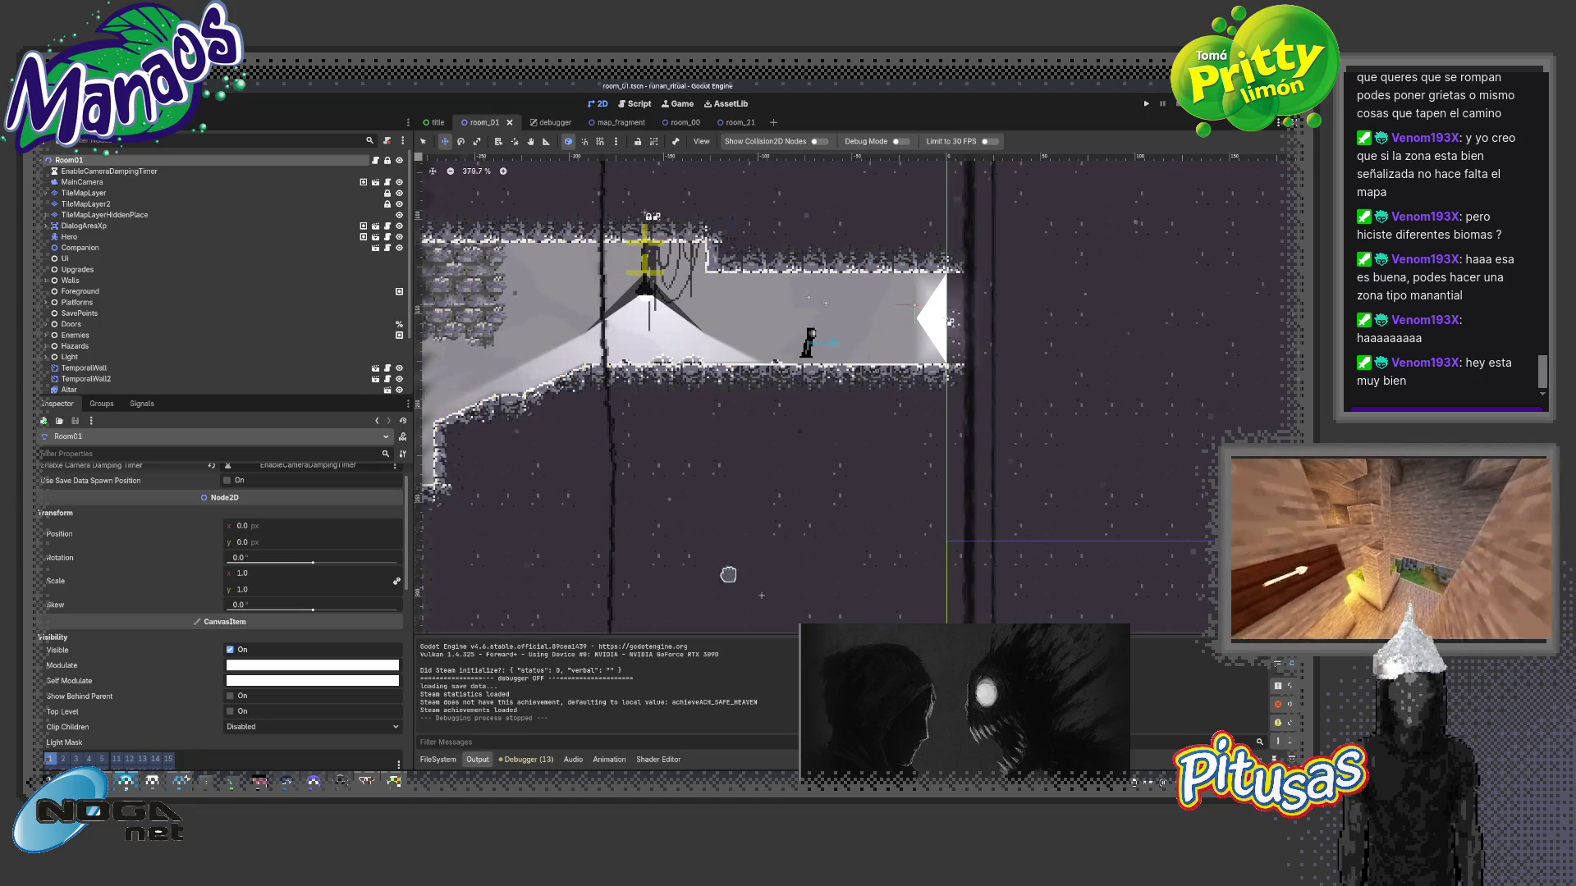
- Select the TileMapLayer and pick a tile from the tileset_01 atlas for painting
{"action": "left_click_drag", "start_coordinate": [742, 525], "coordinate": [725, 605]}
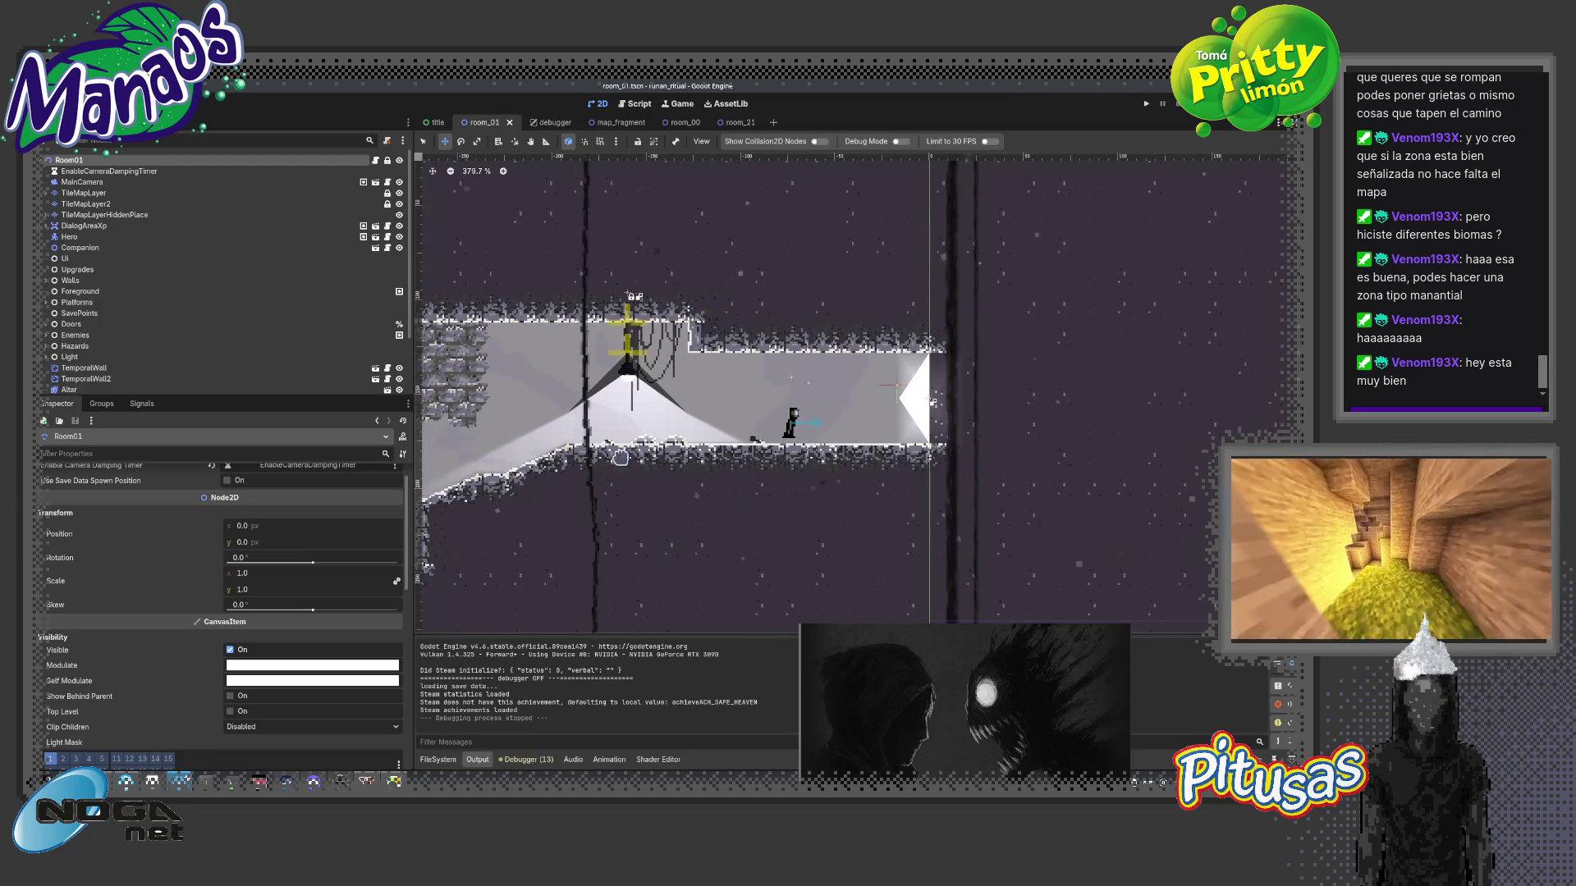
{"action": "left_click", "coordinate": [89, 195]}
{"action": "left_click_drag", "start_coordinate": [758, 643], "coordinate": [758, 475]}
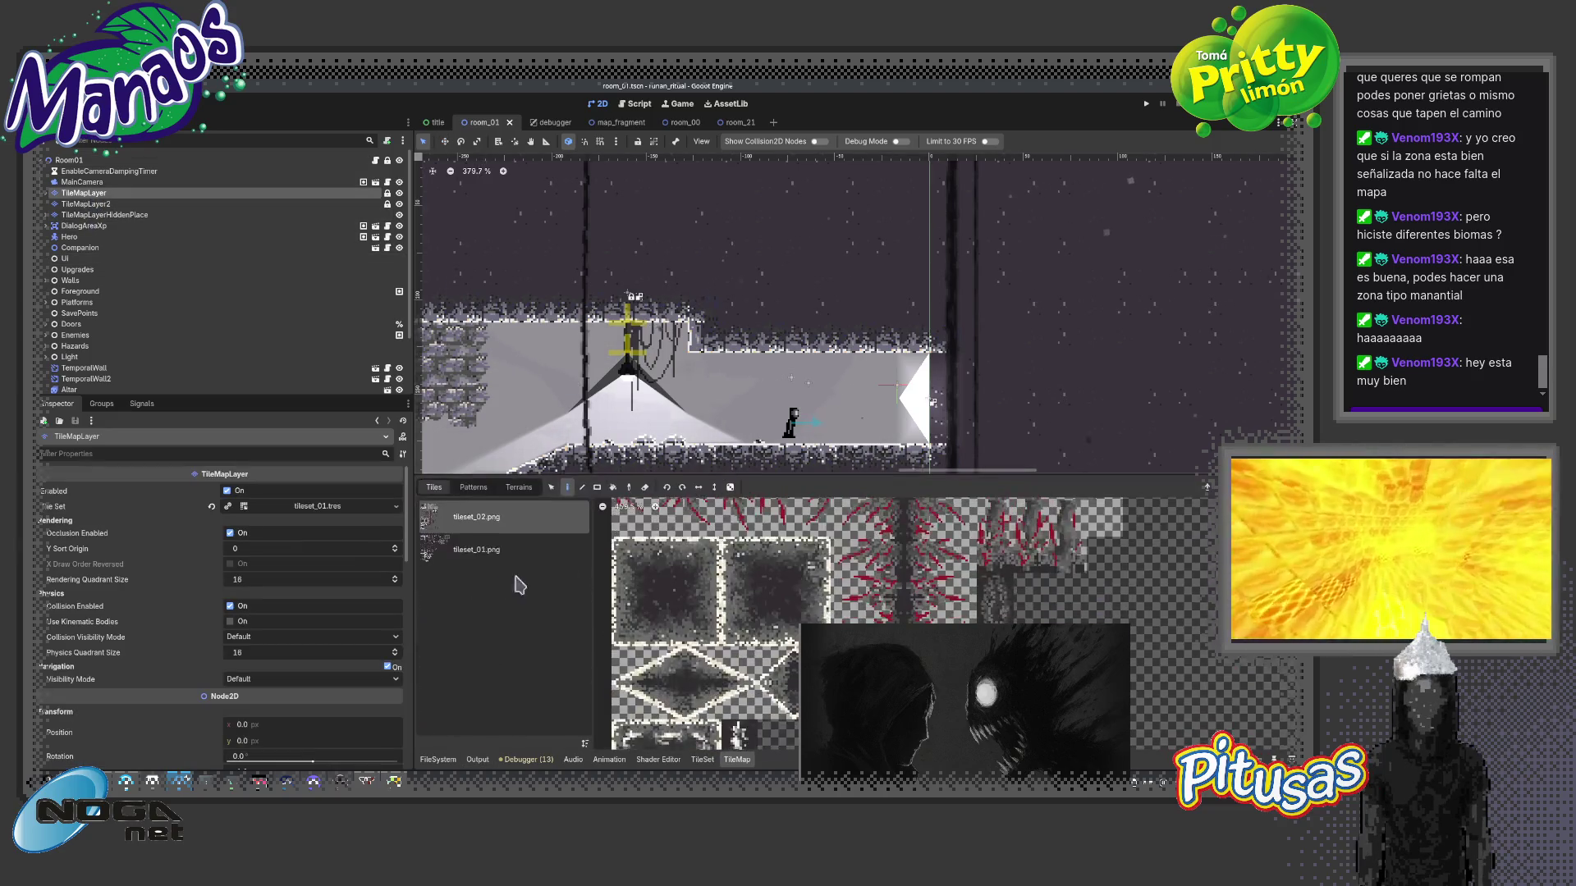
{"action": "left_click", "coordinate": [476, 550]}
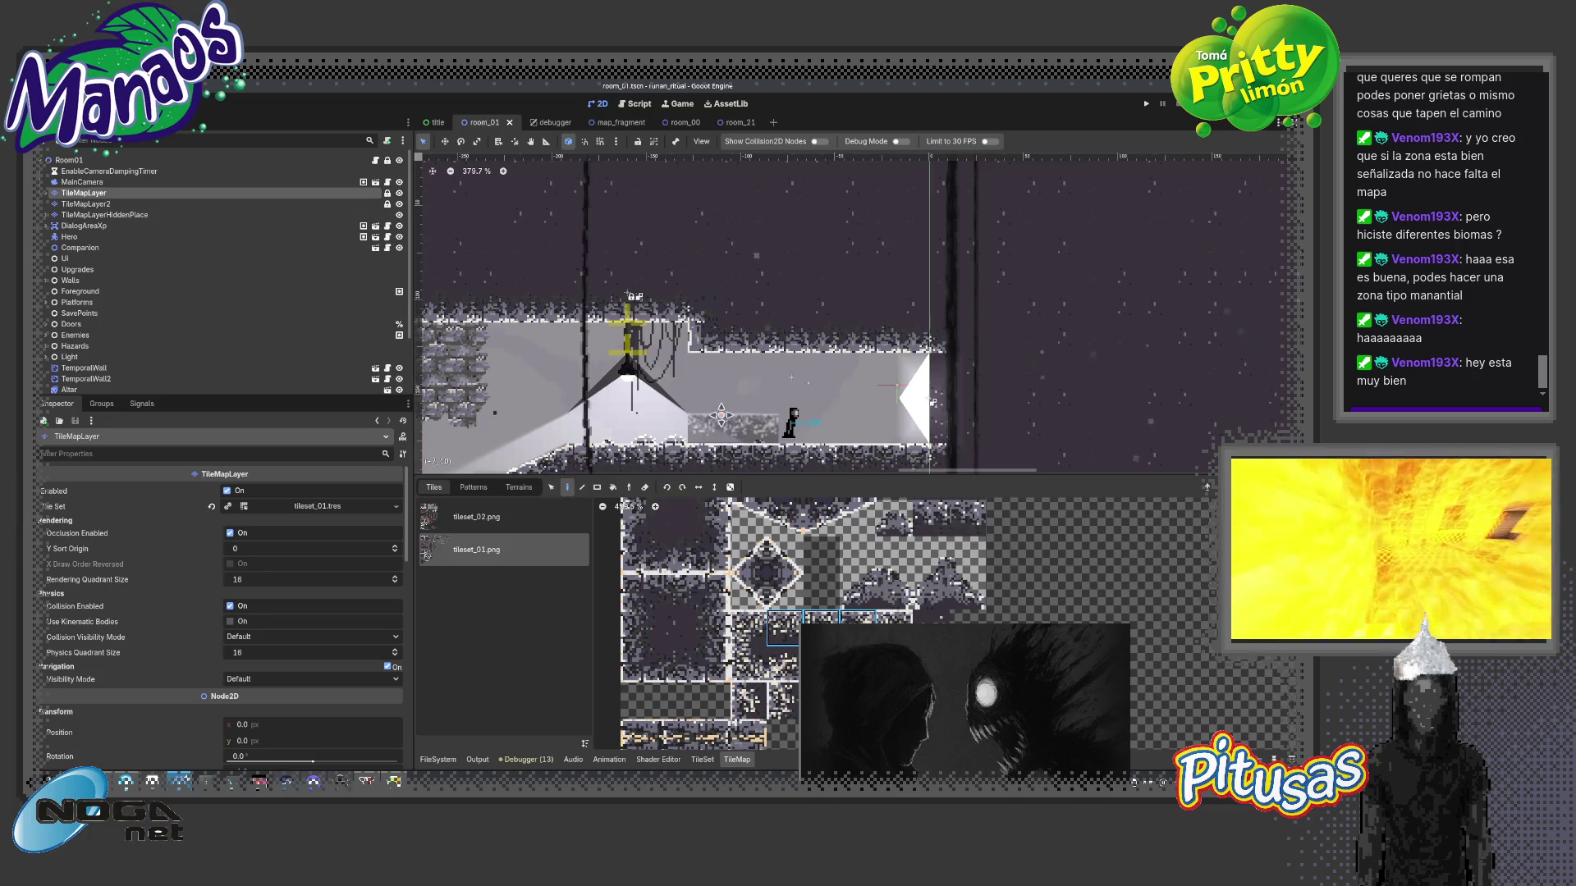
{"action": "scroll", "coordinate": [686, 281], "scroll_direction": "left", "scroll_amount": 5}
{"action": "scroll", "coordinate": [597, 365], "scroll_direction": "down", "scroll_amount": 2}
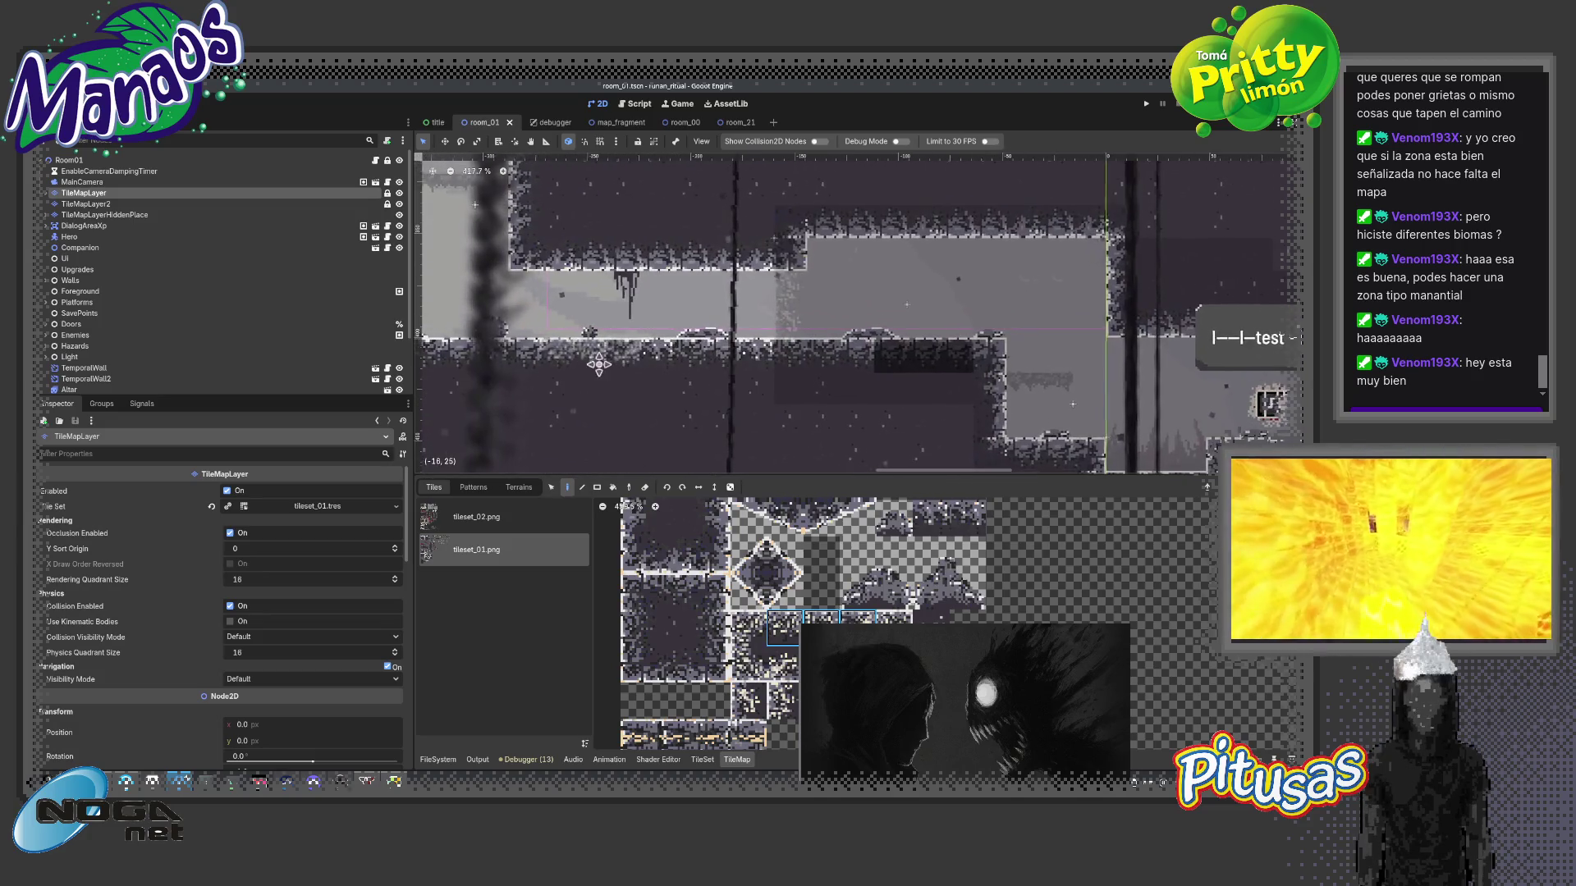
{"action": "scroll", "coordinate": [597, 365], "scroll_direction": "left", "scroll_amount": 3}
{"action": "scroll", "coordinate": [803, 397], "scroll_direction": "up", "scroll_amount": 2}
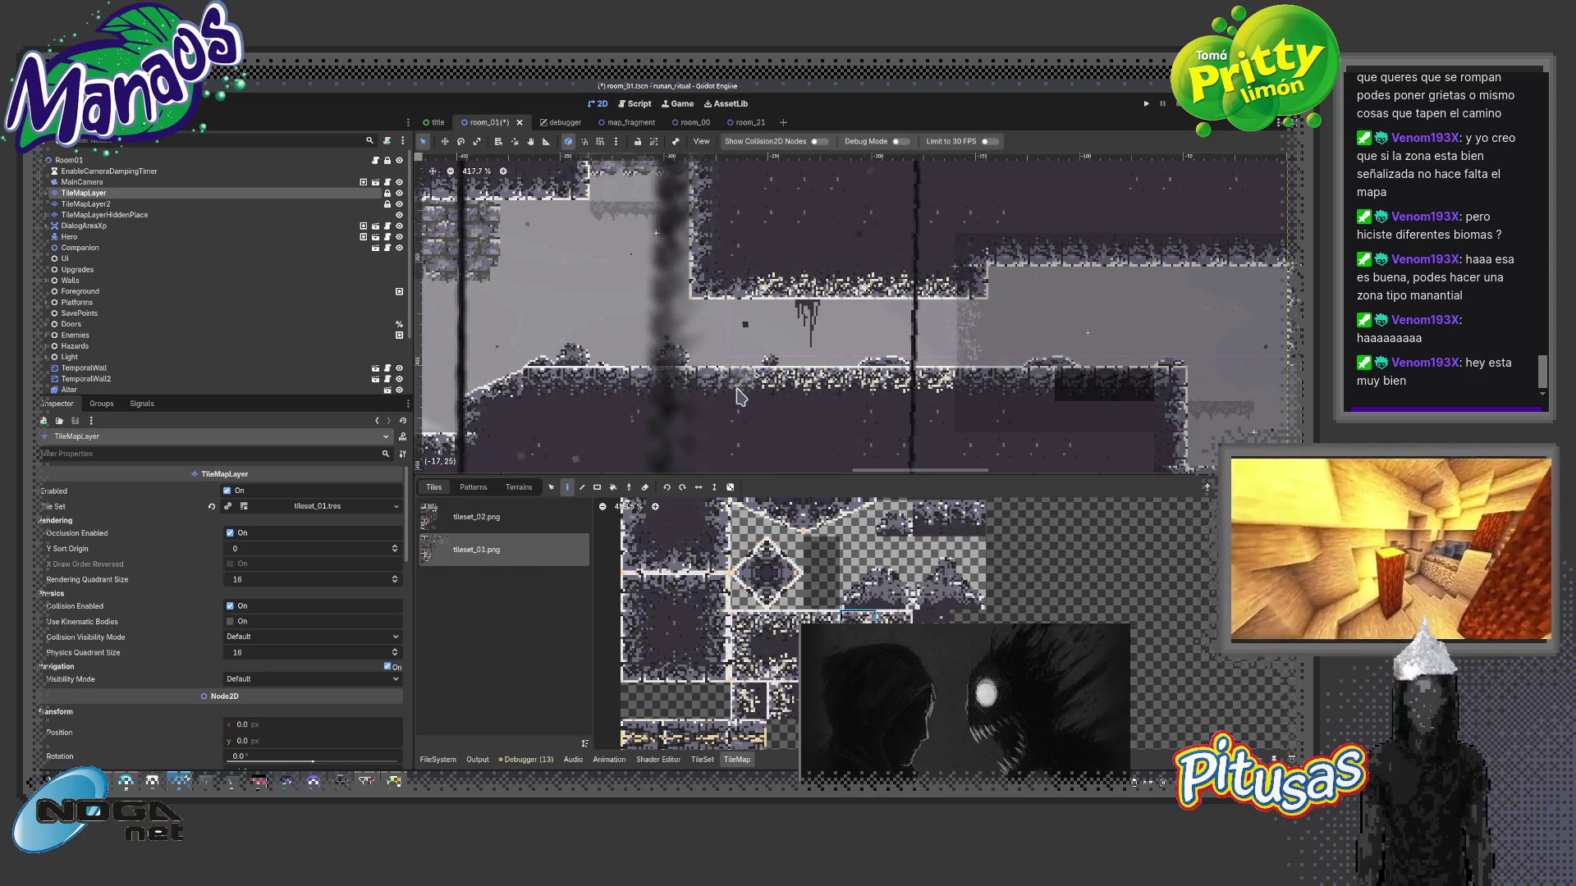
{"action": "scroll", "coordinate": [763, 407], "scroll_direction": "up", "scroll_amount": 2}
{"action": "scroll", "coordinate": [763, 407], "scroll_direction": "right", "scroll_amount": 1}
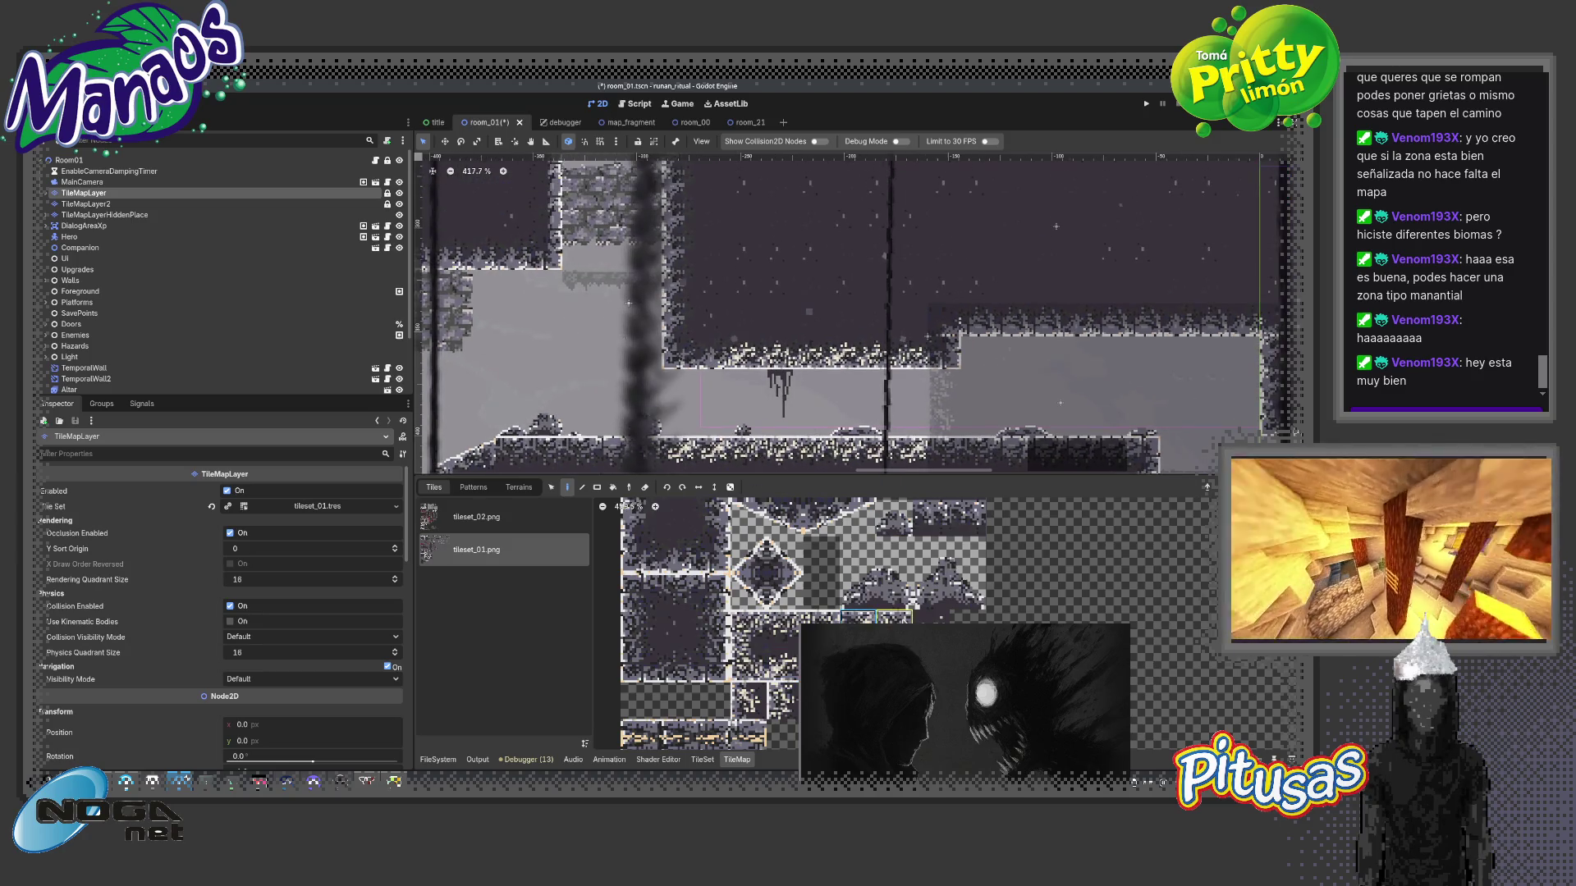
{"action": "left_click", "coordinate": [750, 663]}
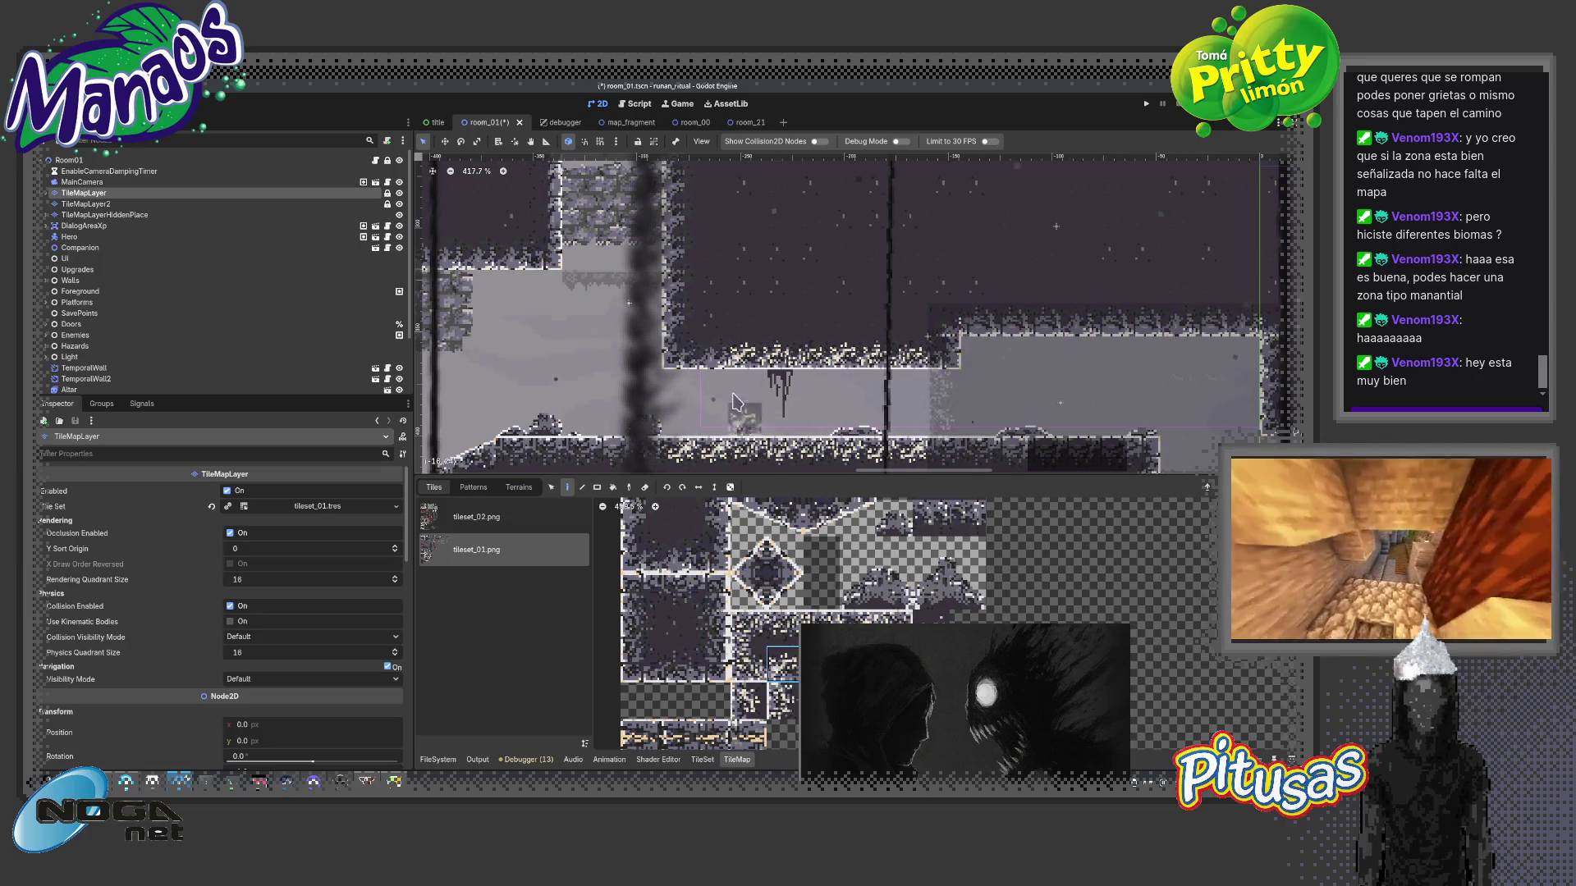
{"action": "scroll", "coordinate": [778, 389], "scroll_direction": "down", "scroll_amount": 1}
{"action": "scroll", "coordinate": [778, 390], "scroll_direction": "down", "scroll_amount": 2}
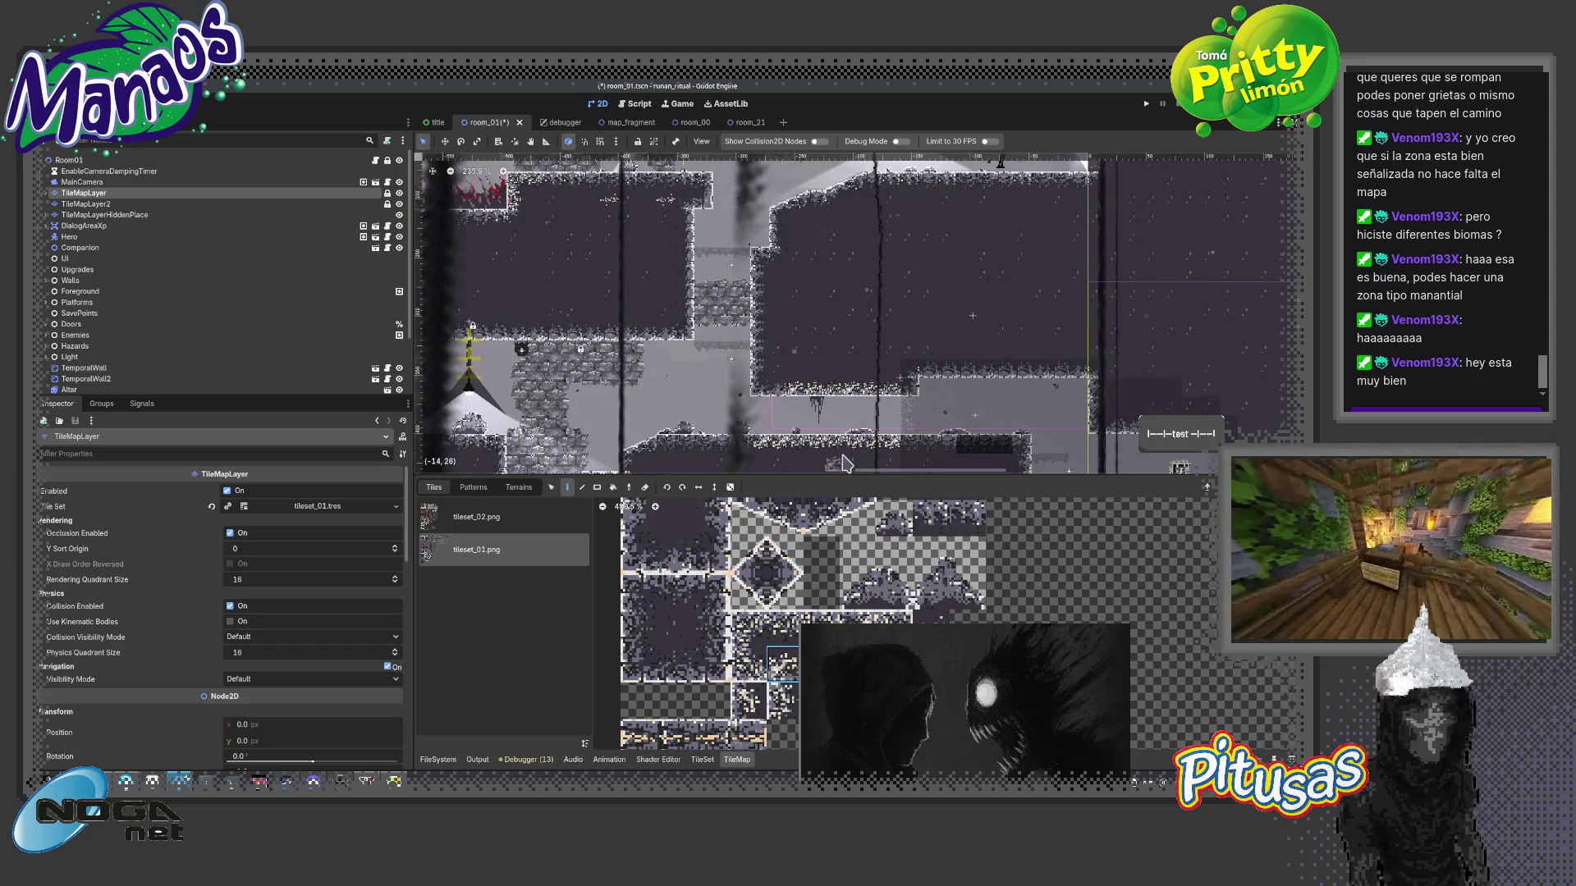
{"action": "scroll", "coordinate": [844, 464], "scroll_direction": "down", "scroll_amount": 1}
- Look over the cave corridors to the right, then select the Room01 root to finish
{"action": "mouse_move", "coordinate": [844, 463]}
{"action": "left_mouse_down"}
{"action": "mouse_move", "coordinate": [832, 359]}
{"action": "mouse_move", "coordinate": [756, 351]}
{"action": "left_mouse_up"}
{"action": "scroll", "coordinate": [756, 351], "scroll_direction": "up", "scroll_amount": 1}
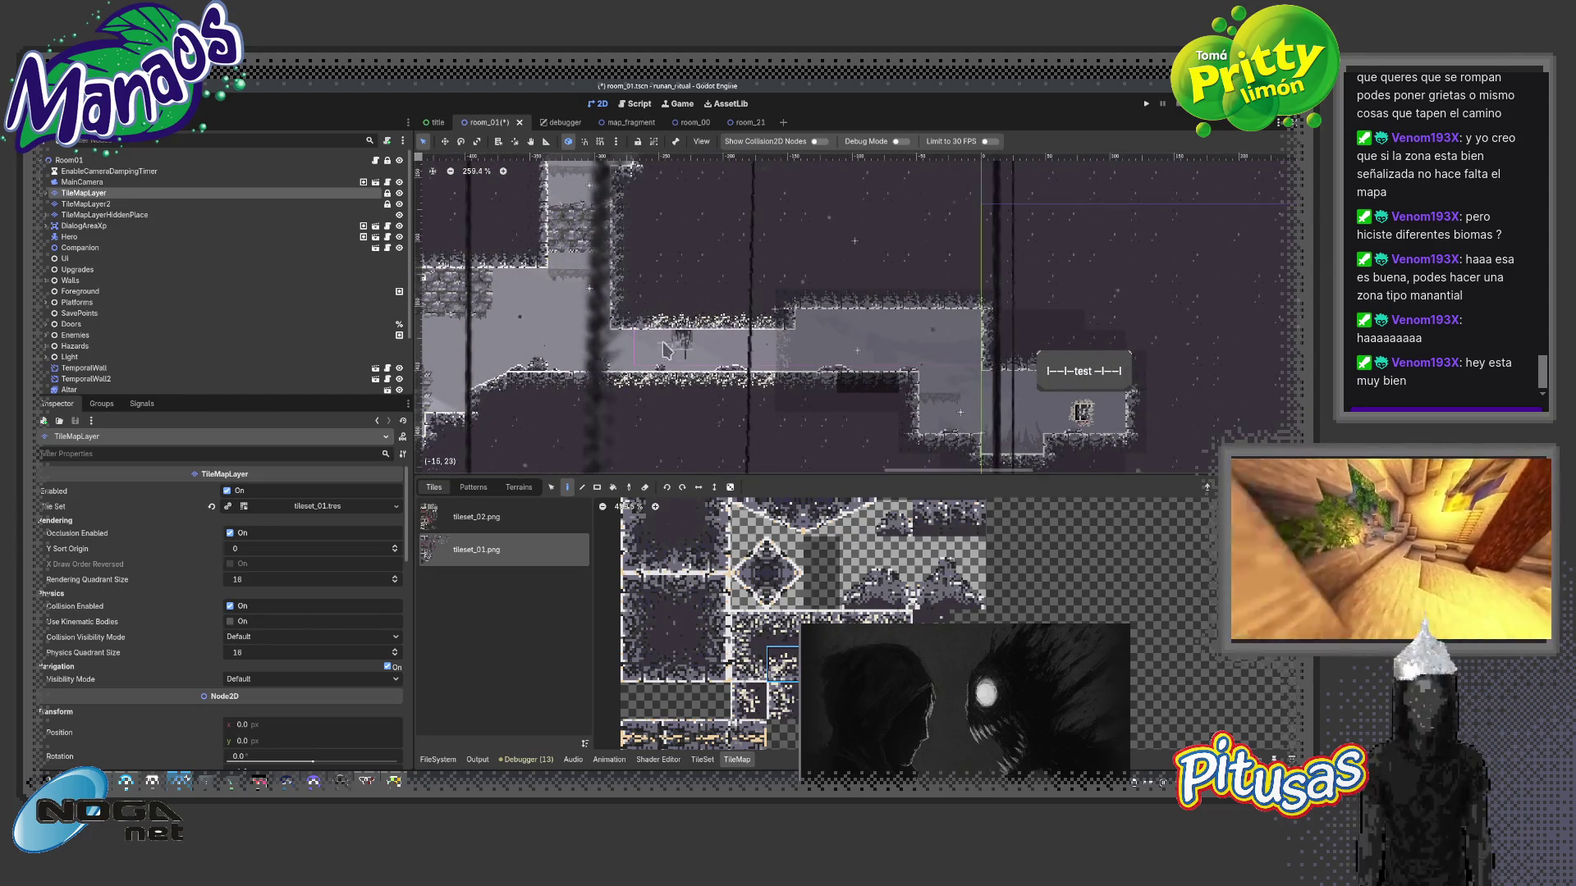
{"action": "left_click_drag", "start_coordinate": [672, 386], "coordinate": [726, 382]}
{"action": "scroll", "coordinate": [728, 381], "scroll_direction": "up", "scroll_amount": 2}
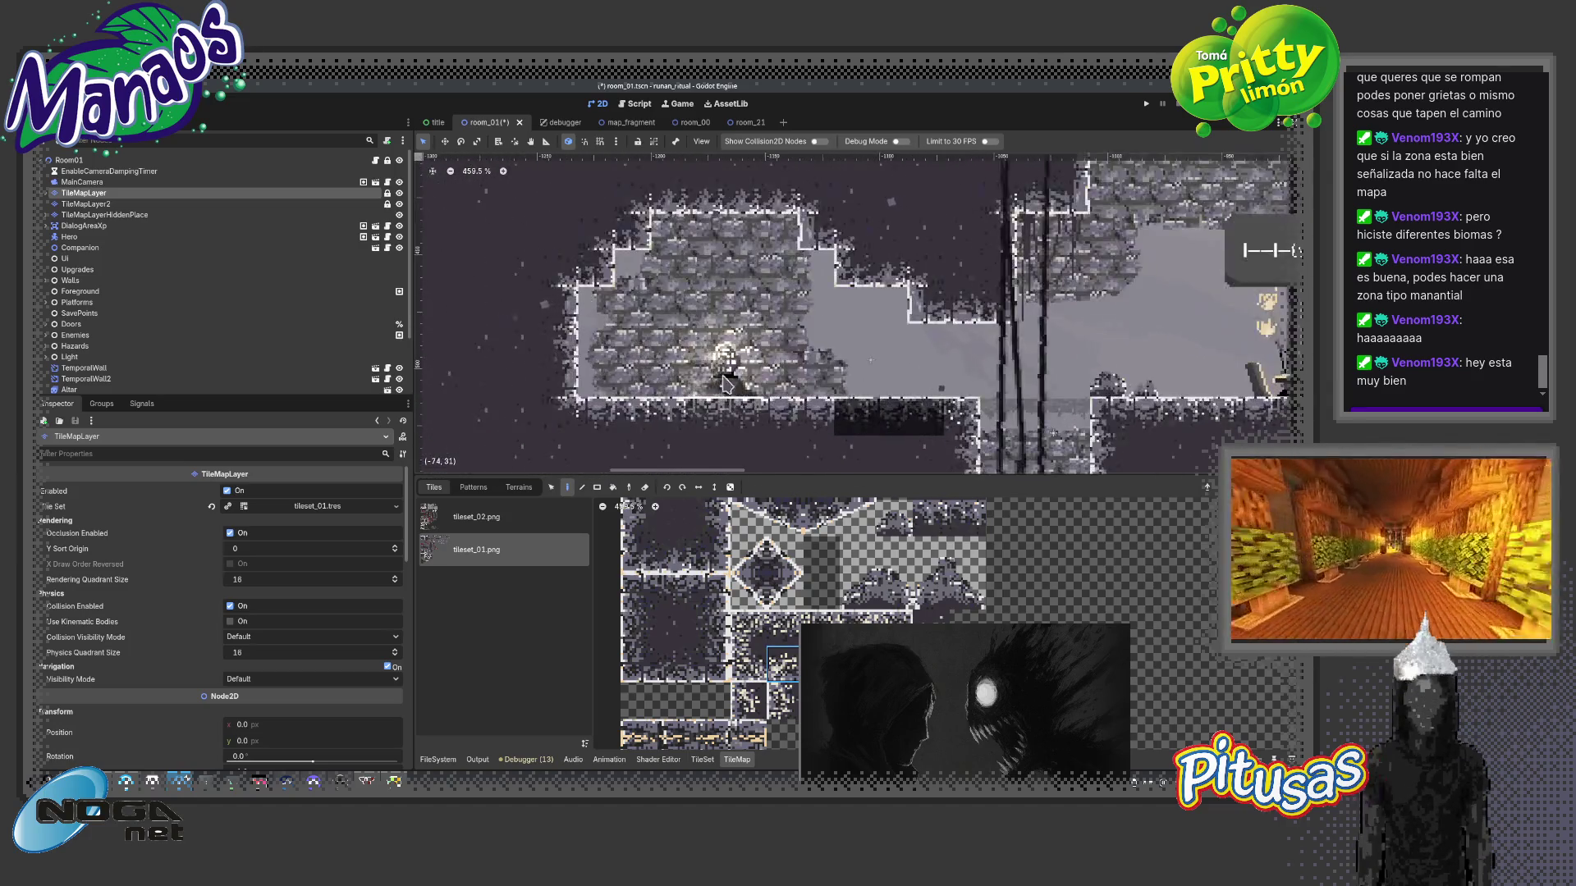
{"action": "scroll", "coordinate": [727, 382], "scroll_direction": "down", "scroll_amount": 2}
{"action": "mouse_move", "coordinate": [726, 382]}
{"action": "left_mouse_down"}
{"action": "mouse_move", "coordinate": [837, 317]}
{"action": "mouse_move", "coordinate": [973, 334]}
{"action": "left_mouse_up"}
{"action": "scroll", "coordinate": [608, 421], "scroll_direction": "up", "scroll_amount": 1}
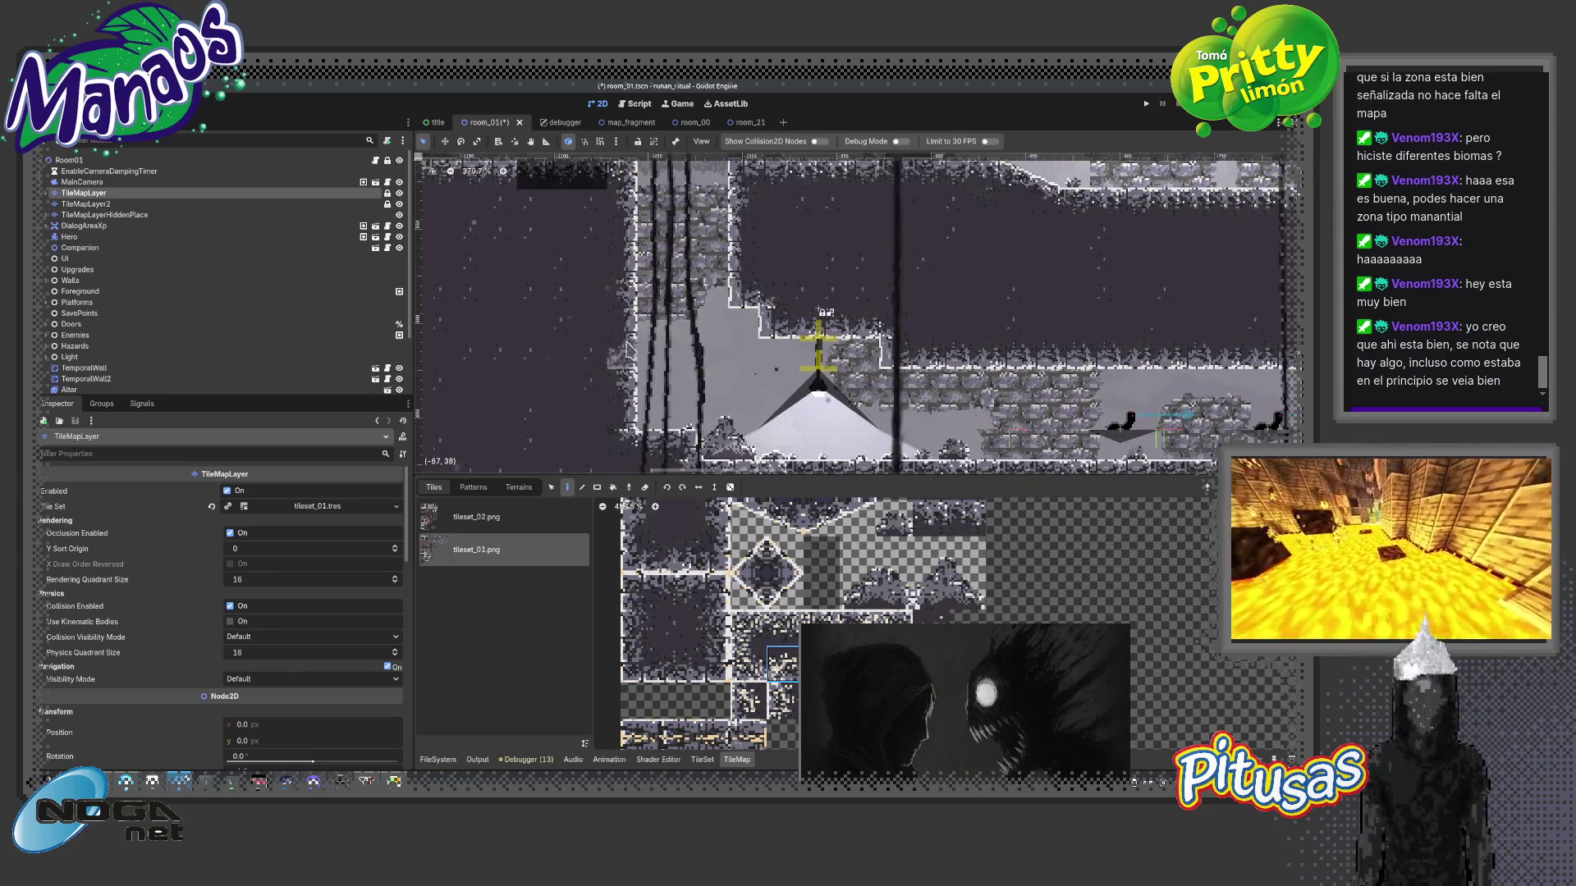
{"action": "scroll", "coordinate": [908, 332], "scroll_direction": "right", "scroll_amount": 10}
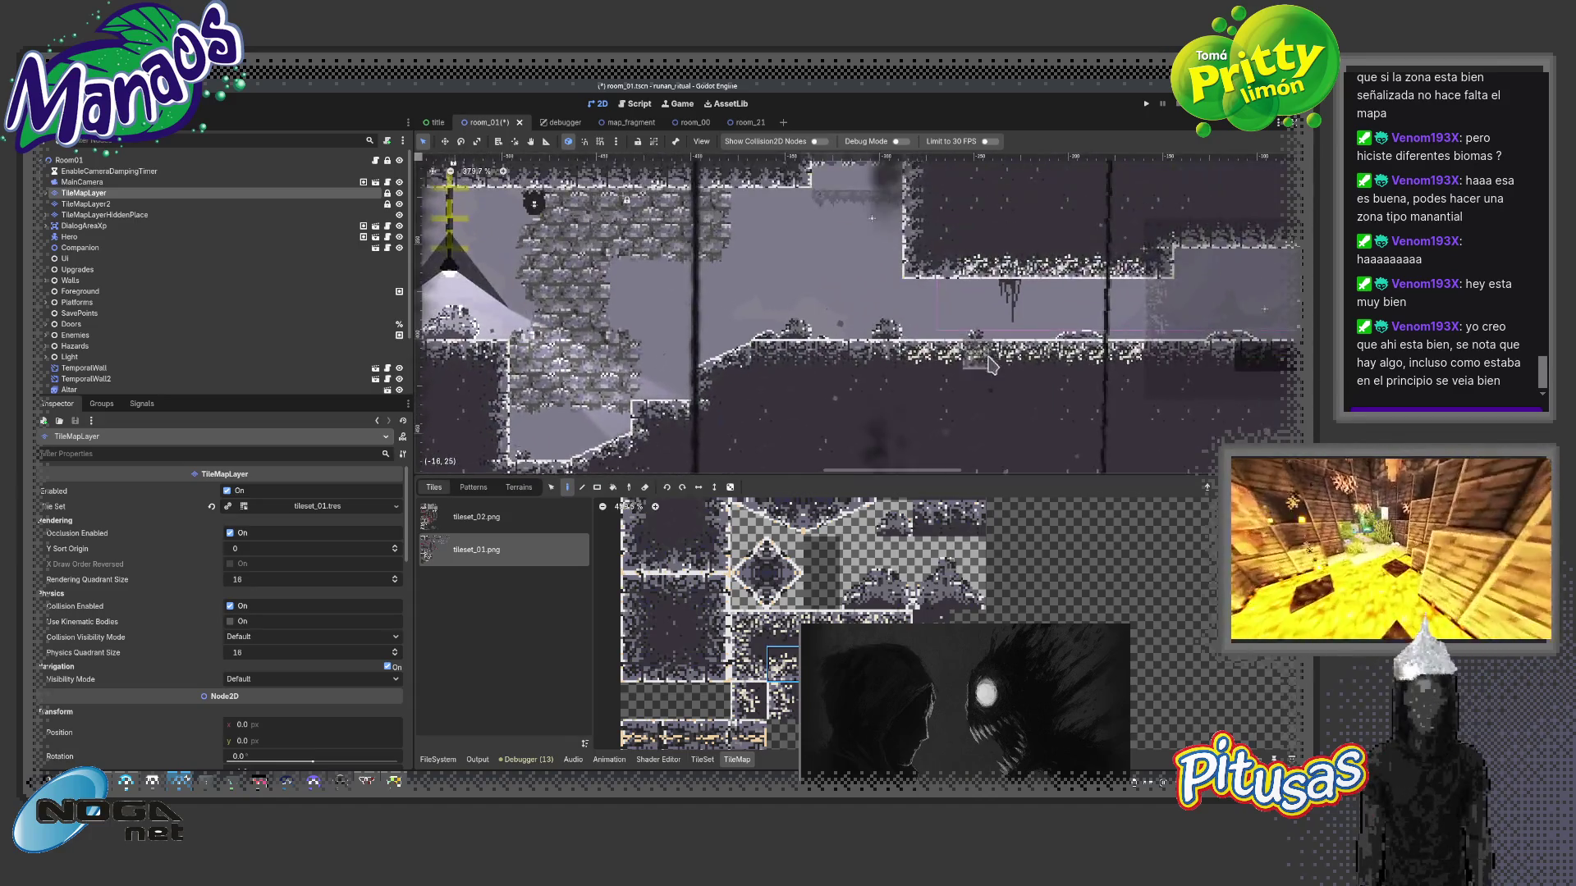
{"action": "scroll", "coordinate": [673, 281], "scroll_direction": "up", "scroll_amount": 2}
{"action": "scroll", "coordinate": [672, 281], "scroll_direction": "down", "scroll_amount": 1}
{"action": "scroll", "coordinate": [659, 315], "scroll_direction": "down", "scroll_amount": 1}
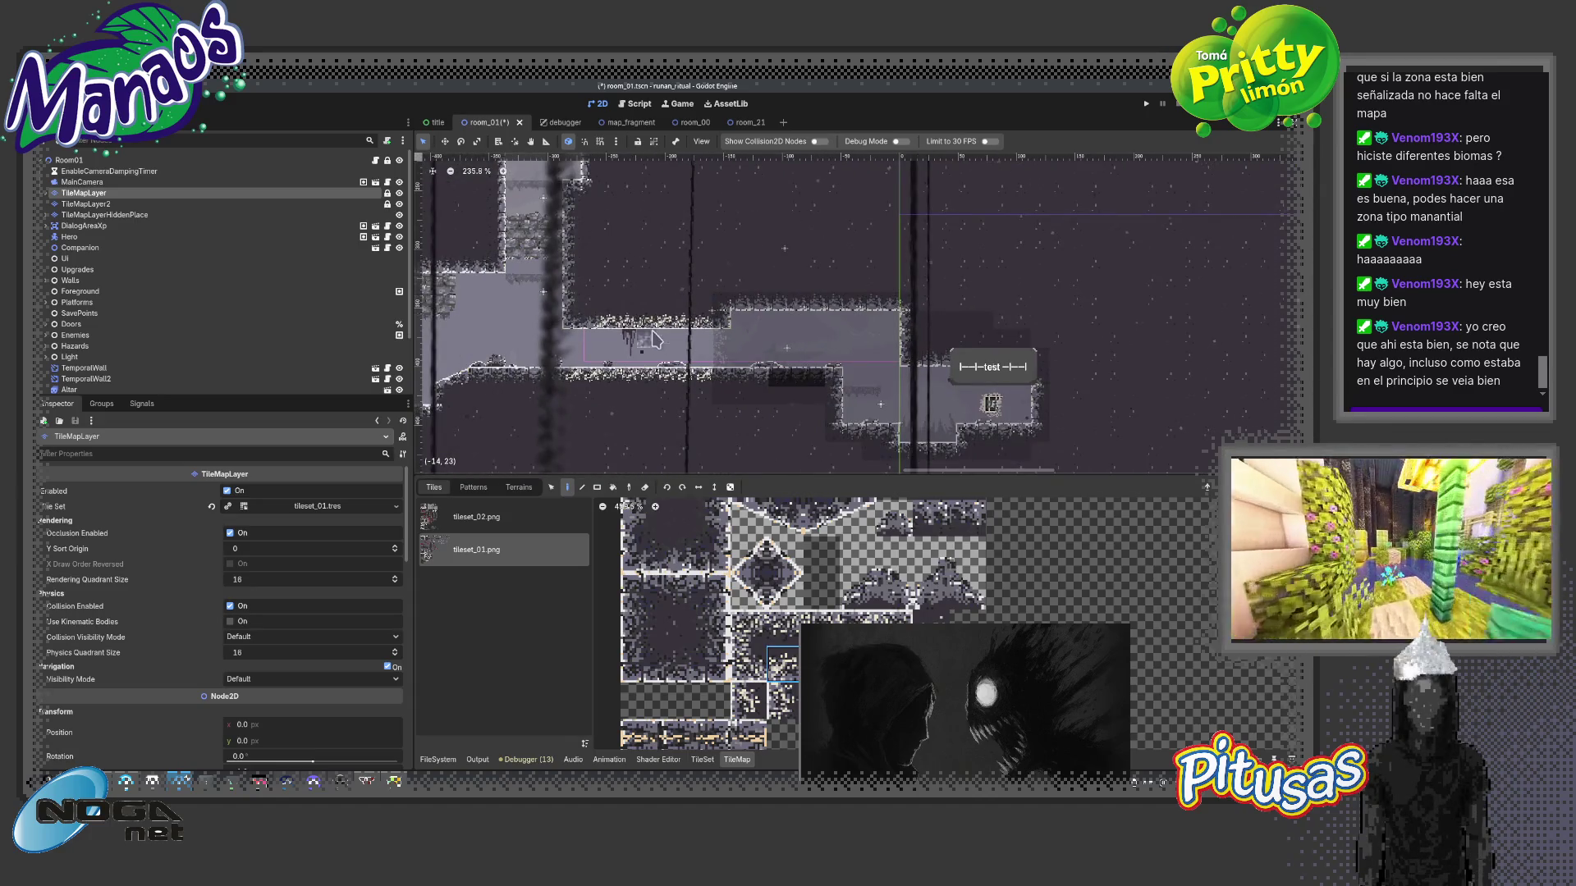
{"action": "left_click", "coordinate": [116, 162]}
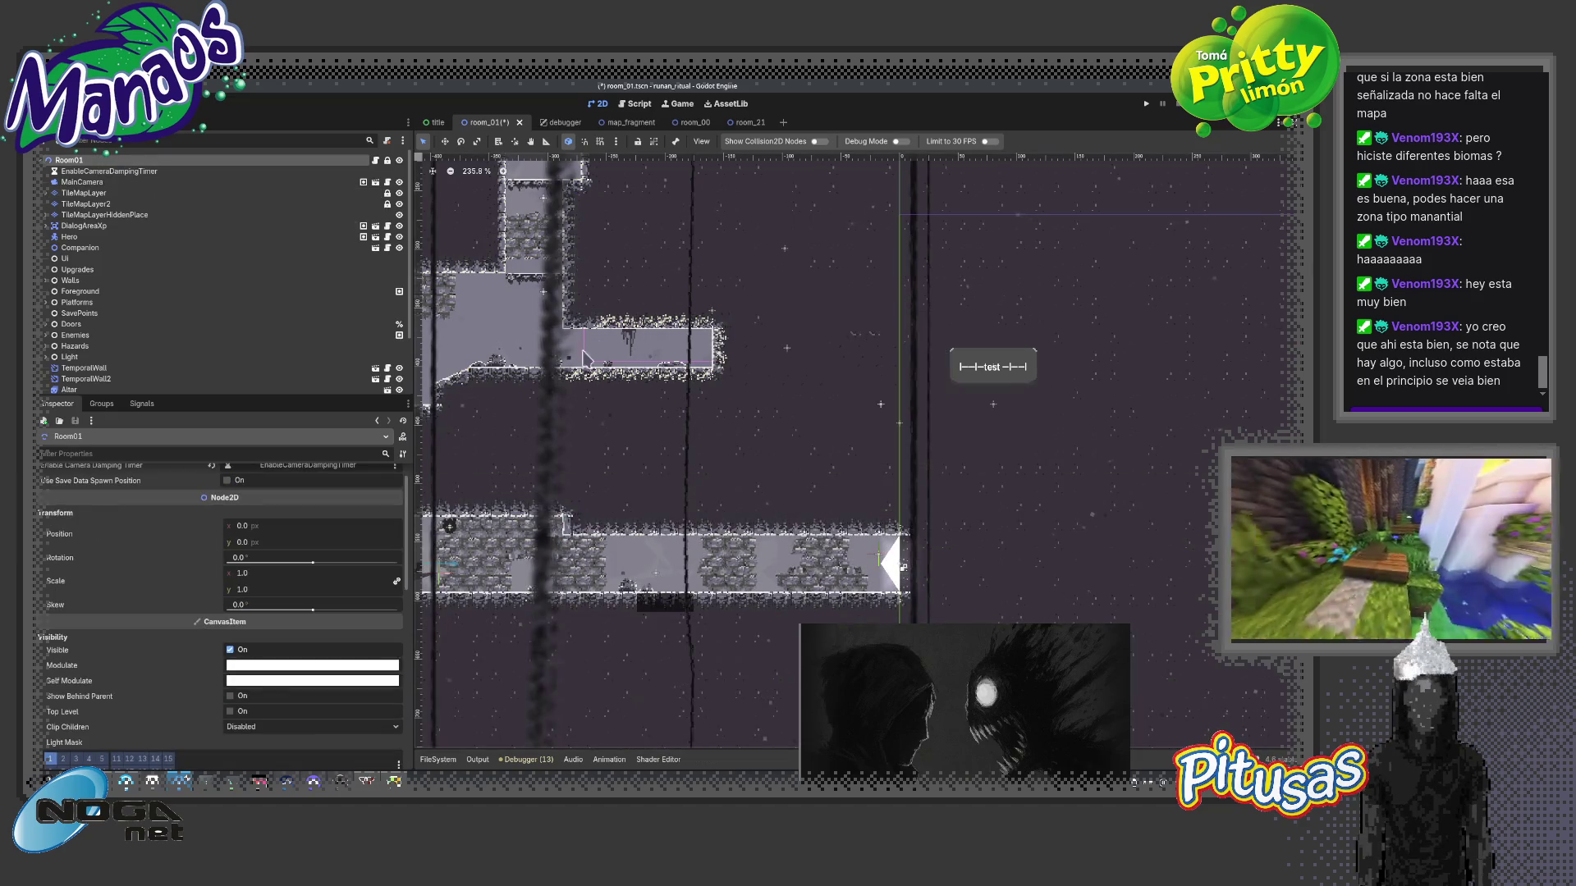
{"action": "key", "text": "F5"}
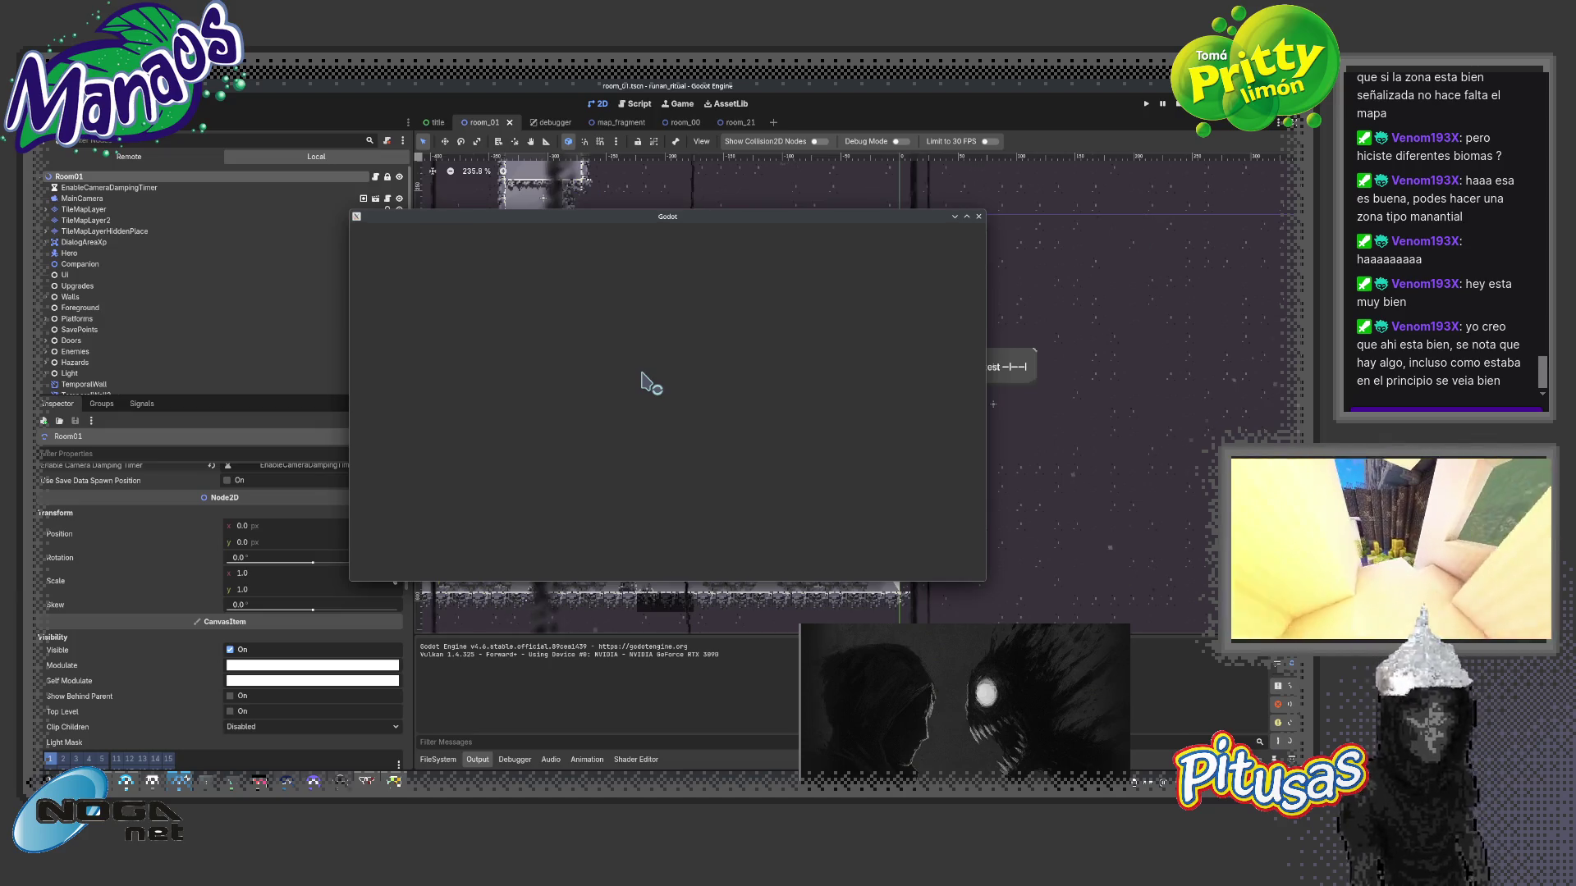
{"action": "key", "text": "Right"}
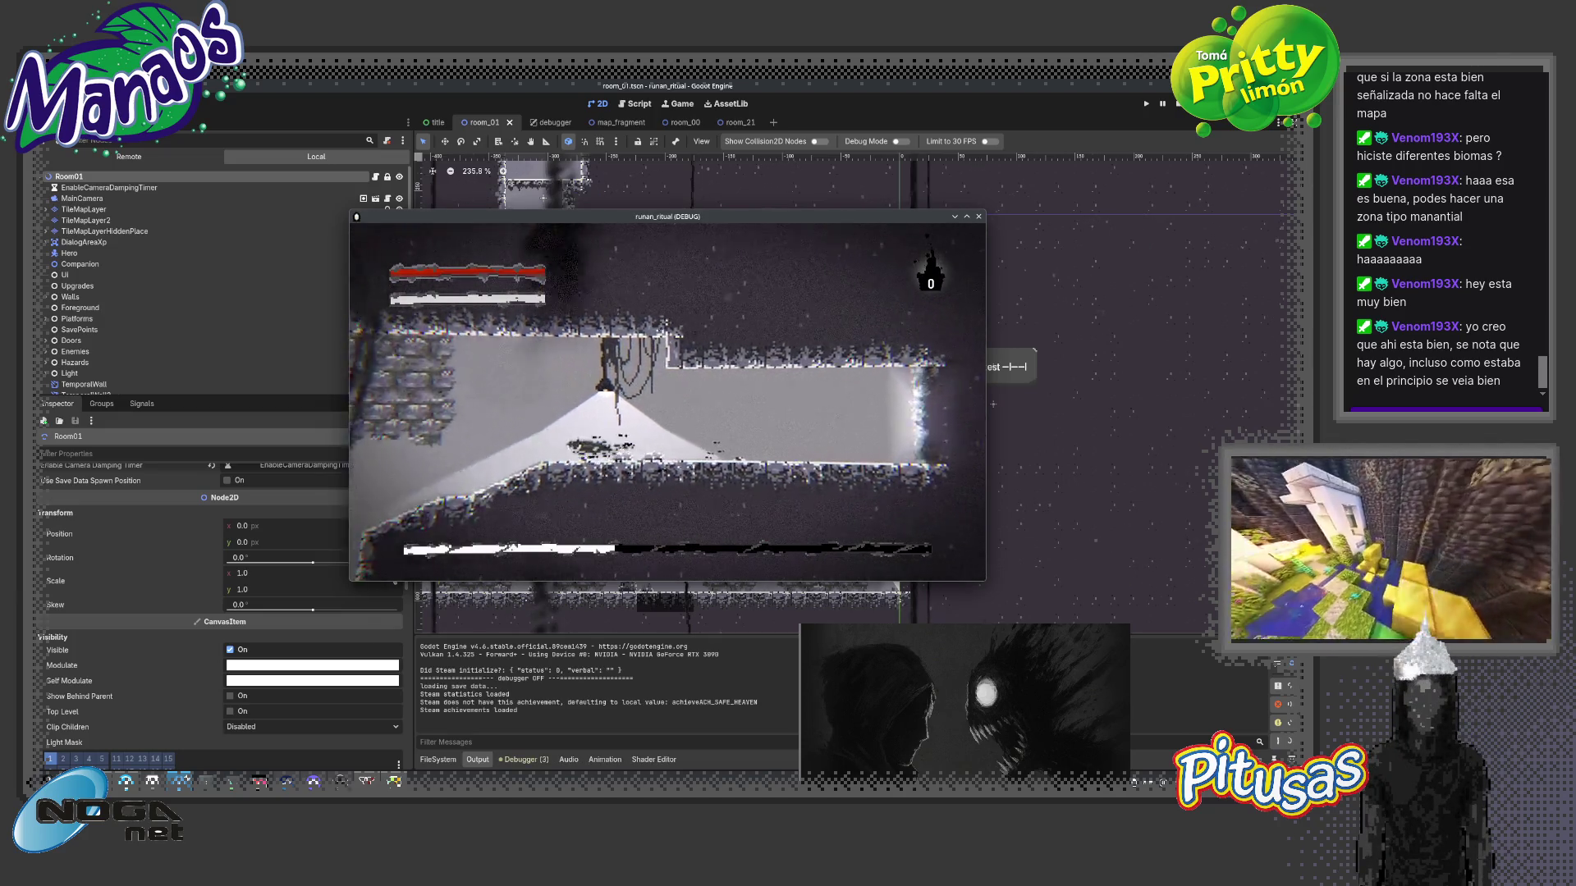
{"action": "key", "text": "Right"}
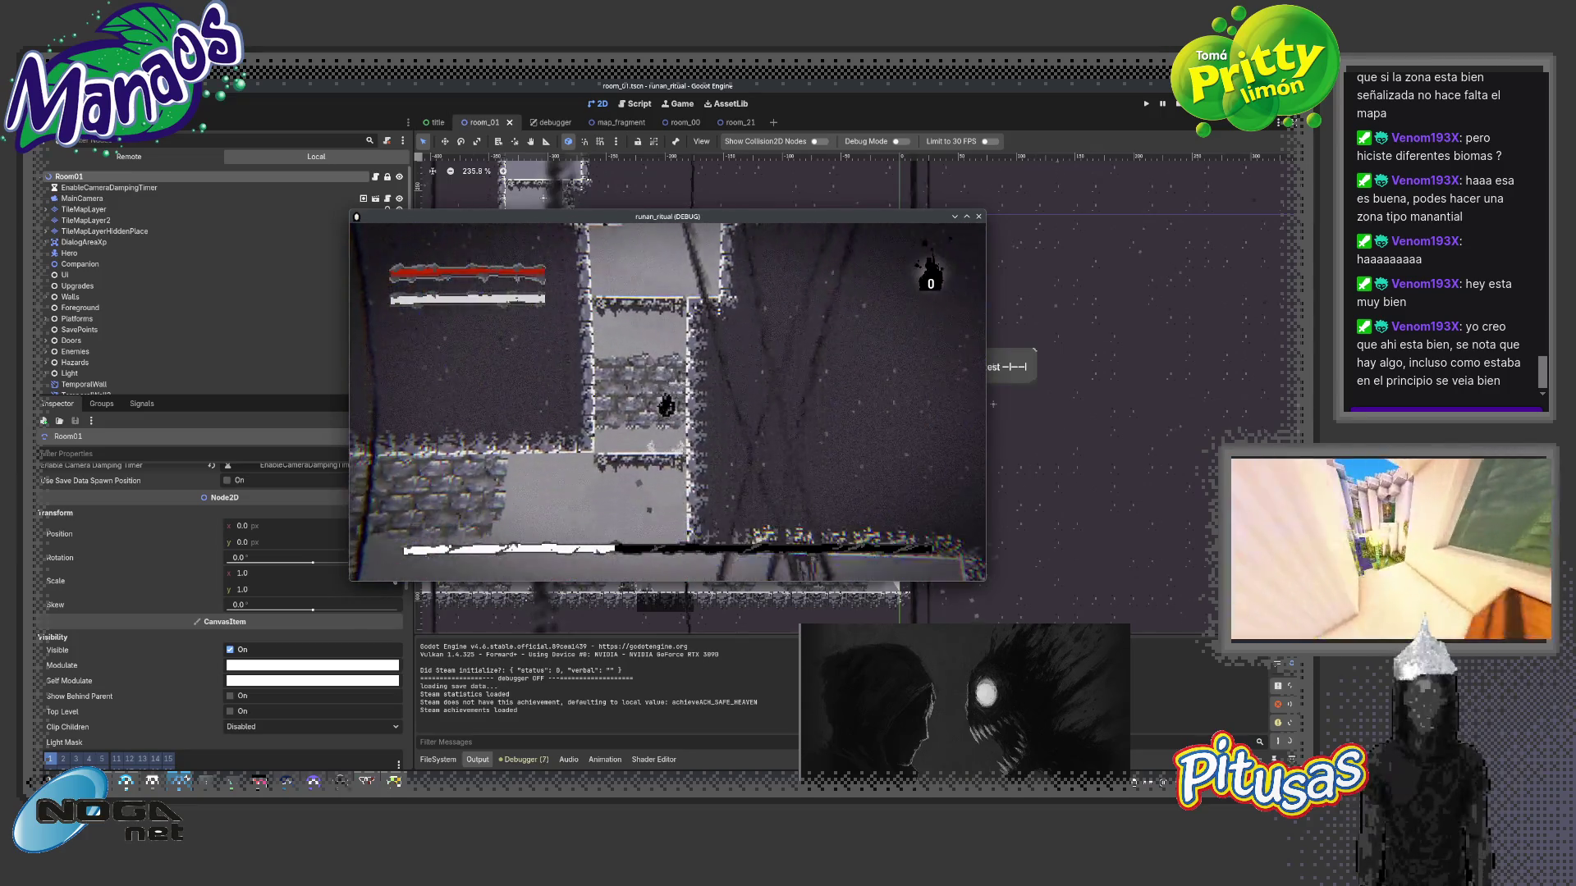
{"action": "key", "text": "Left"}
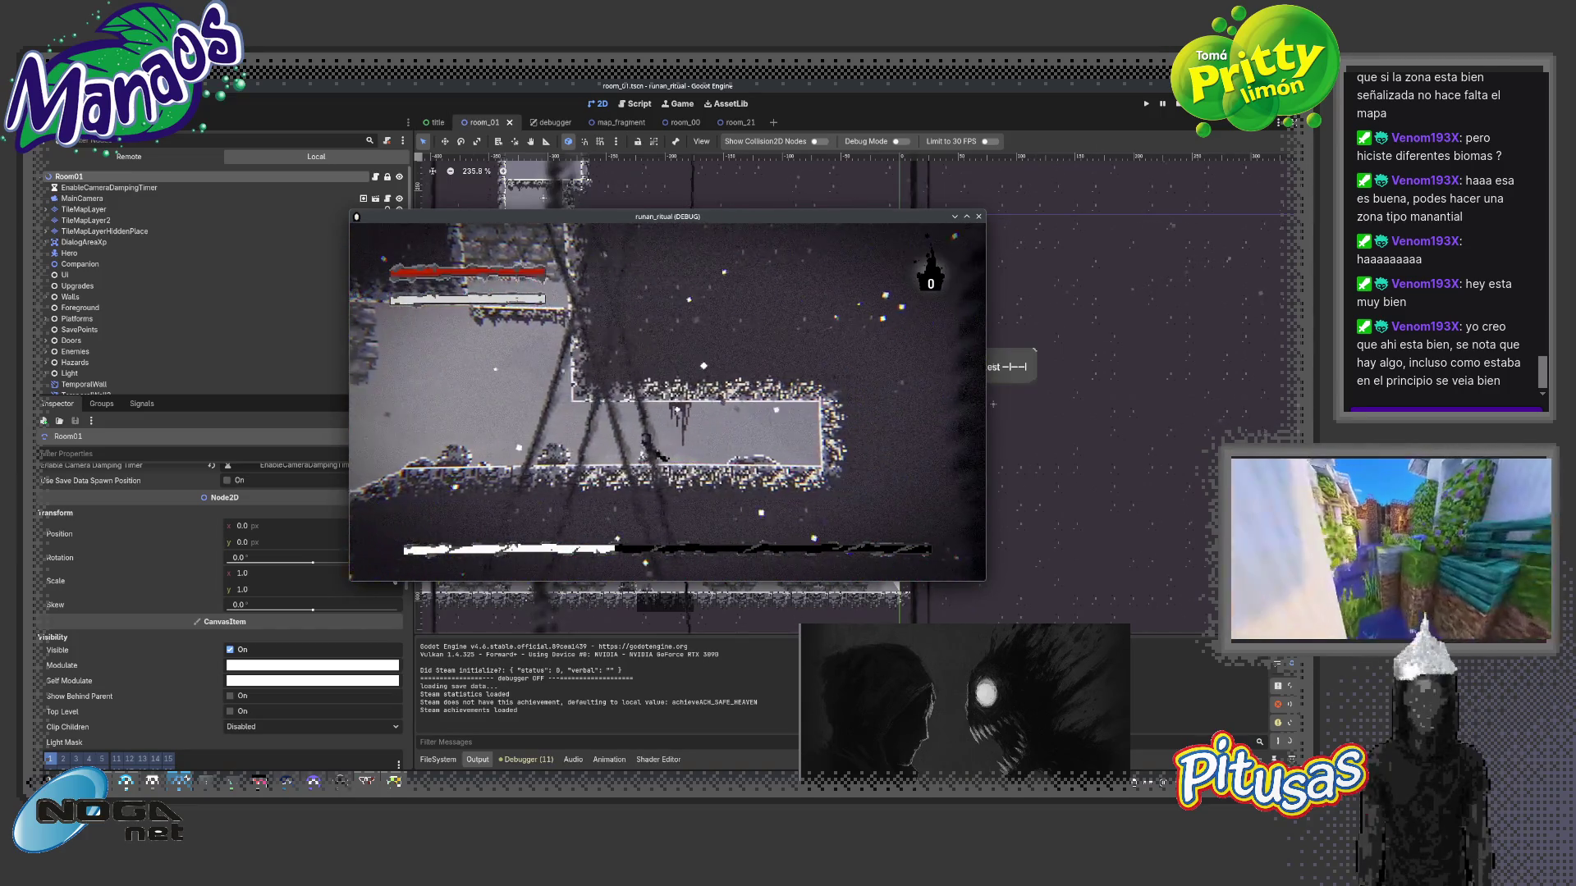
{"action": "key", "text": "Right"}
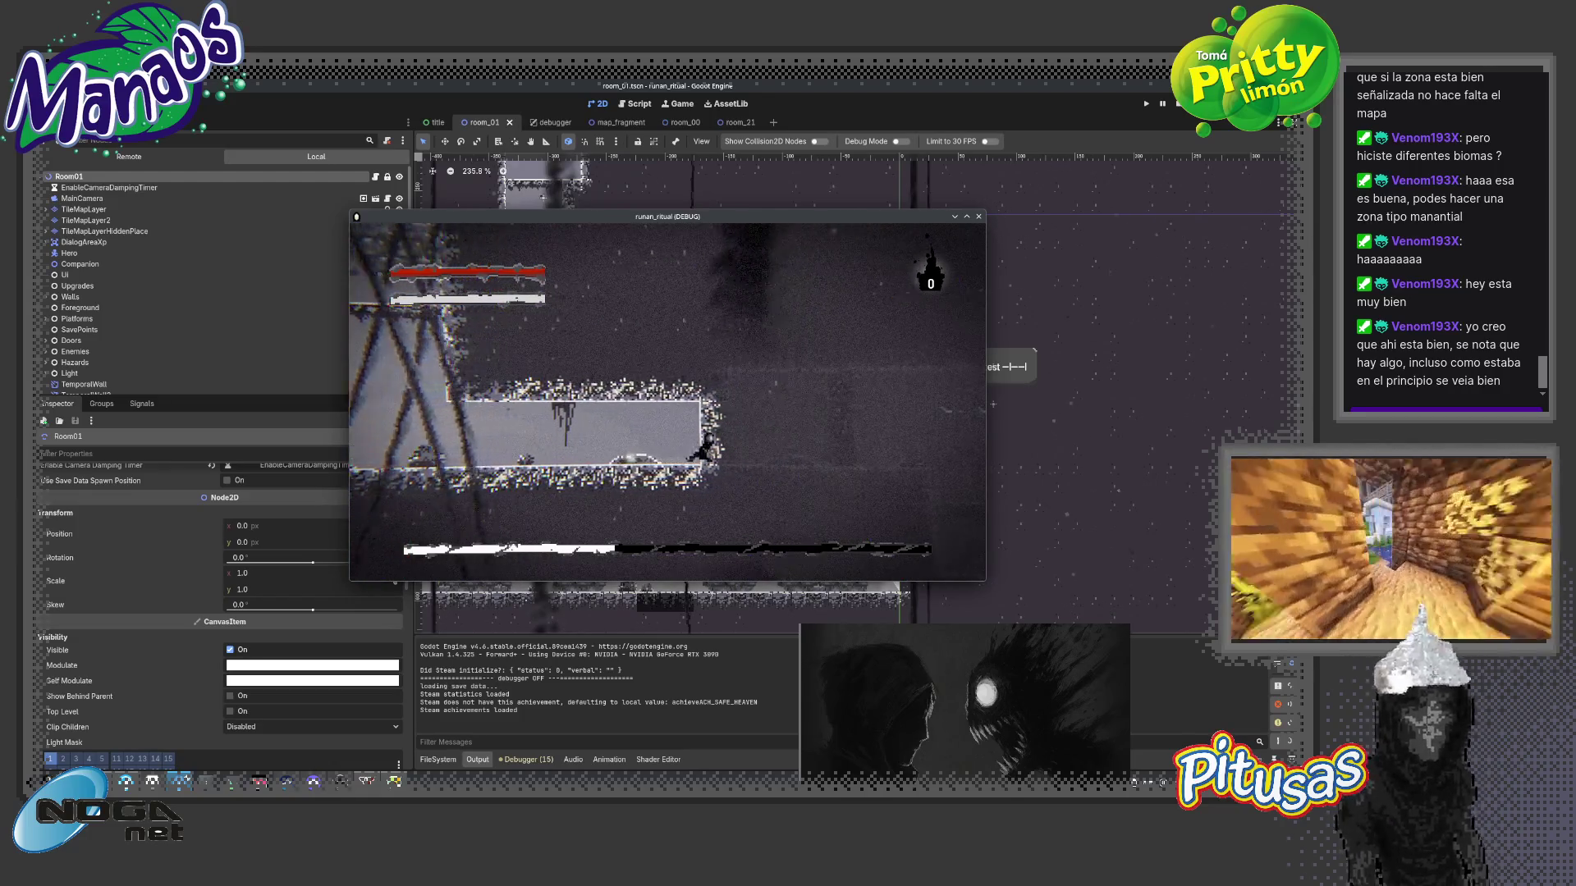
{"action": "key", "text": "Right"}
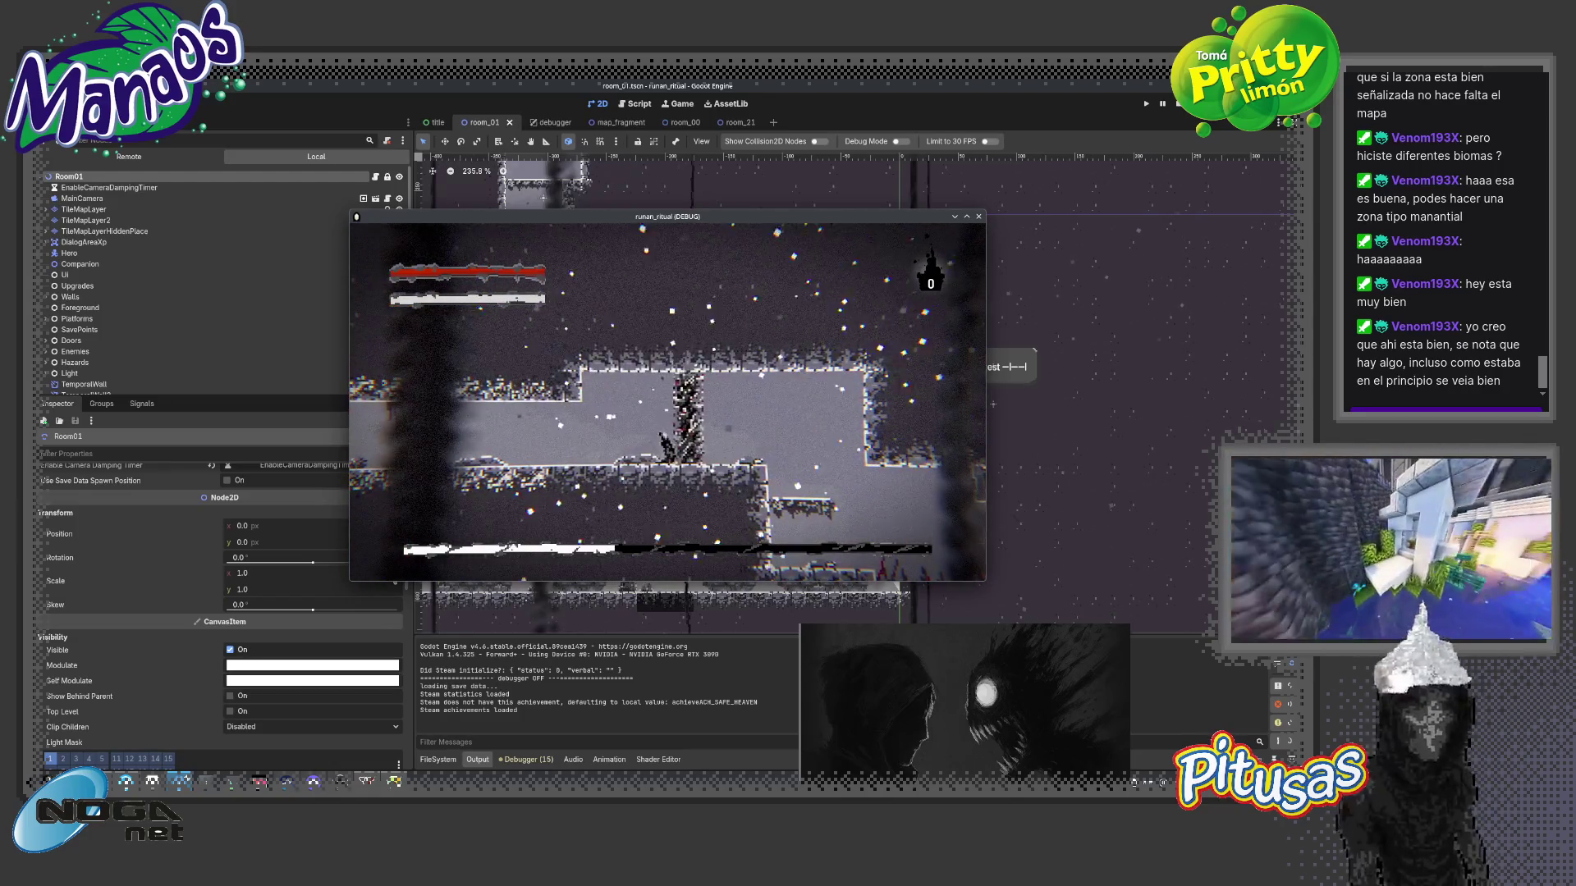
{"action": "key", "text": "Right"}
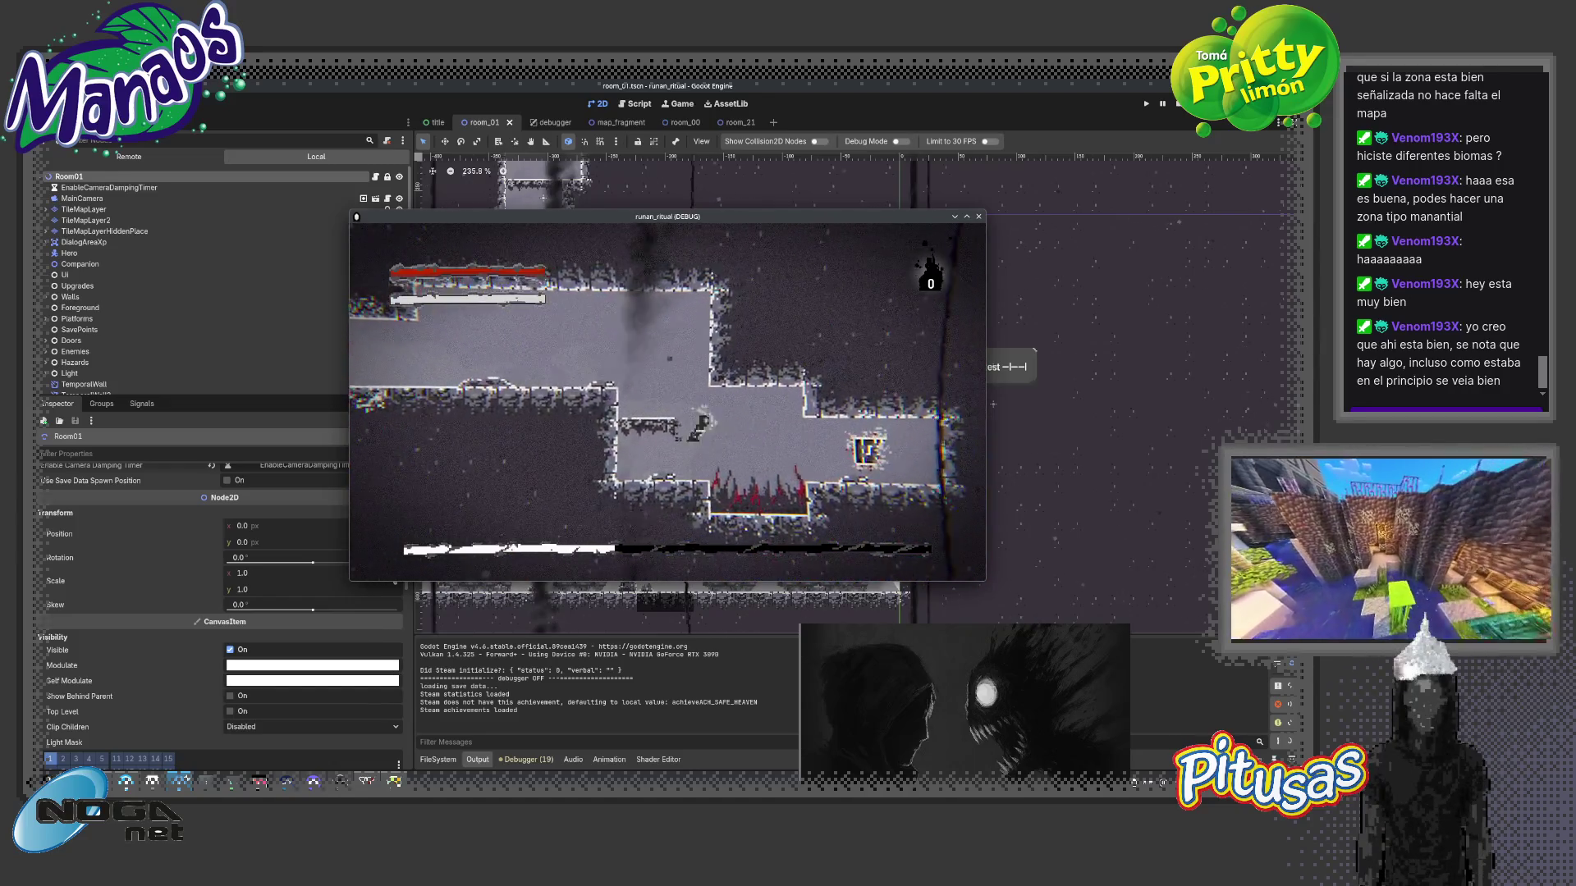
{"action": "key", "text": "Right"}
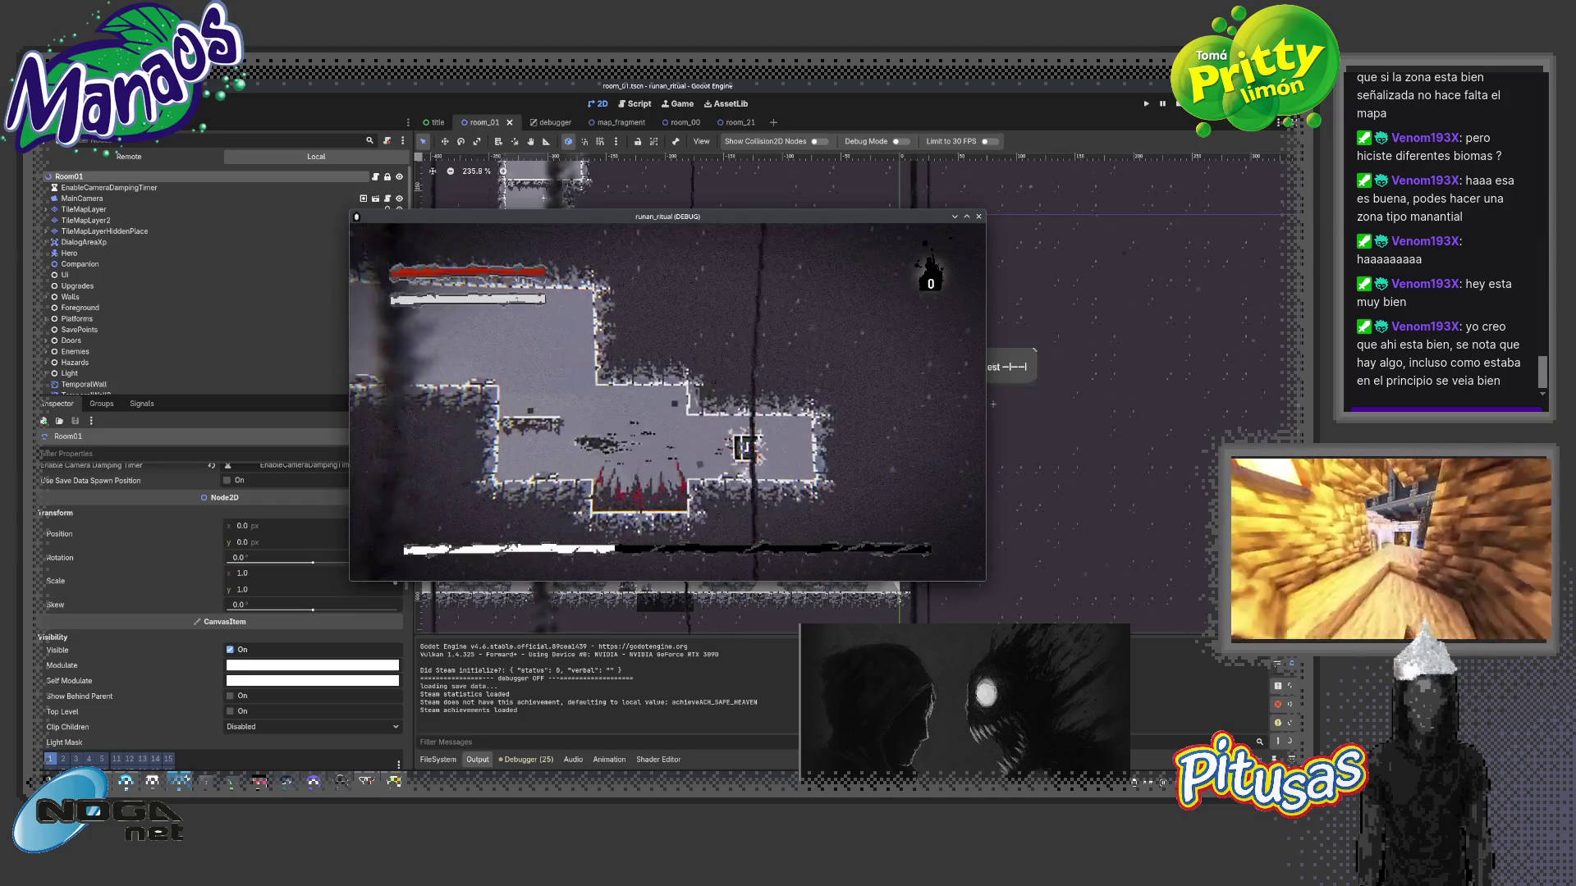
{"action": "key", "text": "Right"}
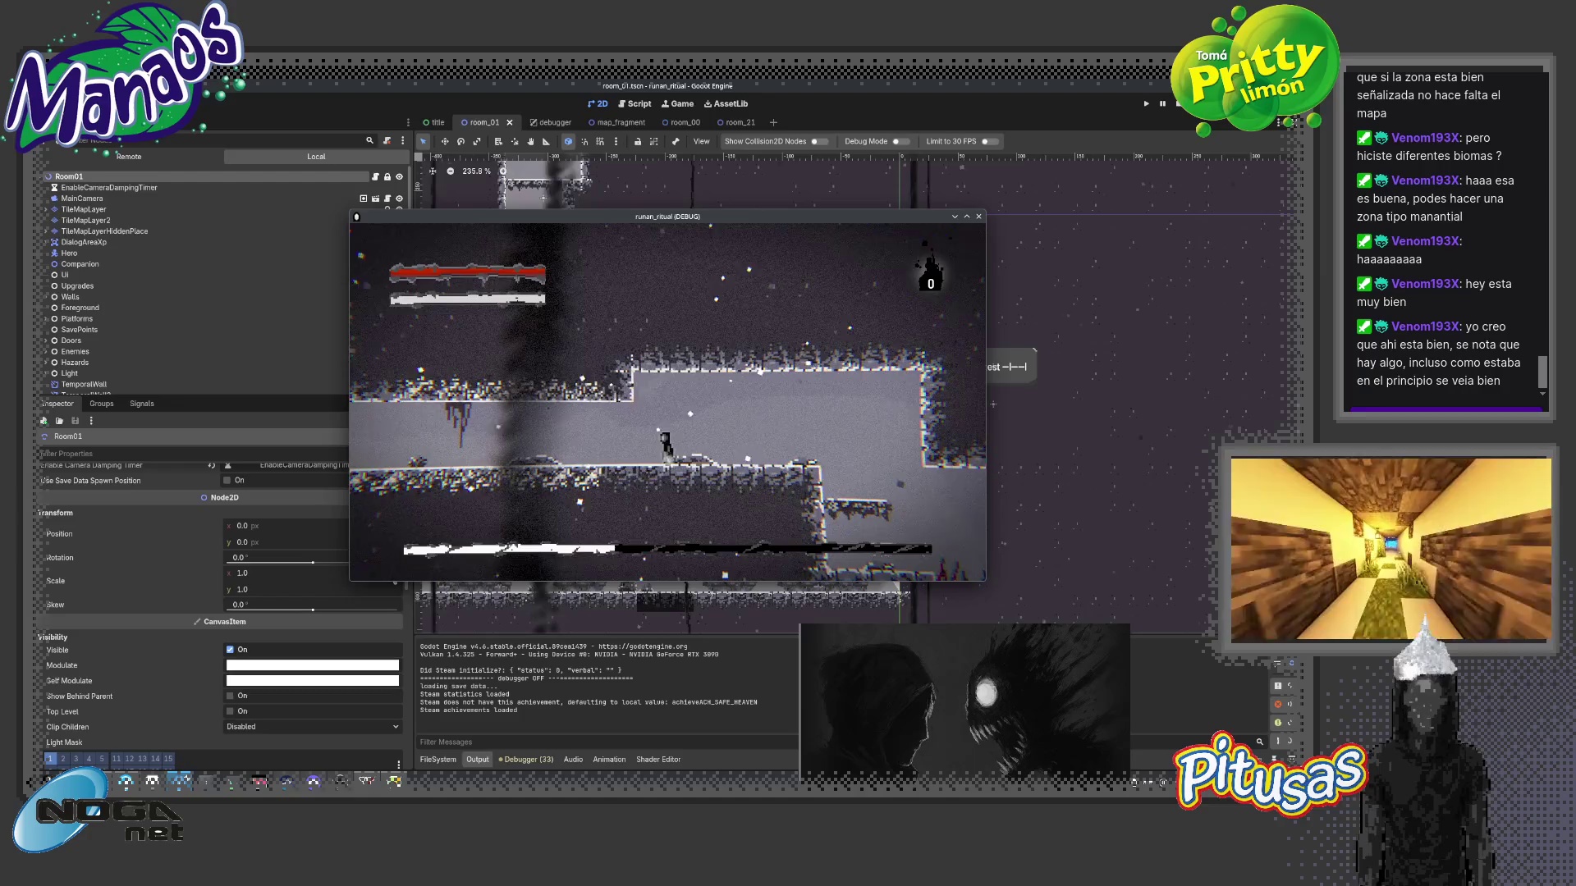
{"action": "key", "text": "F8"}
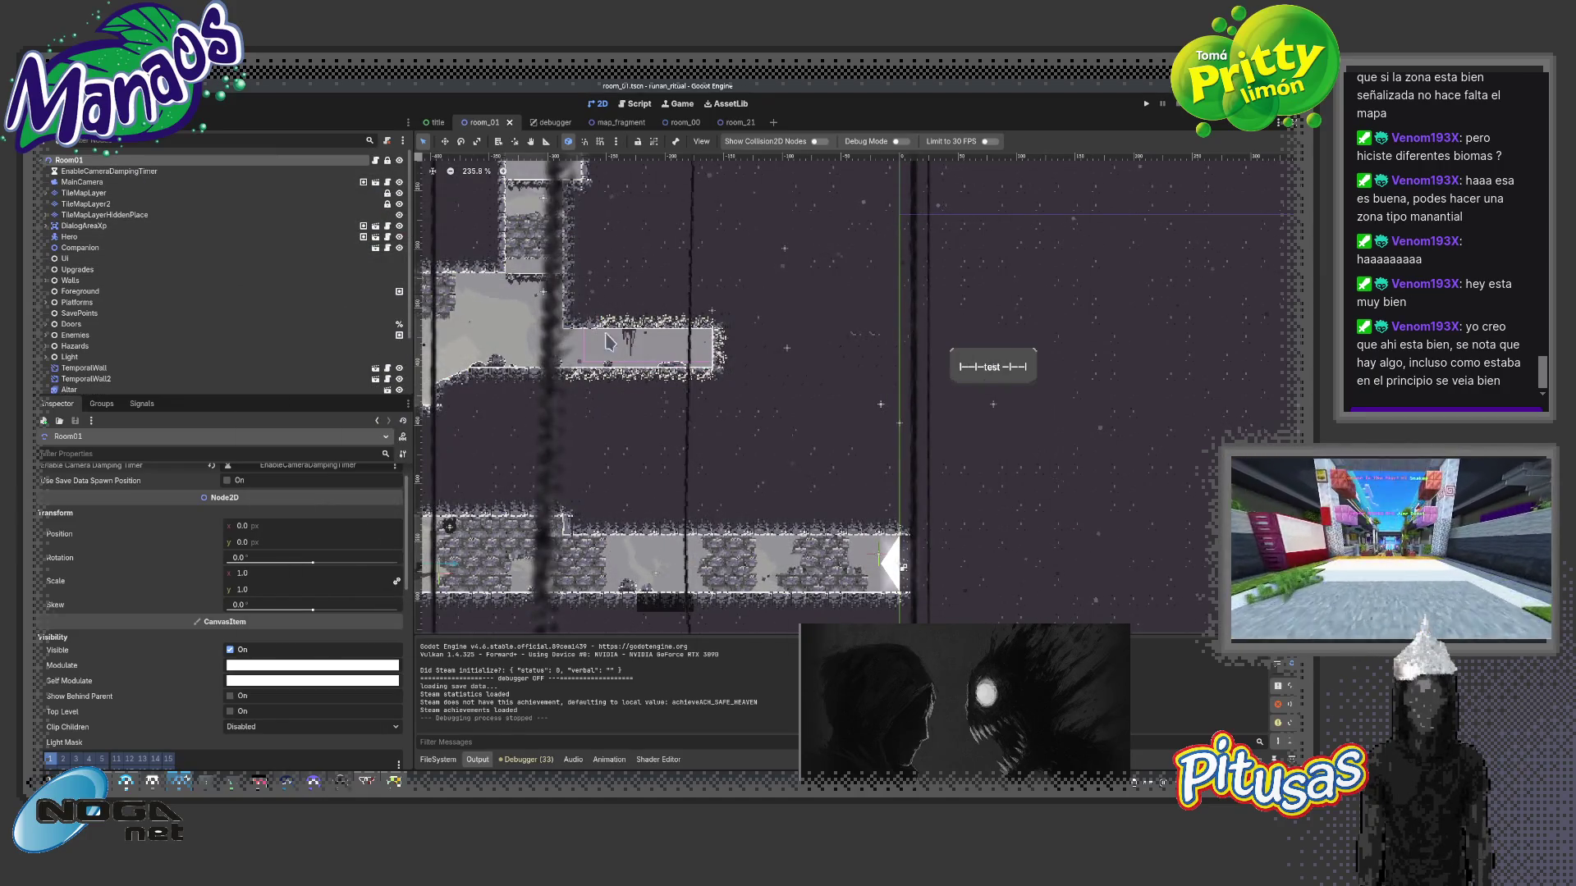
{"action": "scroll", "coordinate": [606, 344], "scroll_direction": "up", "scroll_amount": 2}
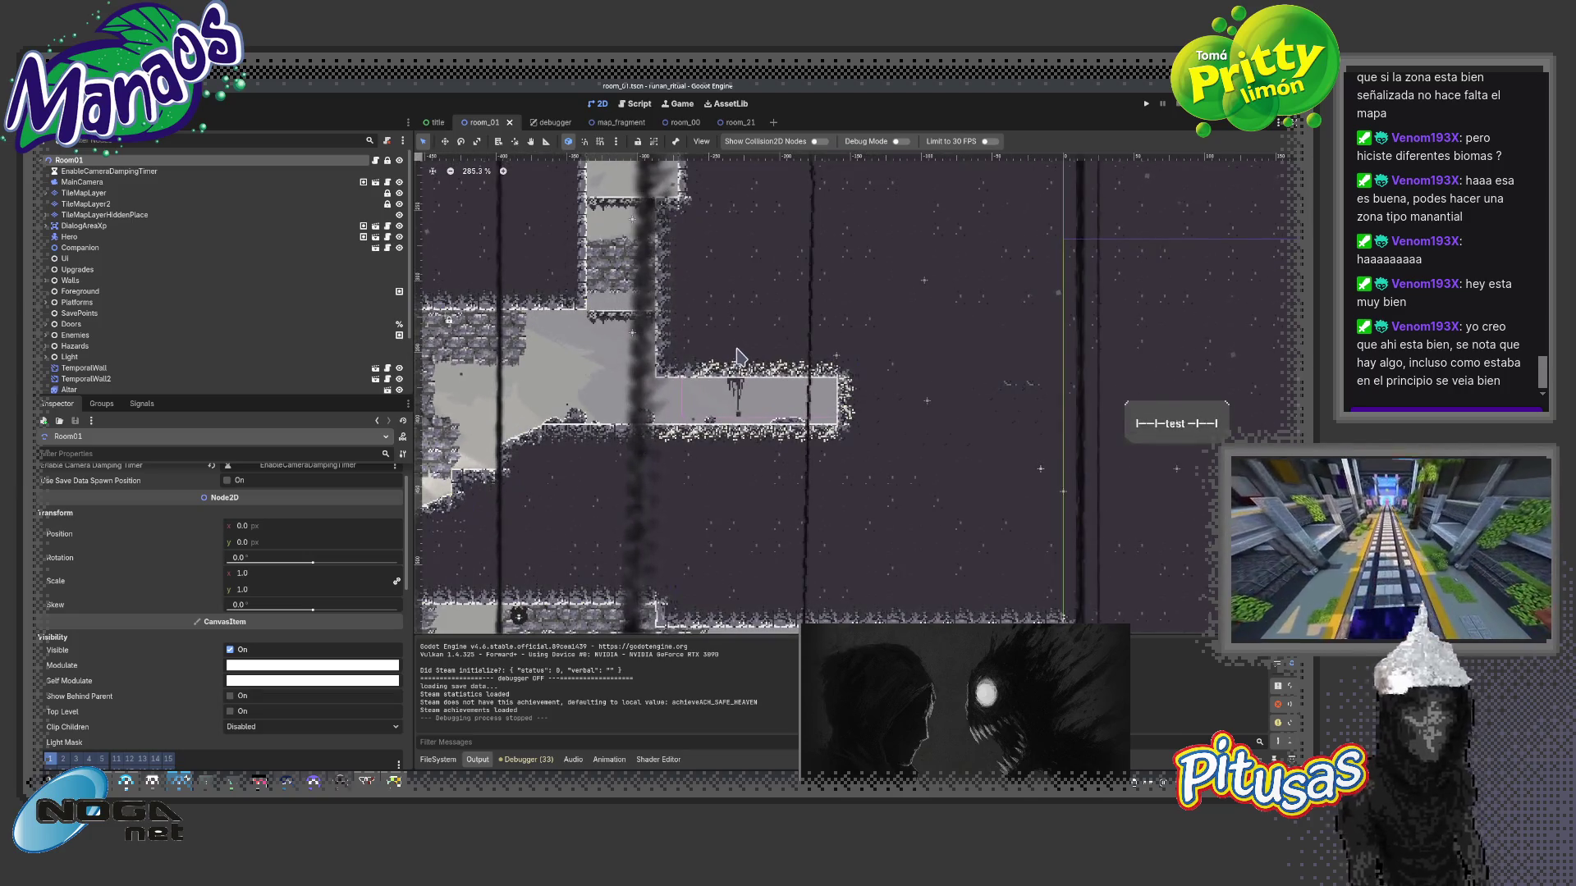
{"action": "scroll", "coordinate": [736, 357], "scroll_direction": "up", "scroll_amount": 3}
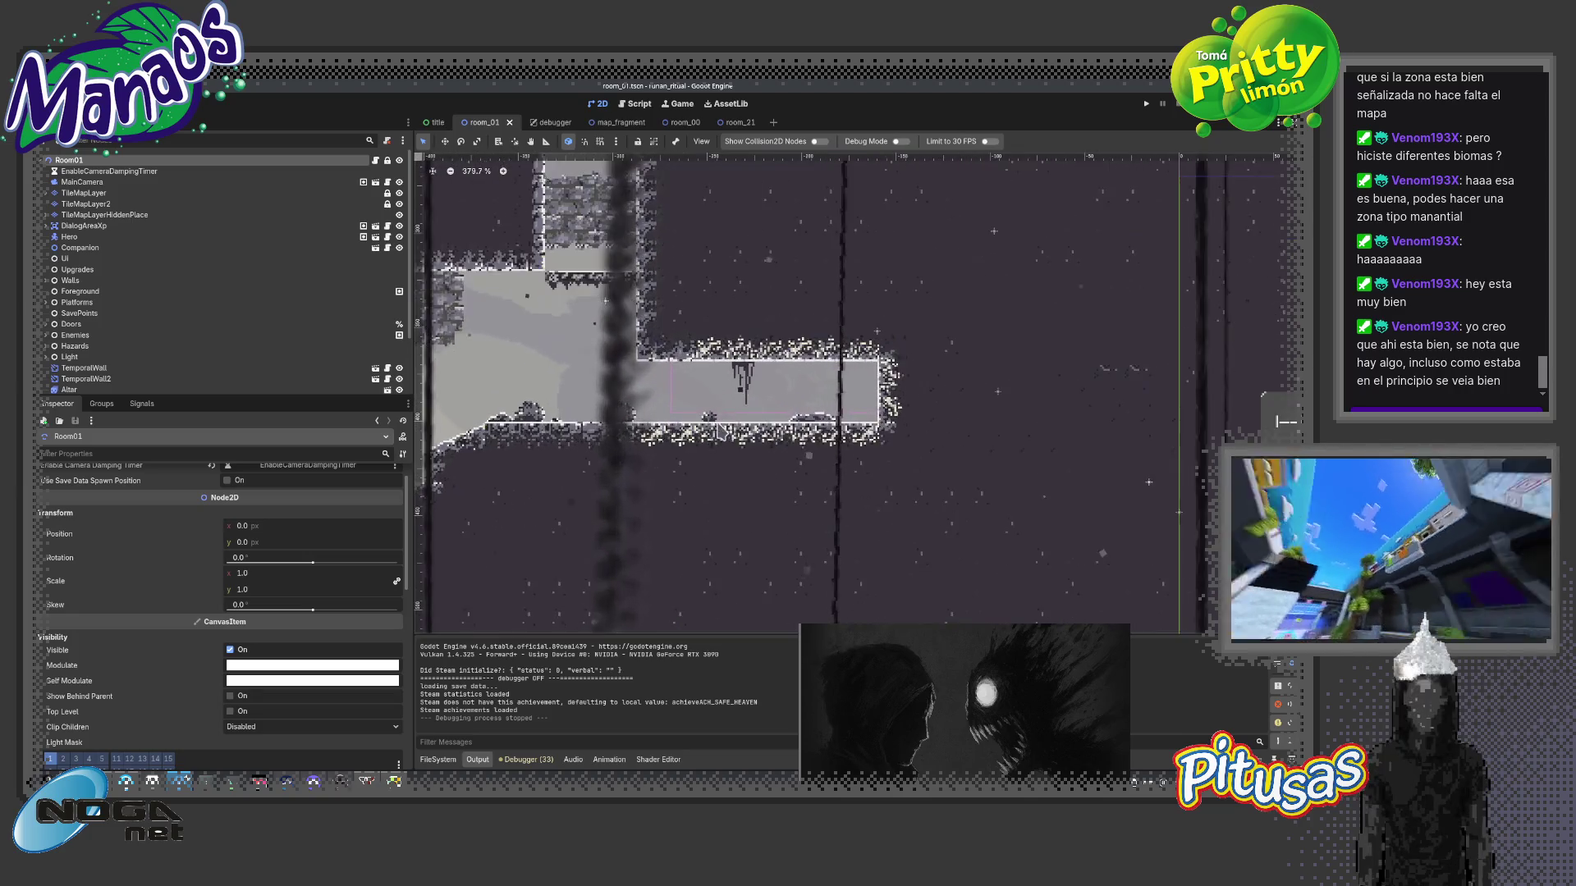
{"action": "scroll", "coordinate": [717, 430], "scroll_direction": "up", "scroll_amount": 3}
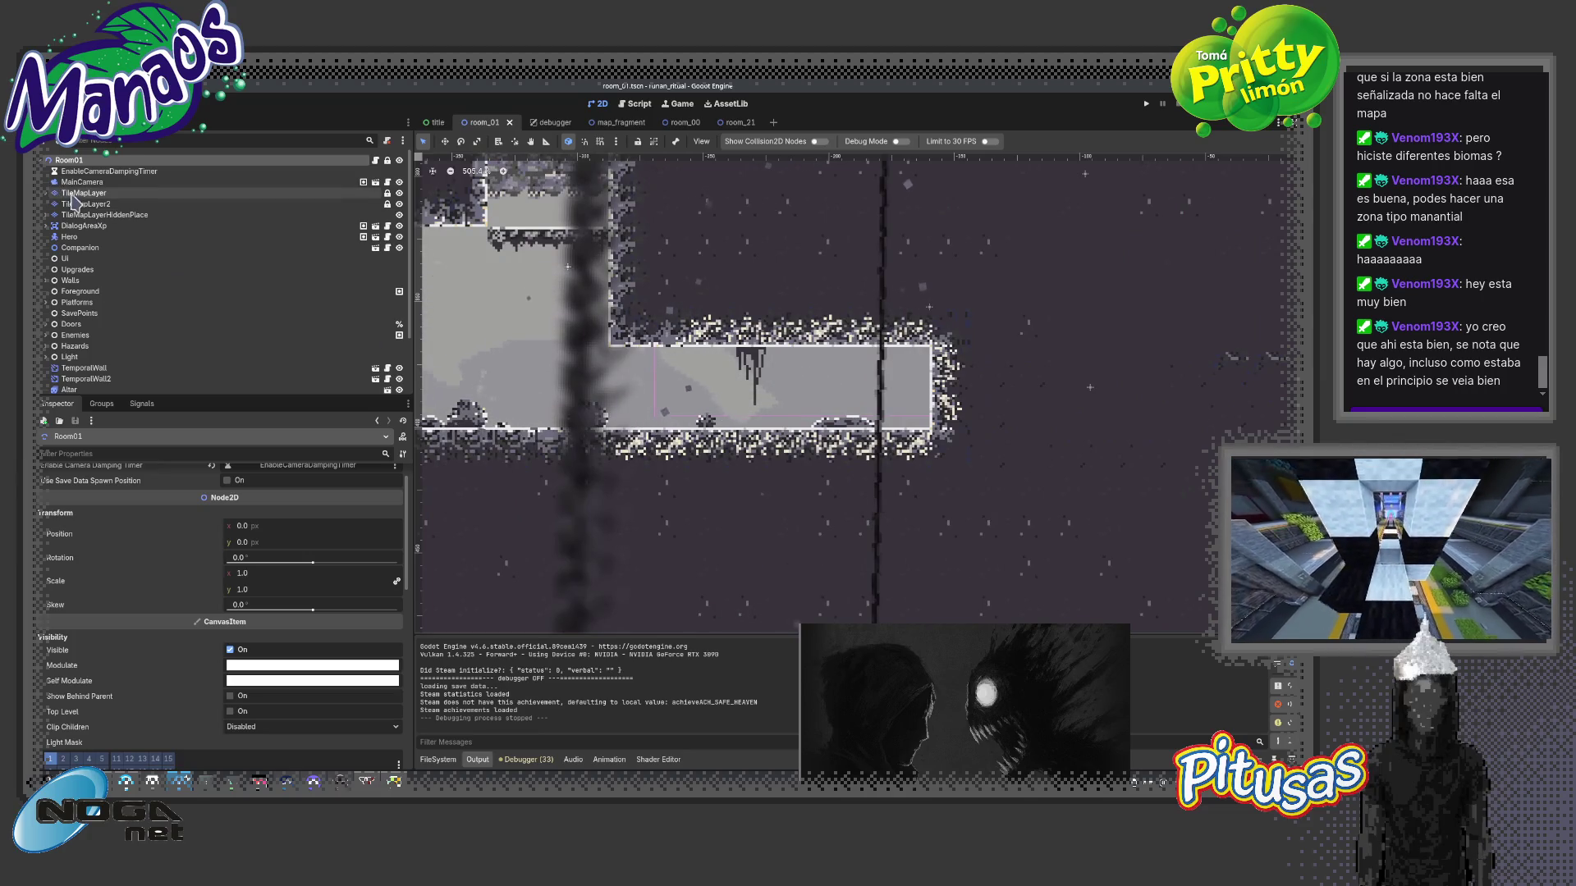
- Pick wall tiles on the TileMapLayer from the atlas and start a playtest with F6
{"action": "left_click", "coordinate": [443, 358]}
{"action": "left_click", "coordinate": [675, 591]}
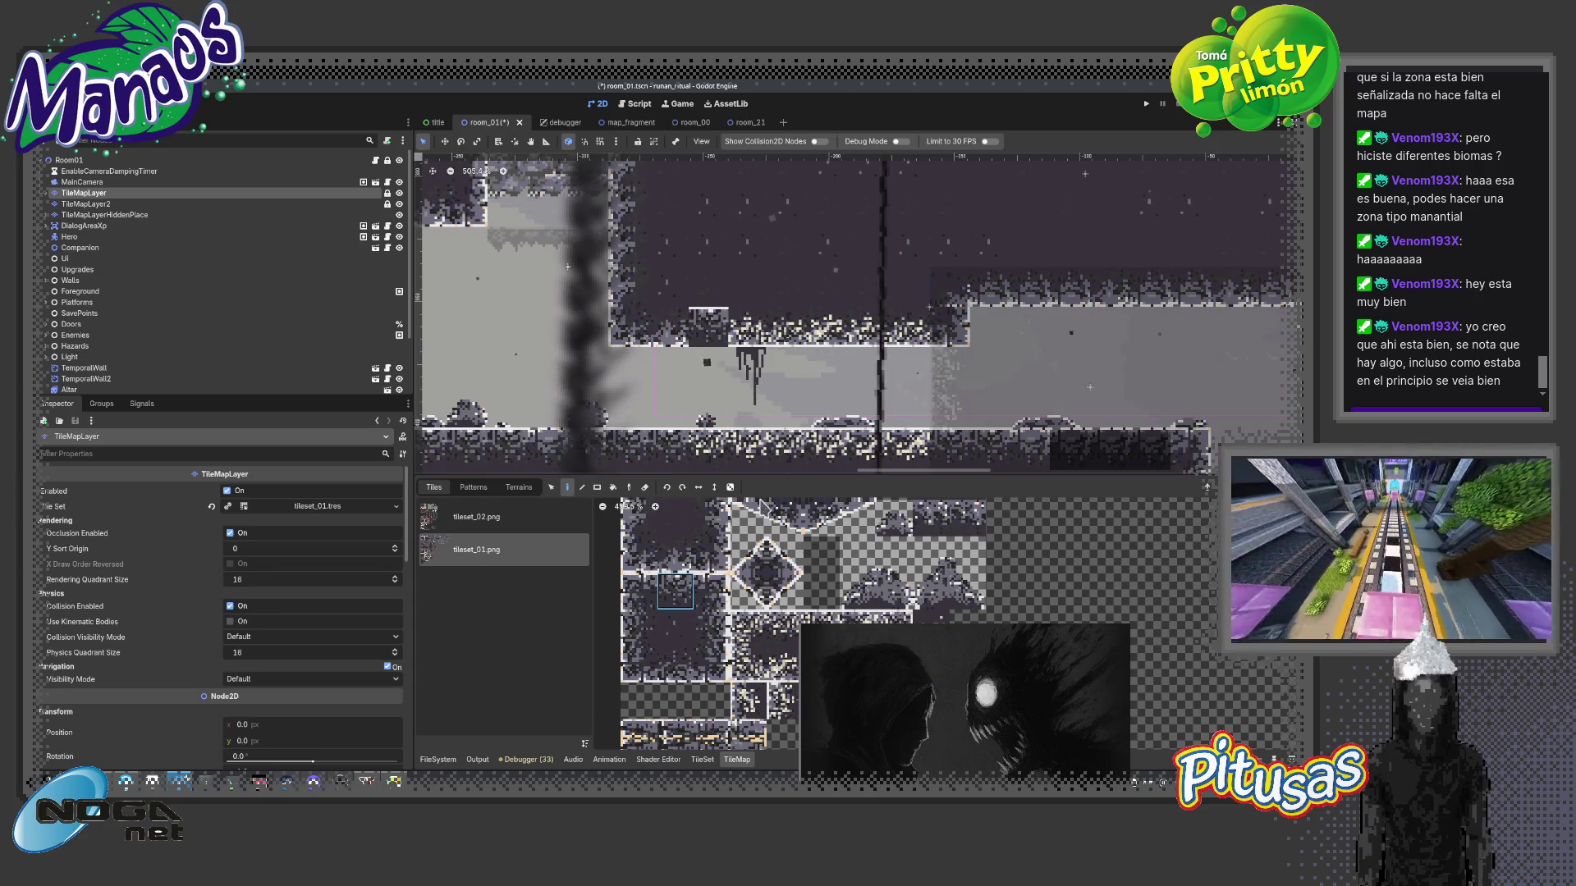
{"action": "left_click", "coordinate": [677, 663]}
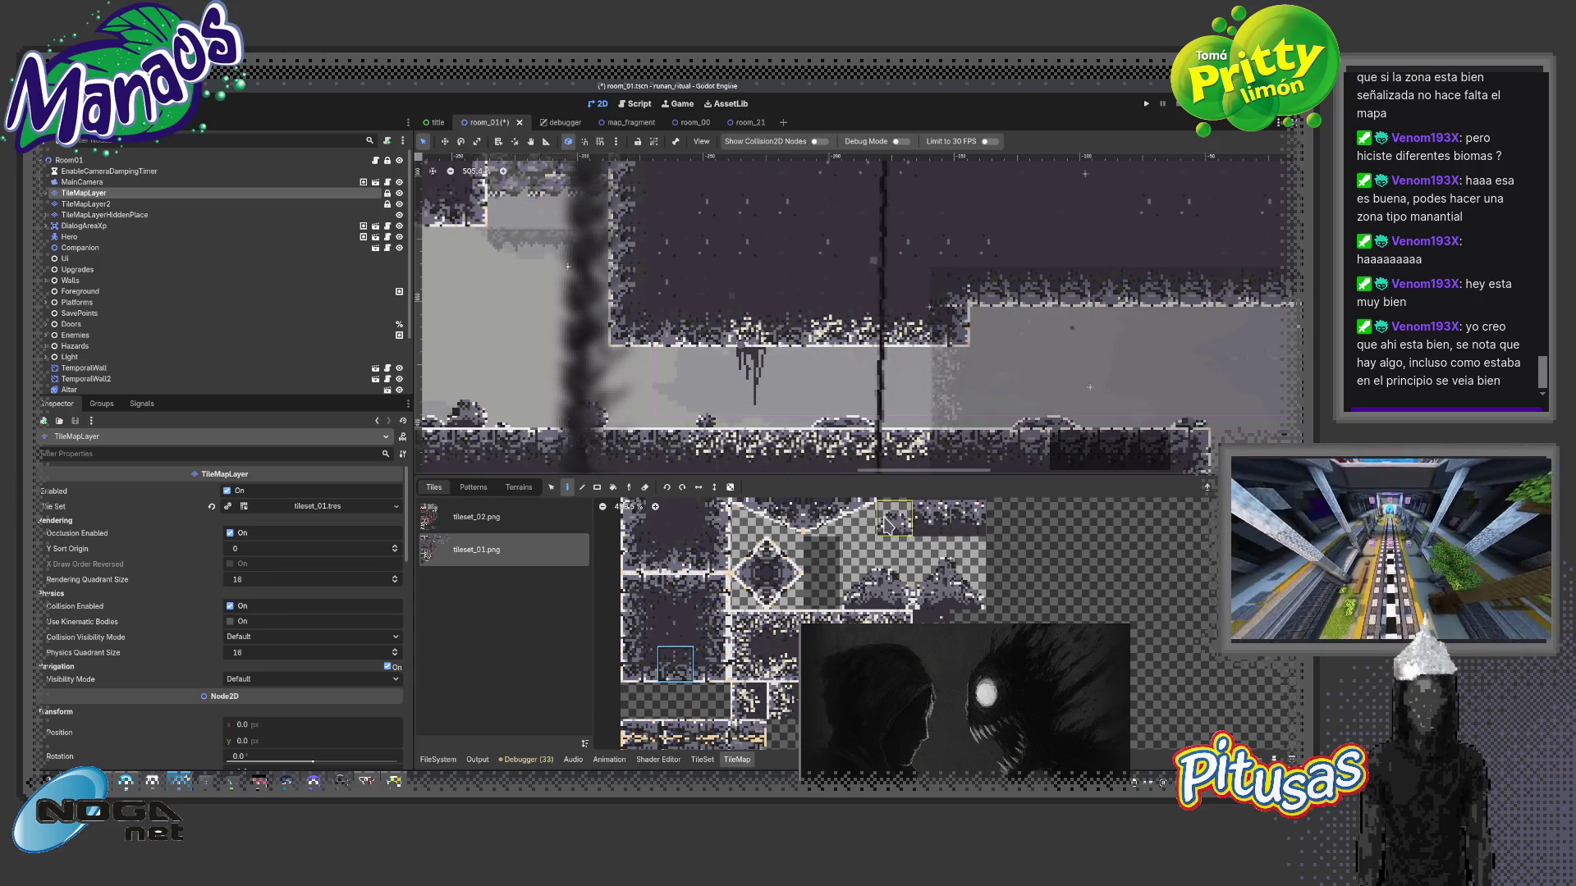
{"action": "scroll", "coordinate": [813, 431], "scroll_direction": "down", "scroll_amount": 2}
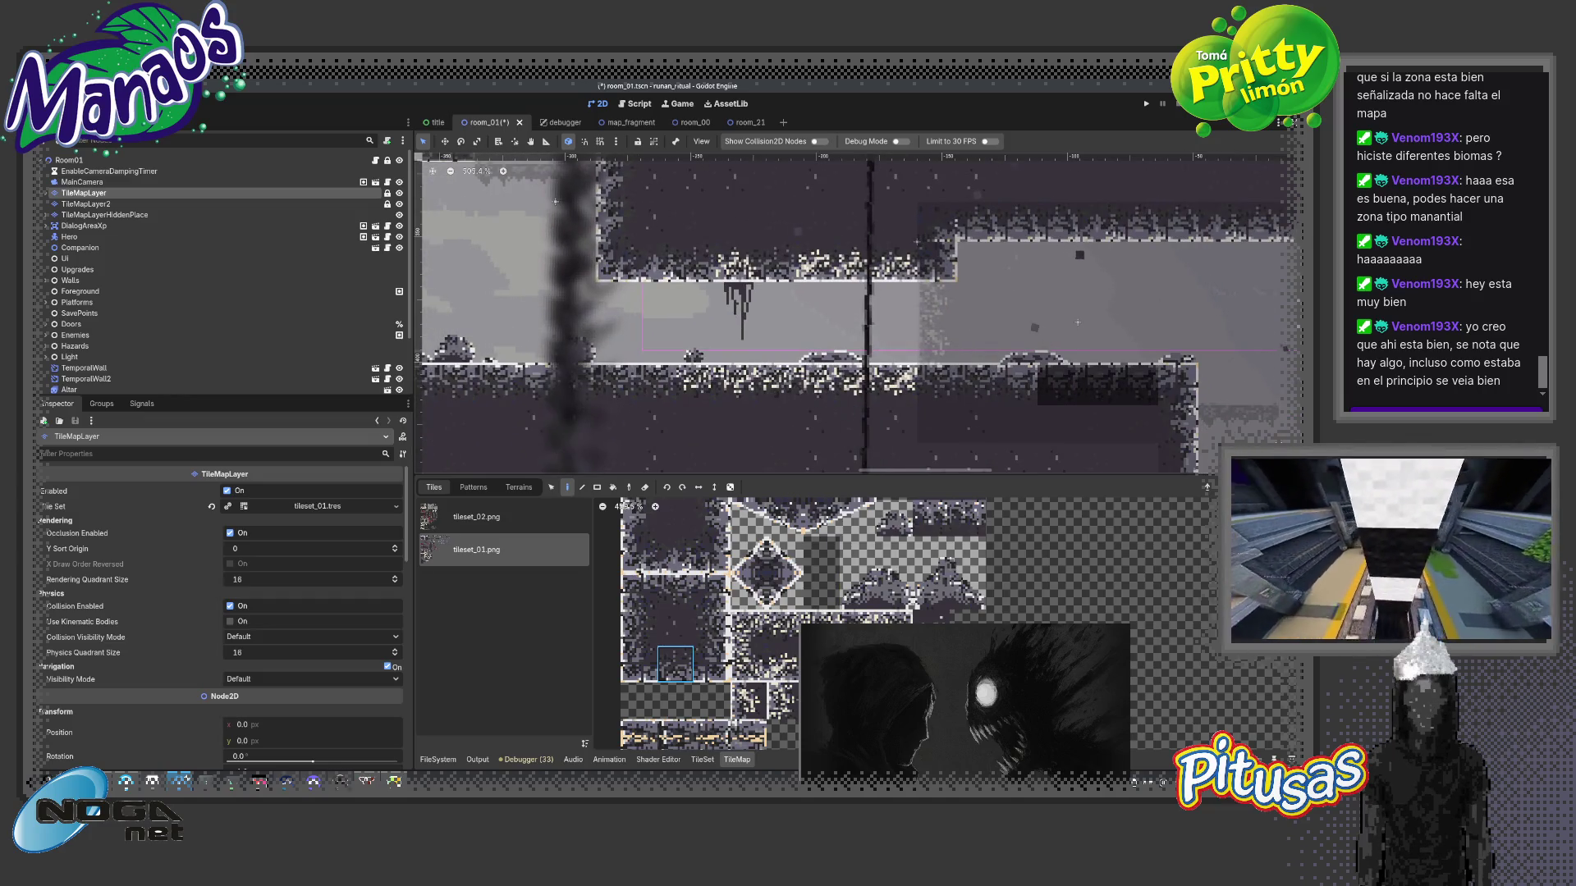
{"action": "scroll", "coordinate": [858, 434], "scroll_direction": "down", "scroll_amount": 1}
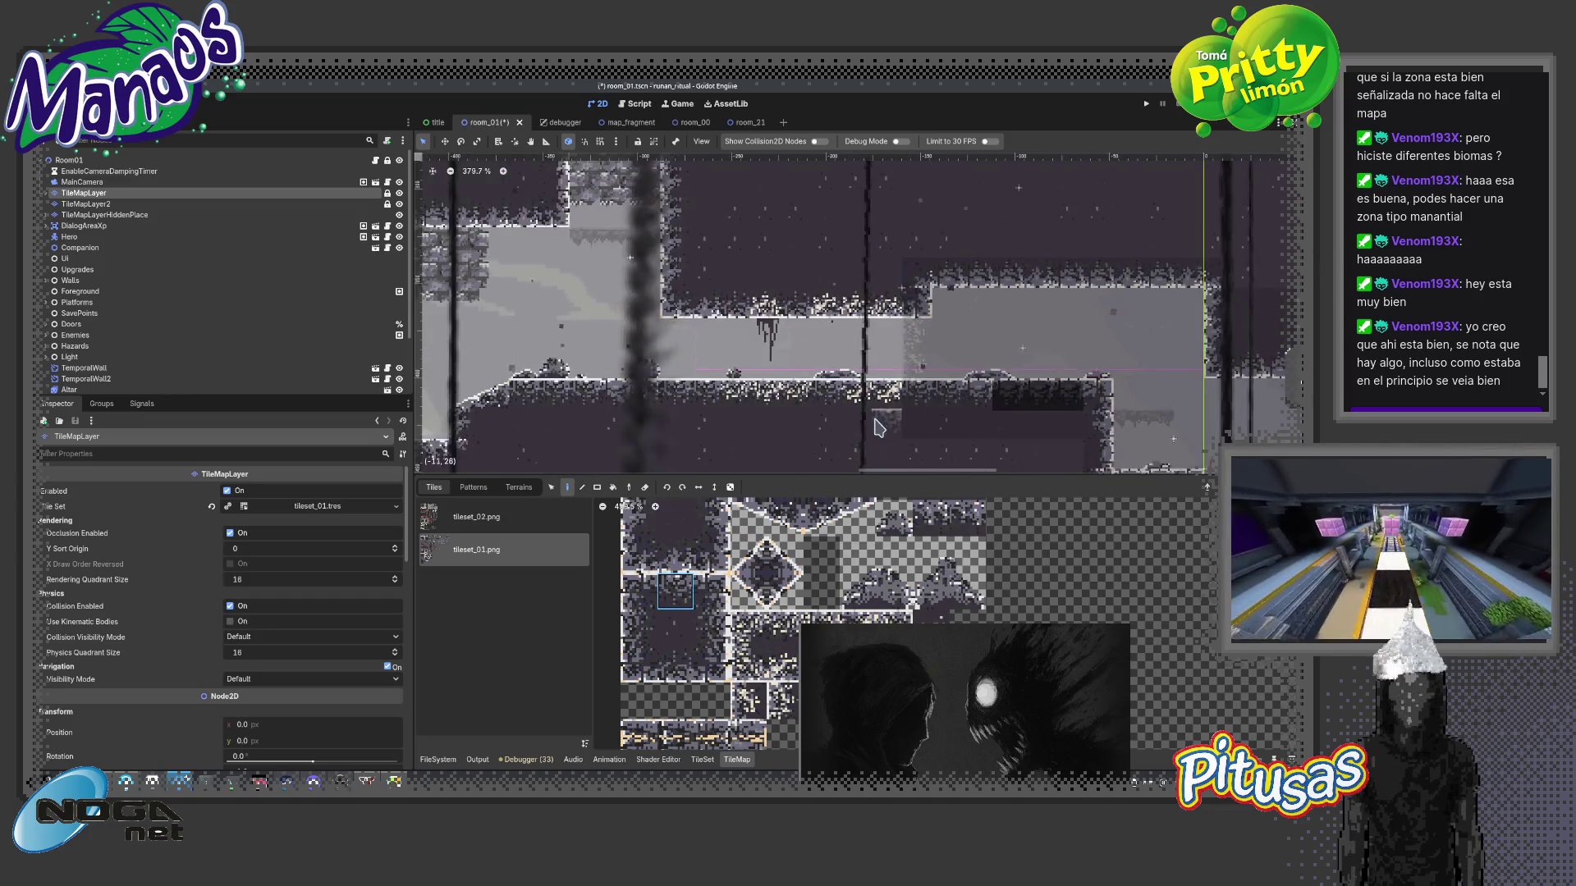
{"action": "scroll", "coordinate": [878, 427], "scroll_direction": "down", "scroll_amount": 1}
{"action": "key", "text": "F6"}
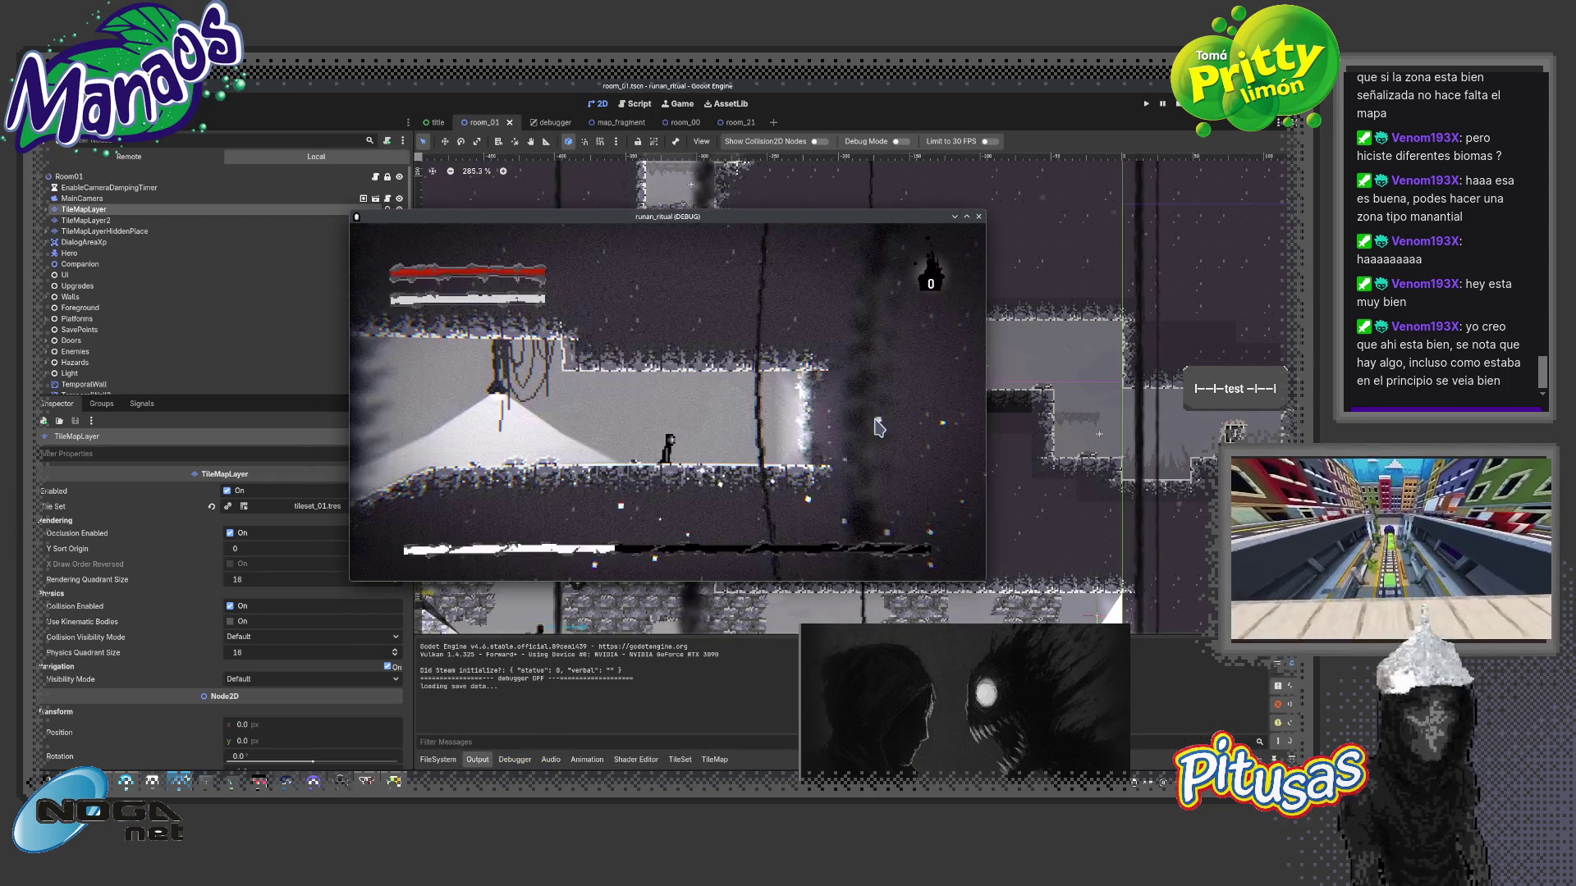
- Drop the hero down the shaft, defeat the floating eye and fight along the corridor
{"action": "key", "text": "Left"}
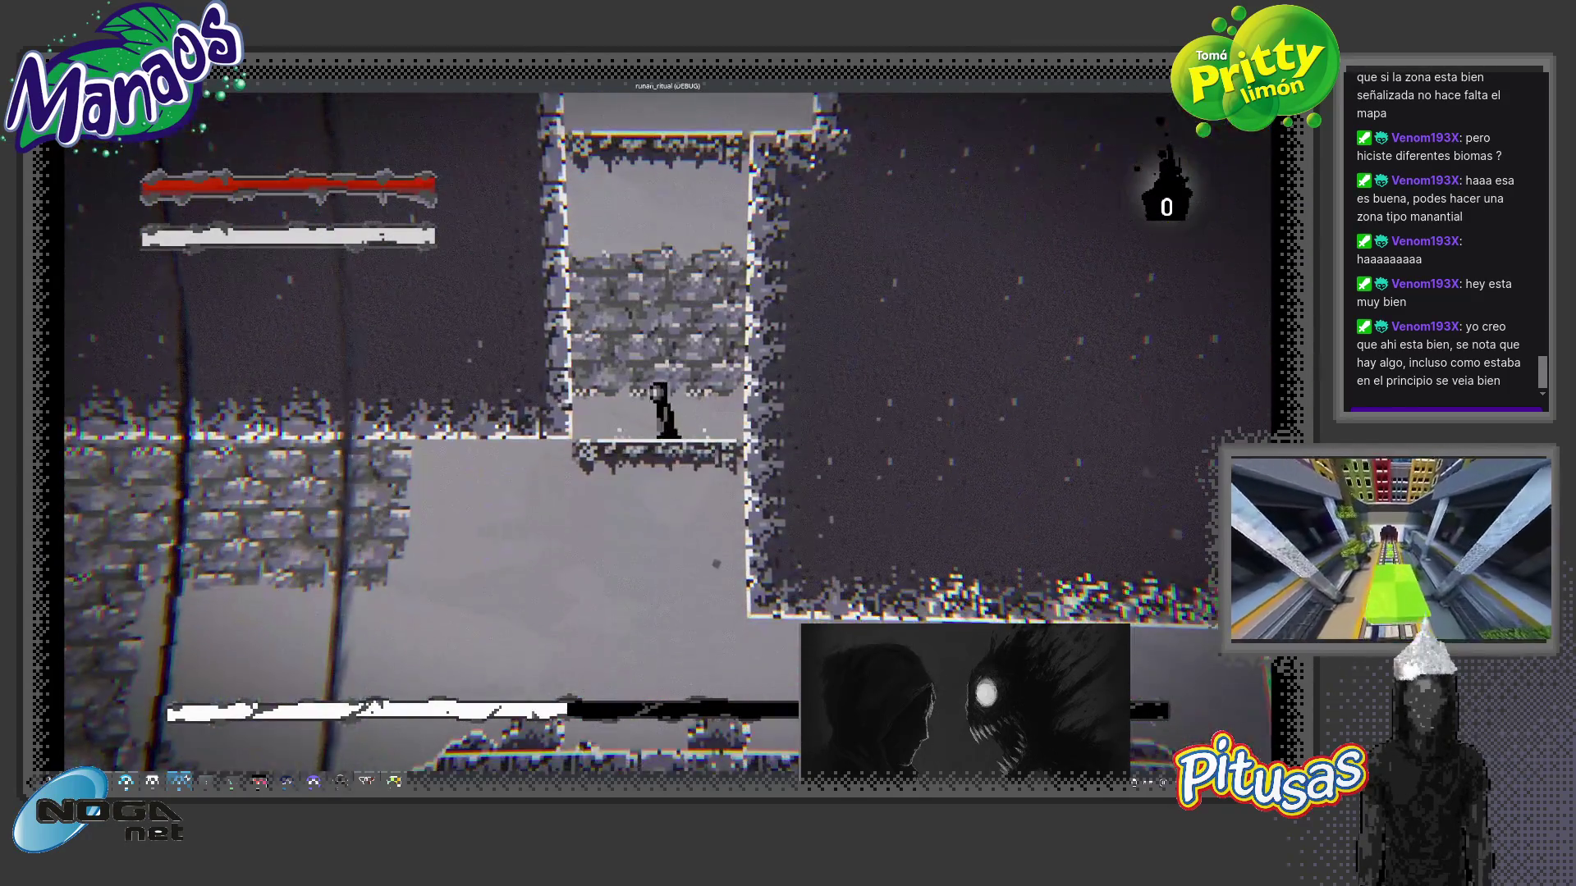
{"action": "key", "text": "Right"}
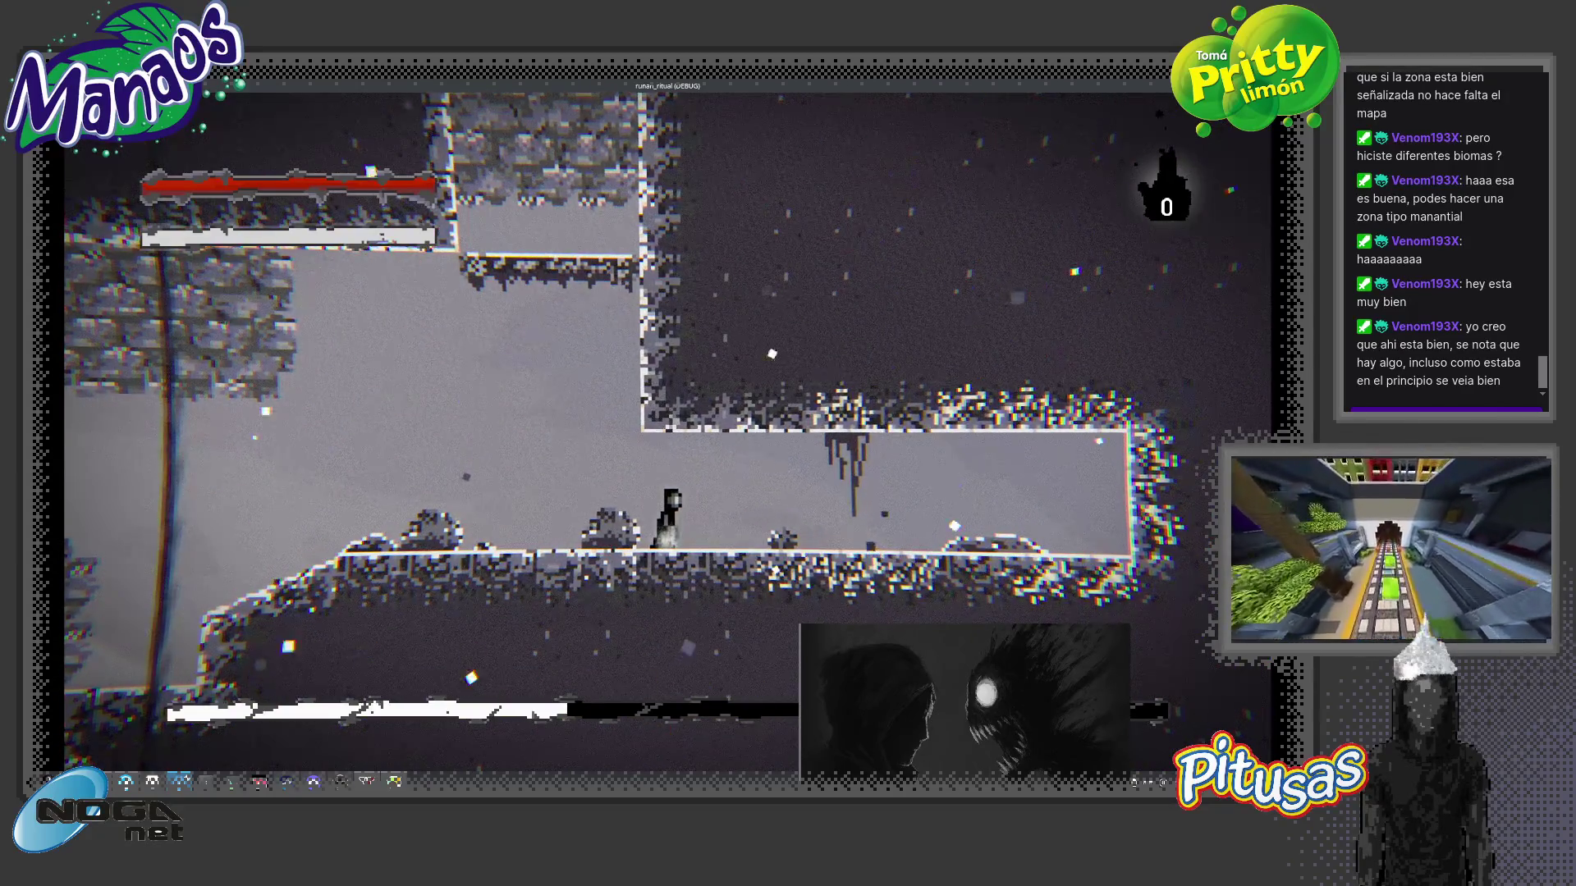
{"action": "key", "text": "Left"}
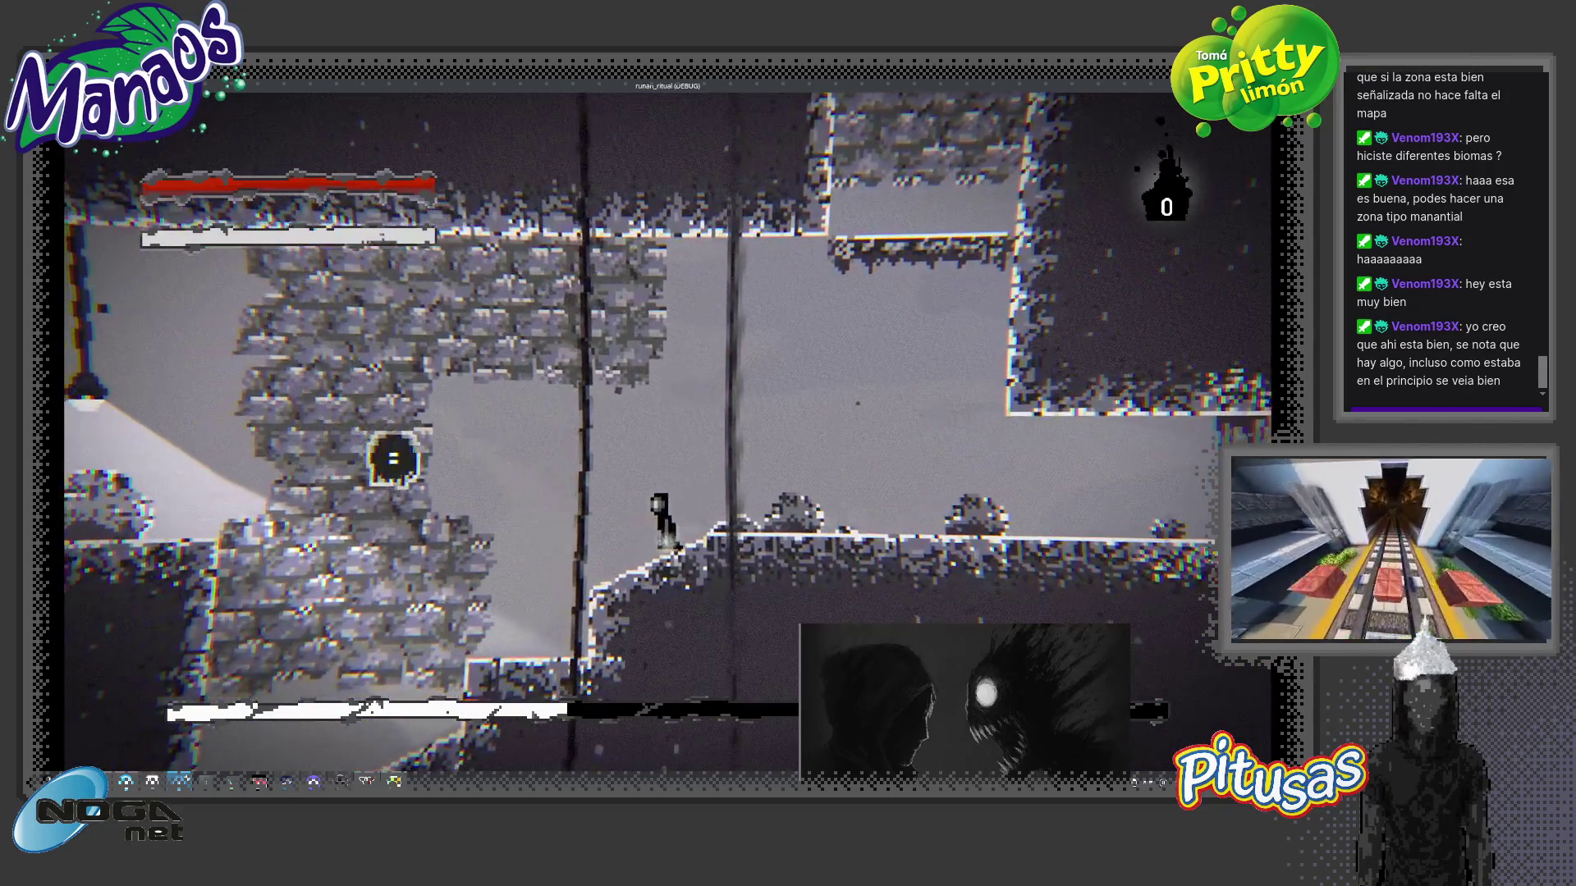
{"action": "key", "text": "x"}
{"action": "key", "text": "Right"}
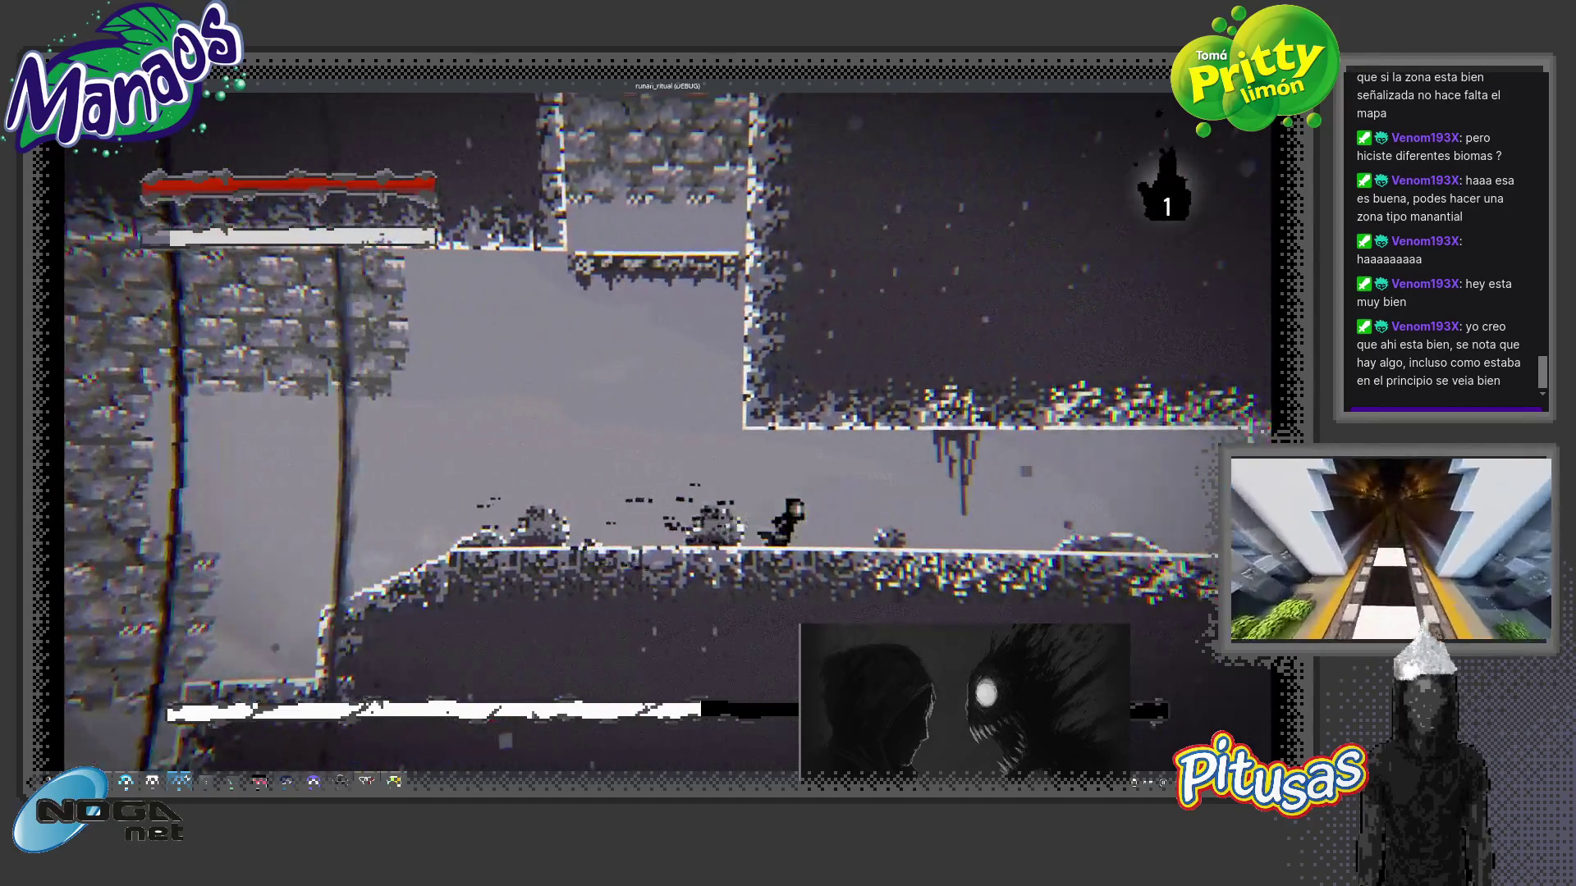
{"action": "key", "text": "Right"}
{"action": "key", "text": "x"}
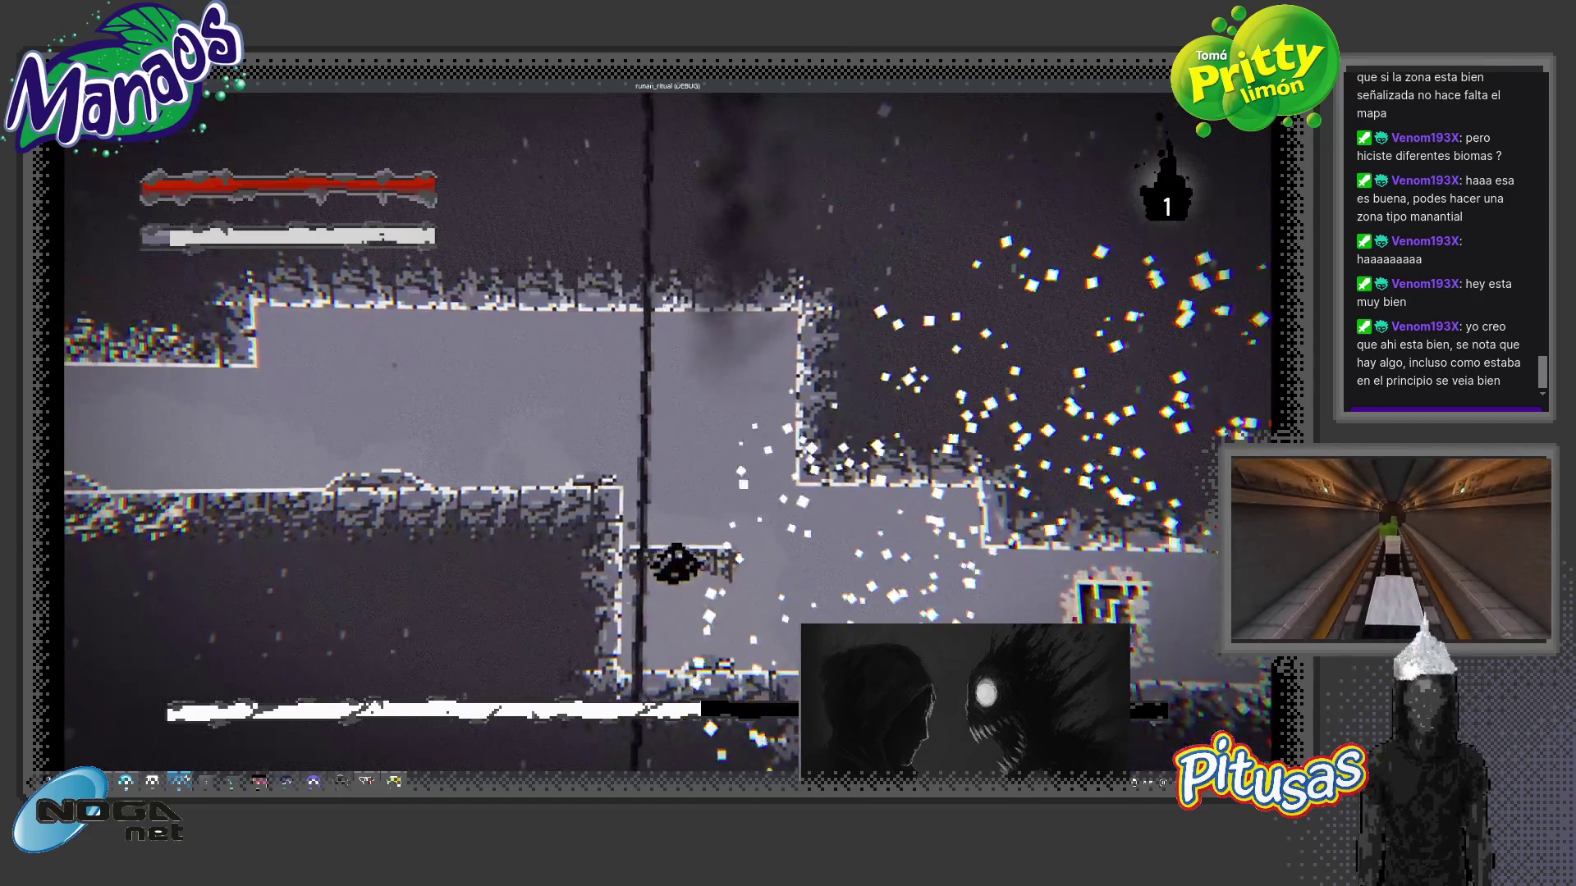
- Travel right, double back left and climb the vertical shaft into the lit upper room
{"action": "key", "text": "Right"}
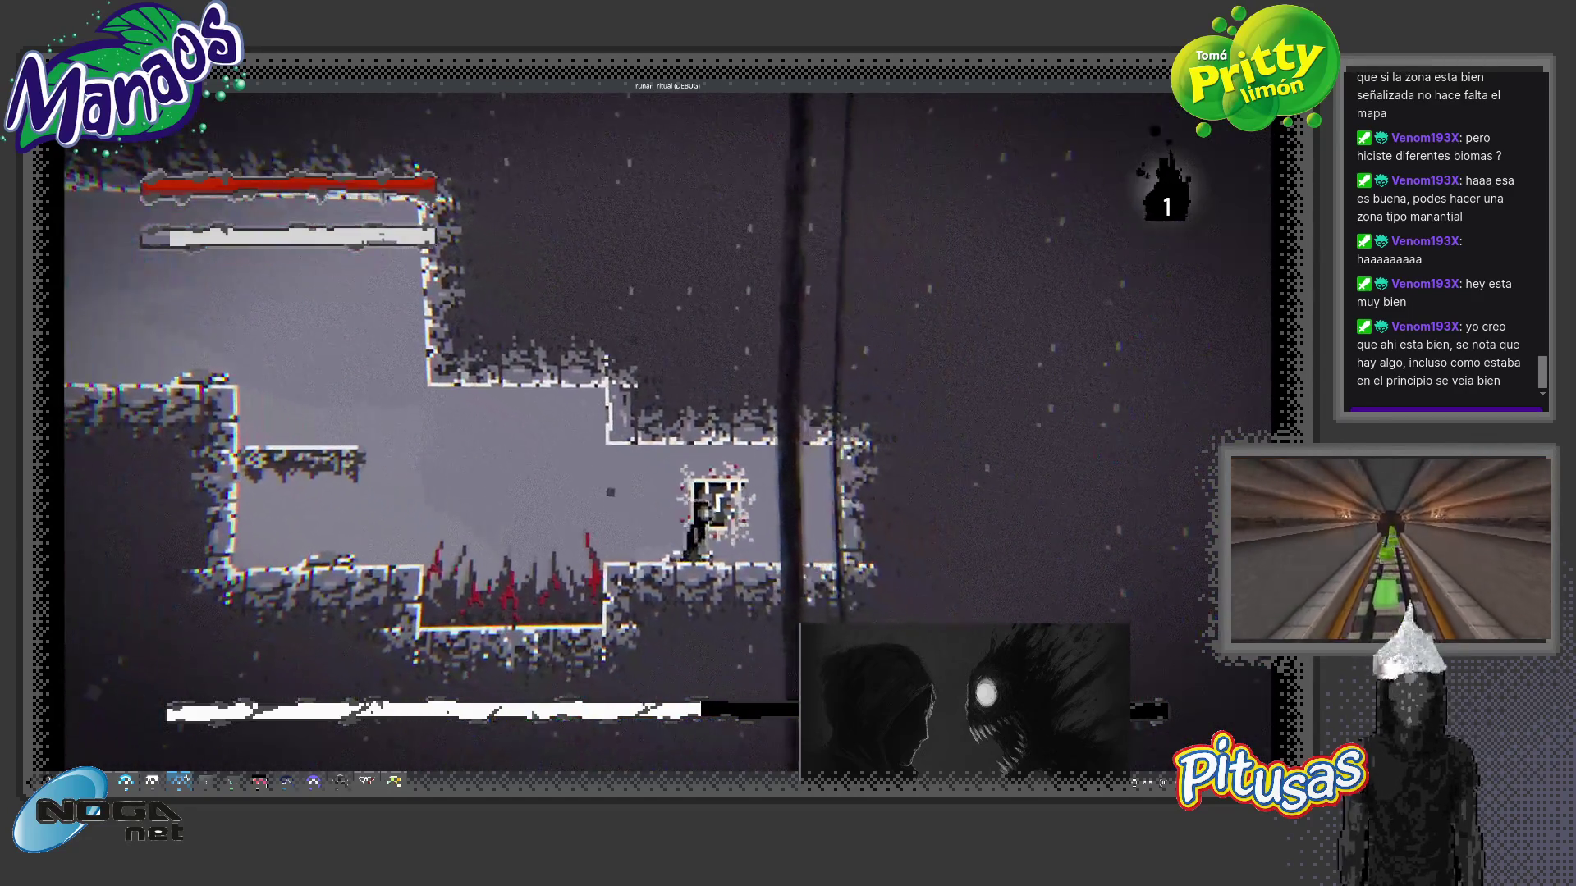
{"action": "key", "text": "Left"}
{"action": "key", "text": "Left"}
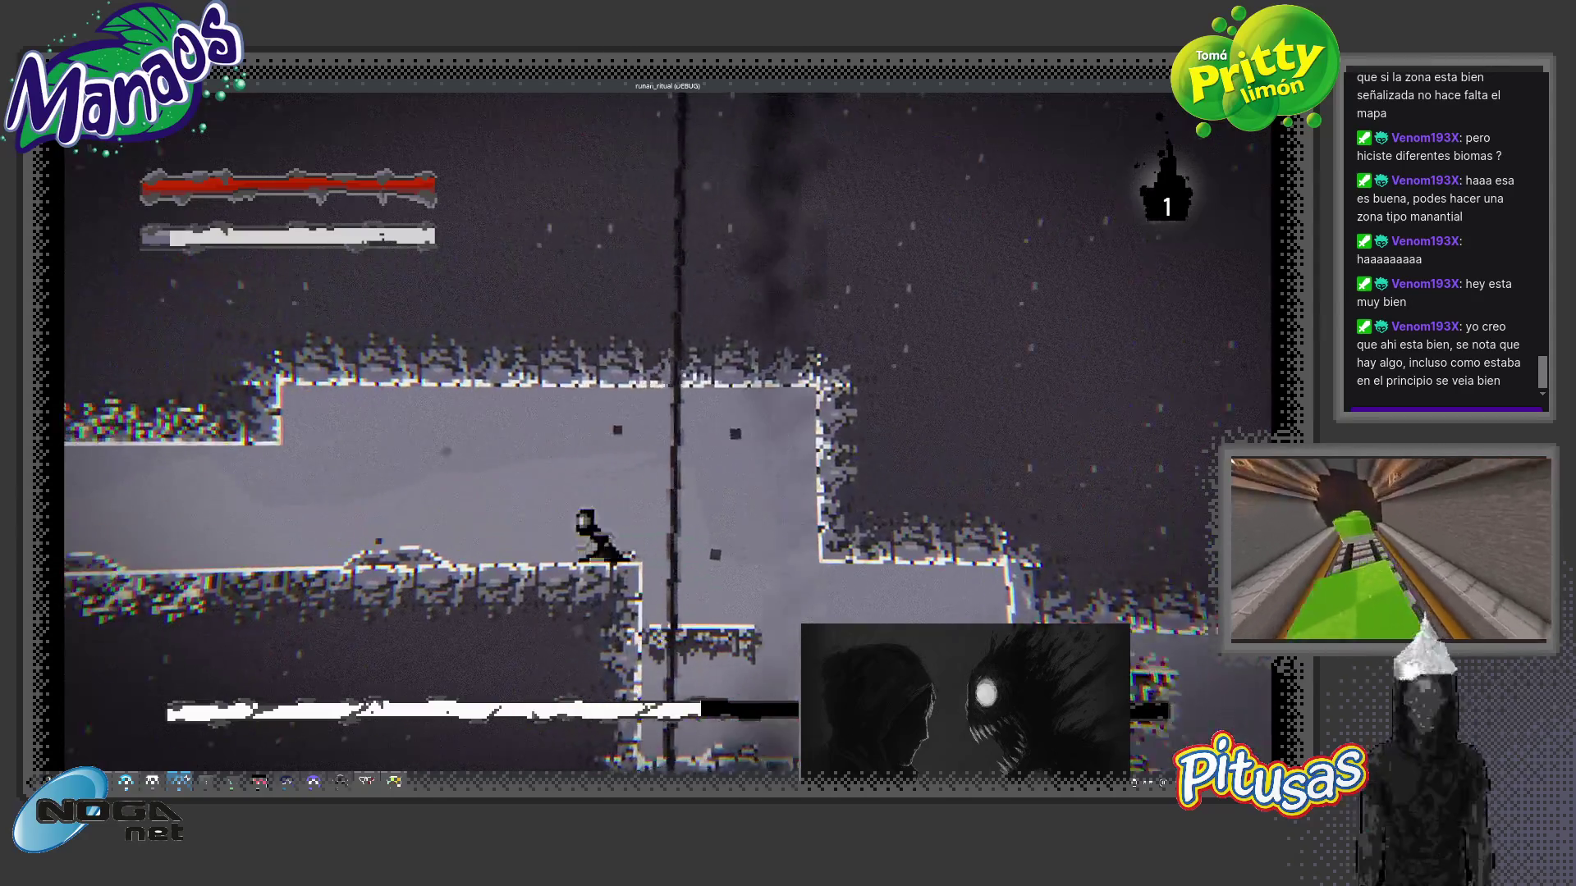
{"action": "key", "text": "Left"}
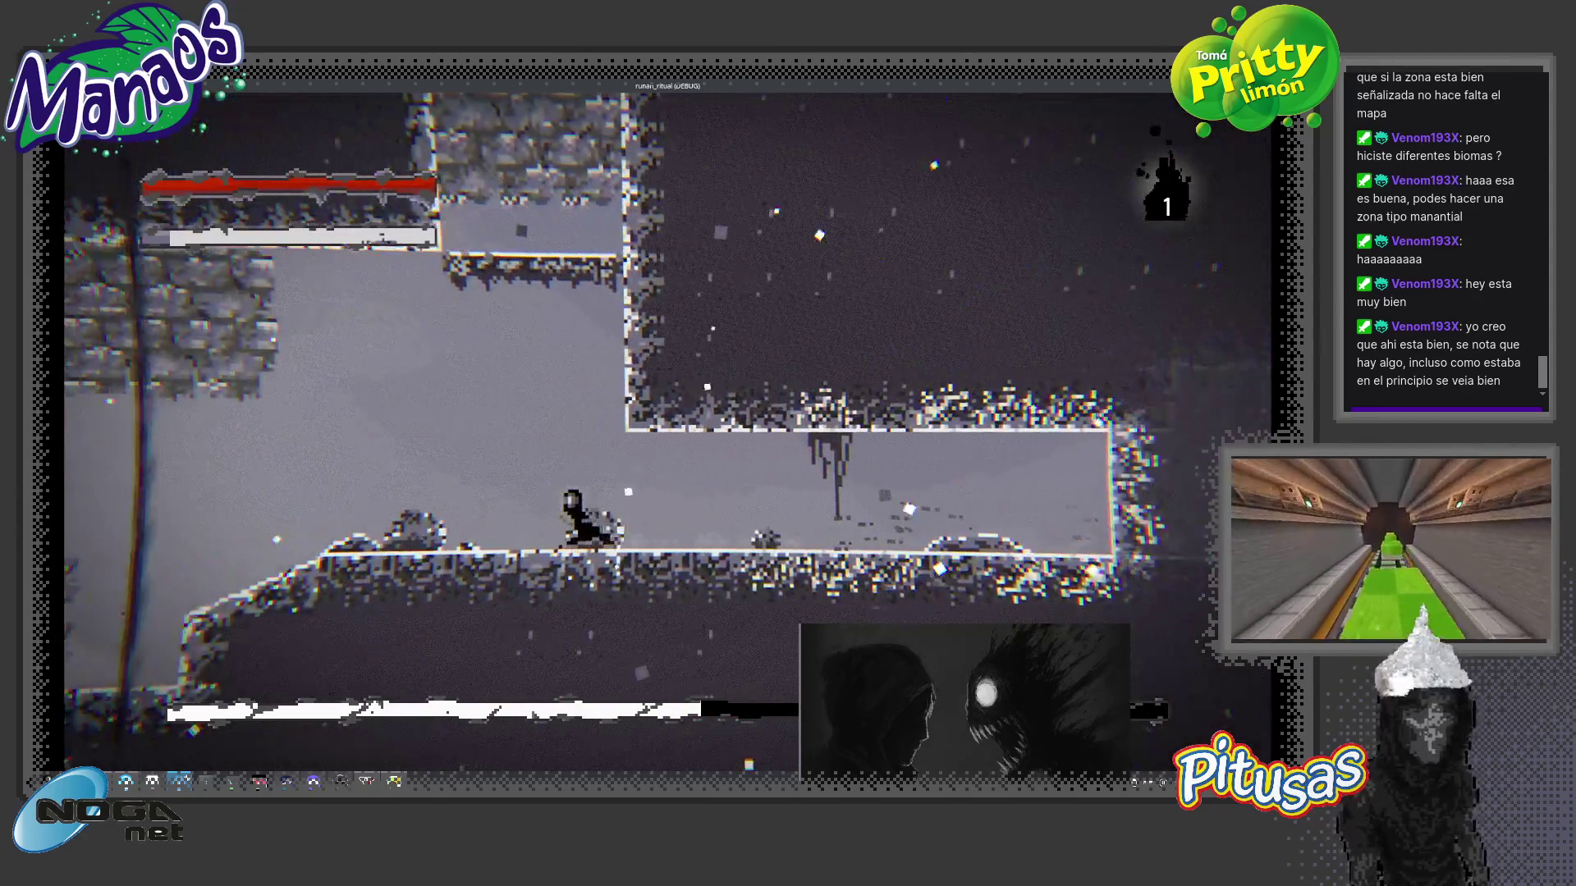
{"action": "key", "text": "space"}
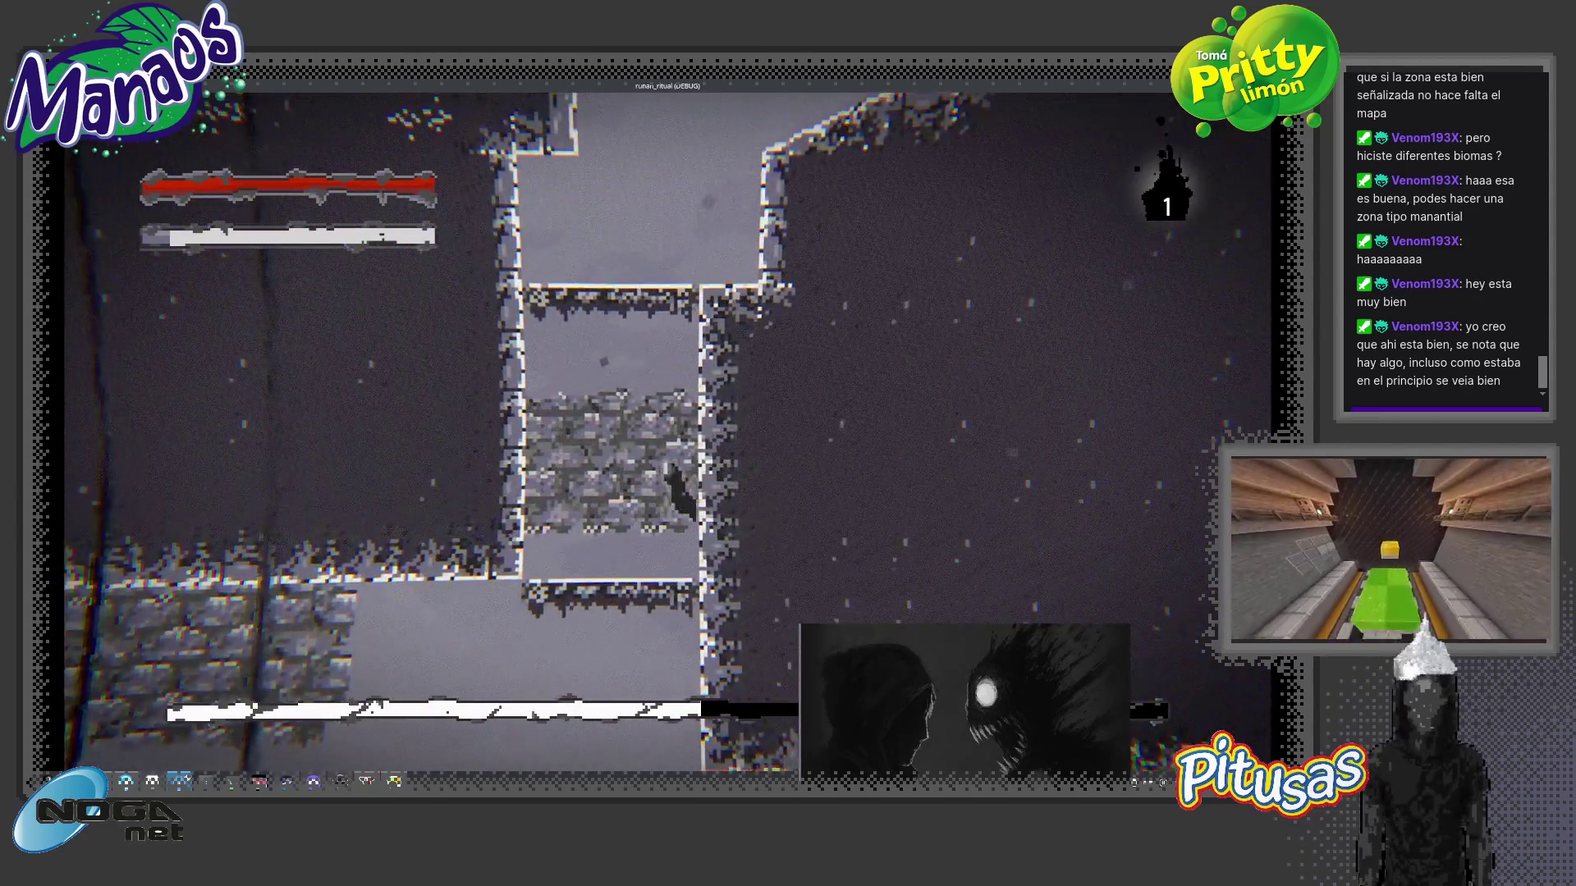
{"action": "key", "text": "space"}
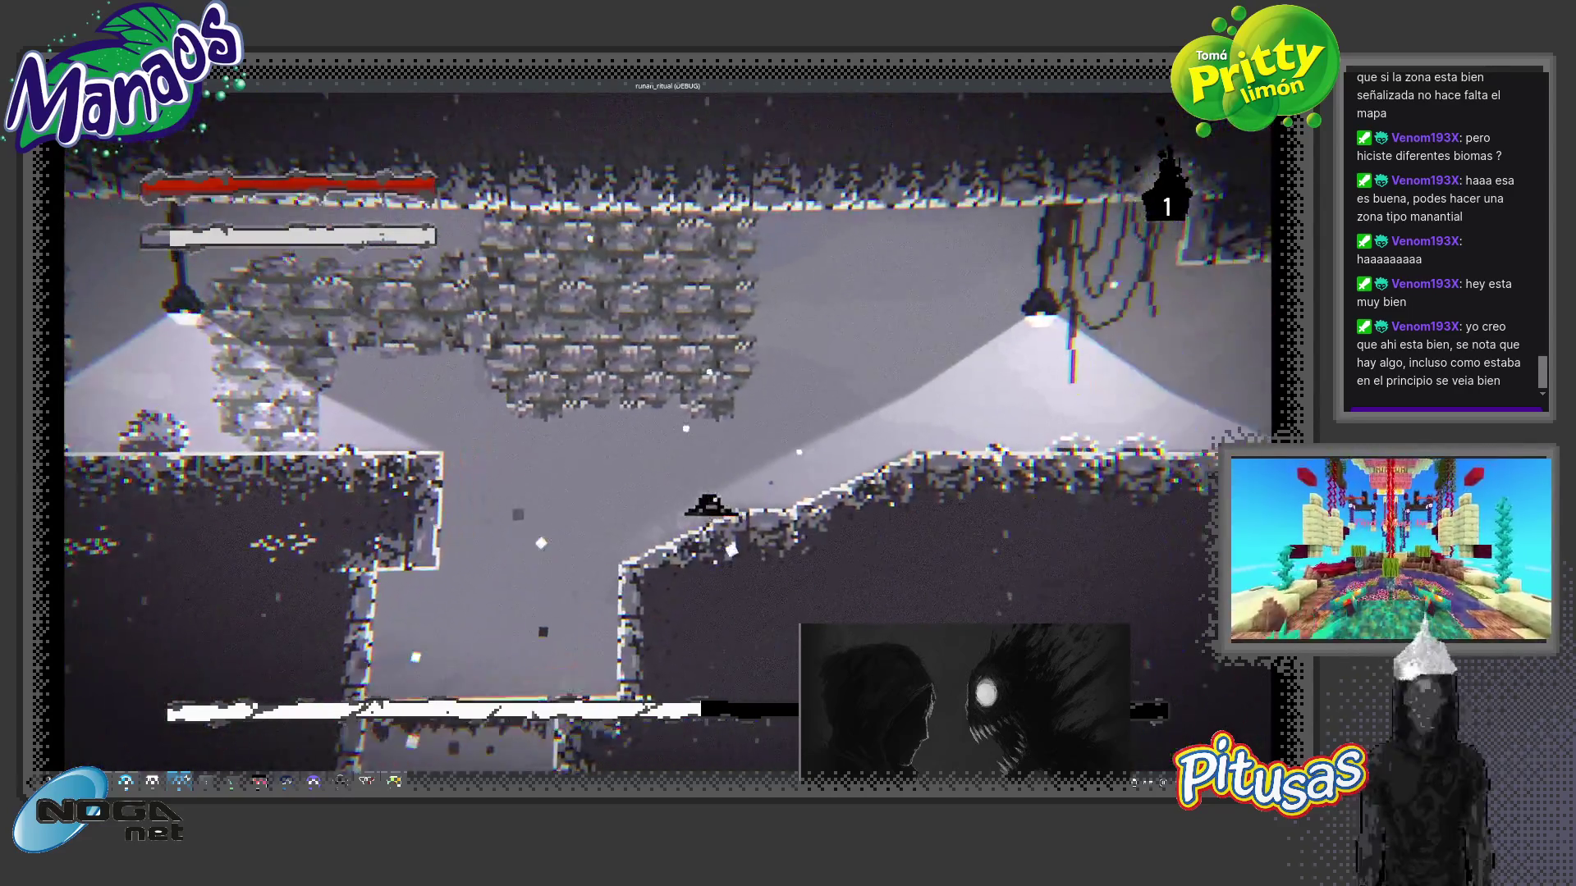
{"action": "key", "text": "Left"}
- Stop the game, open room_15.tscn via scene quick-open and give it a brief run
{"action": "key", "text": "F8"}
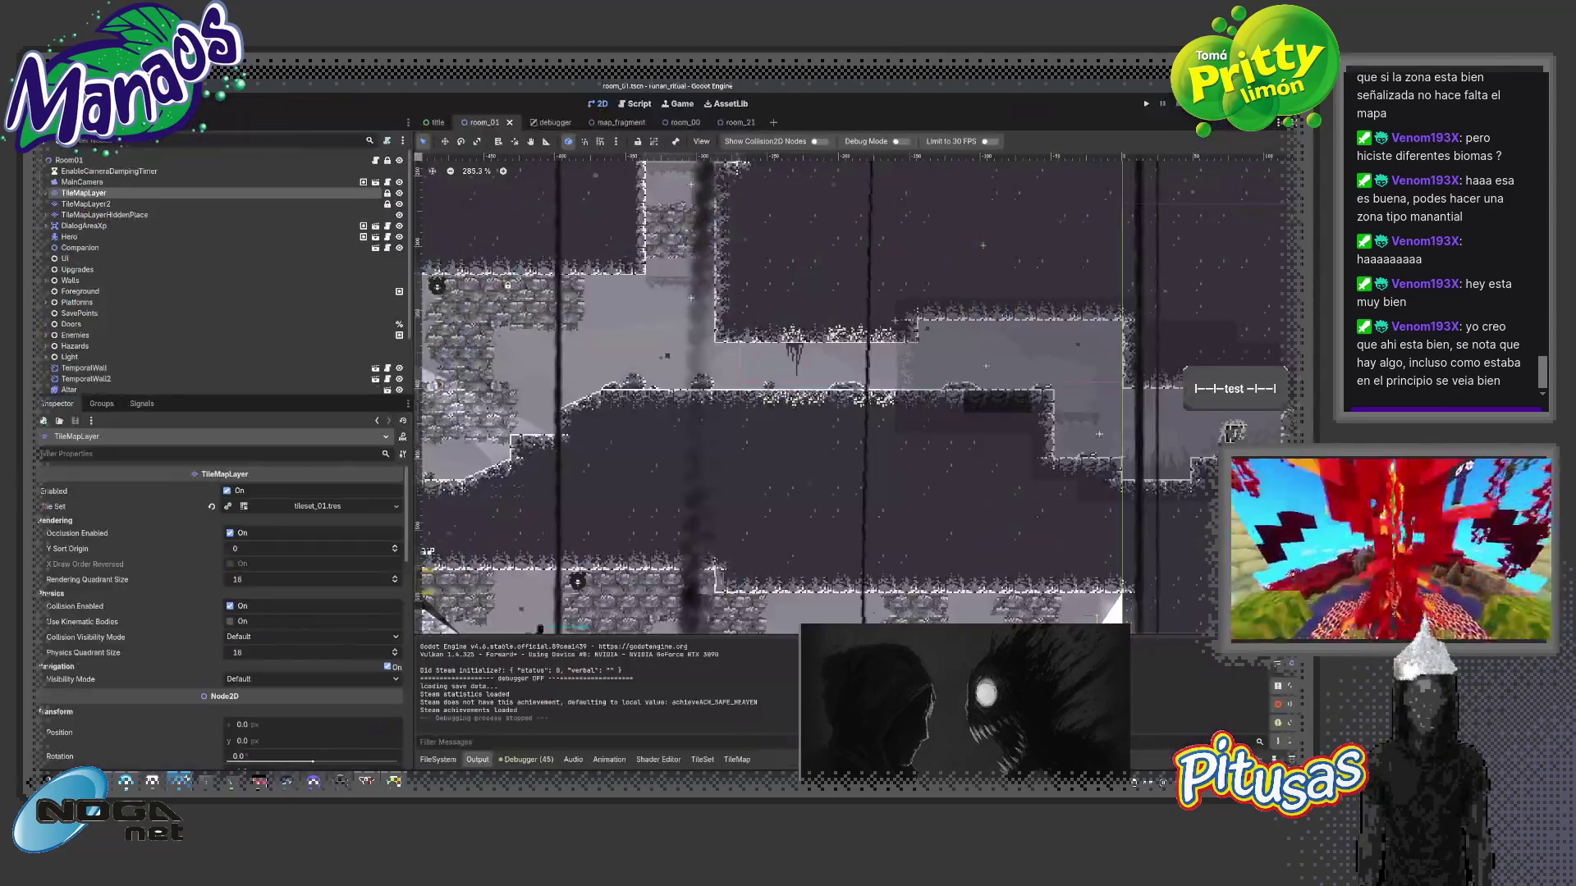
{"action": "key", "text": "ctrl+shift+o"}
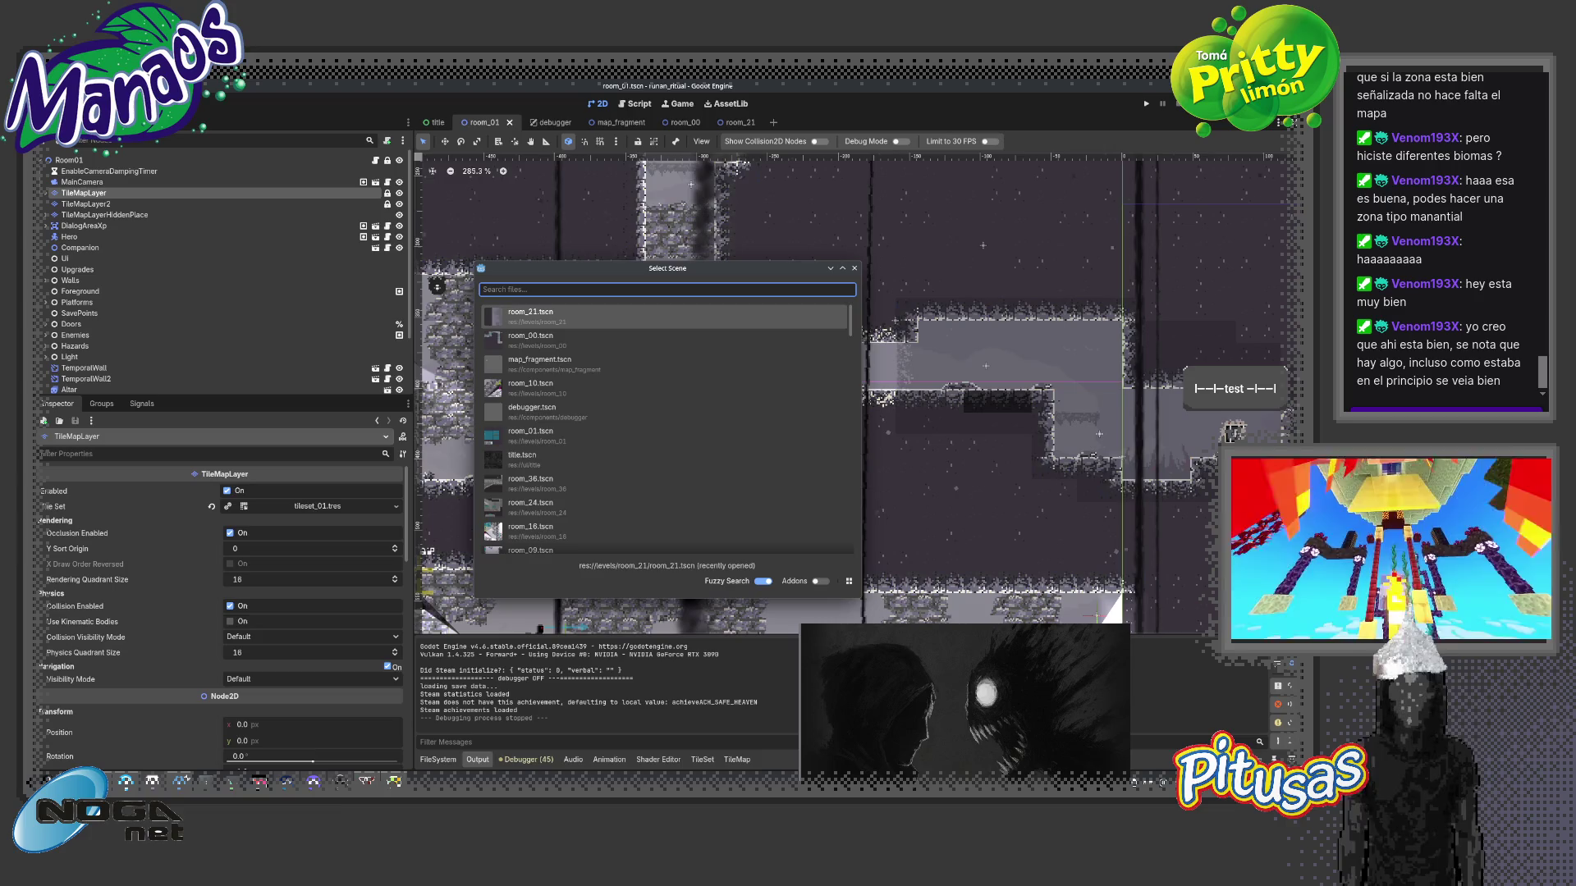
{"action": "type", "text": "15"}
{"action": "key", "text": "Return"}
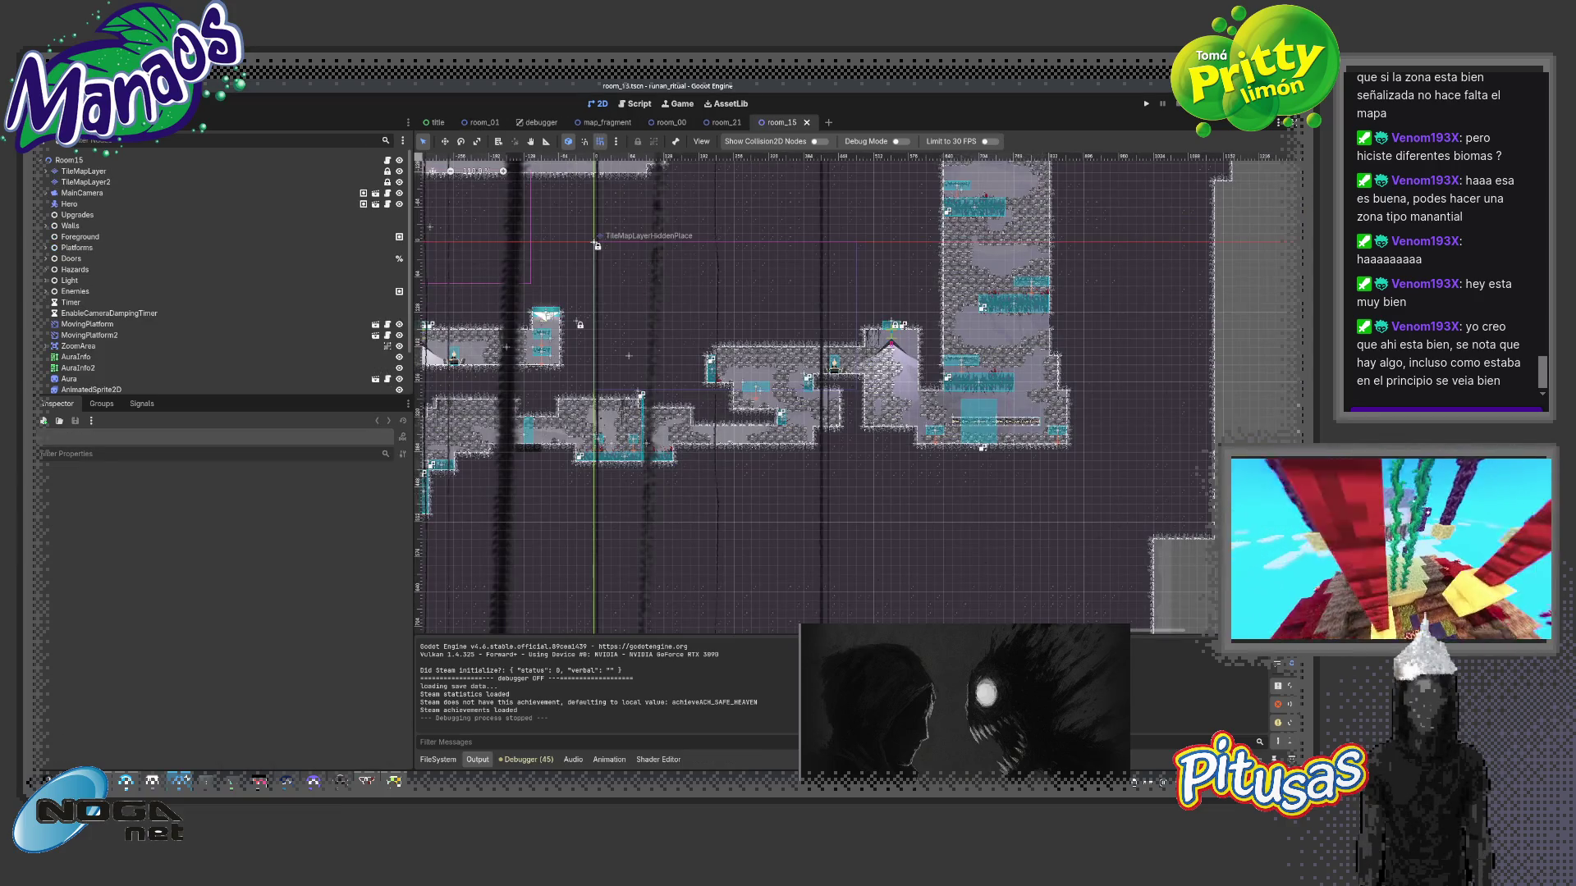
{"action": "key", "text": "F6"}
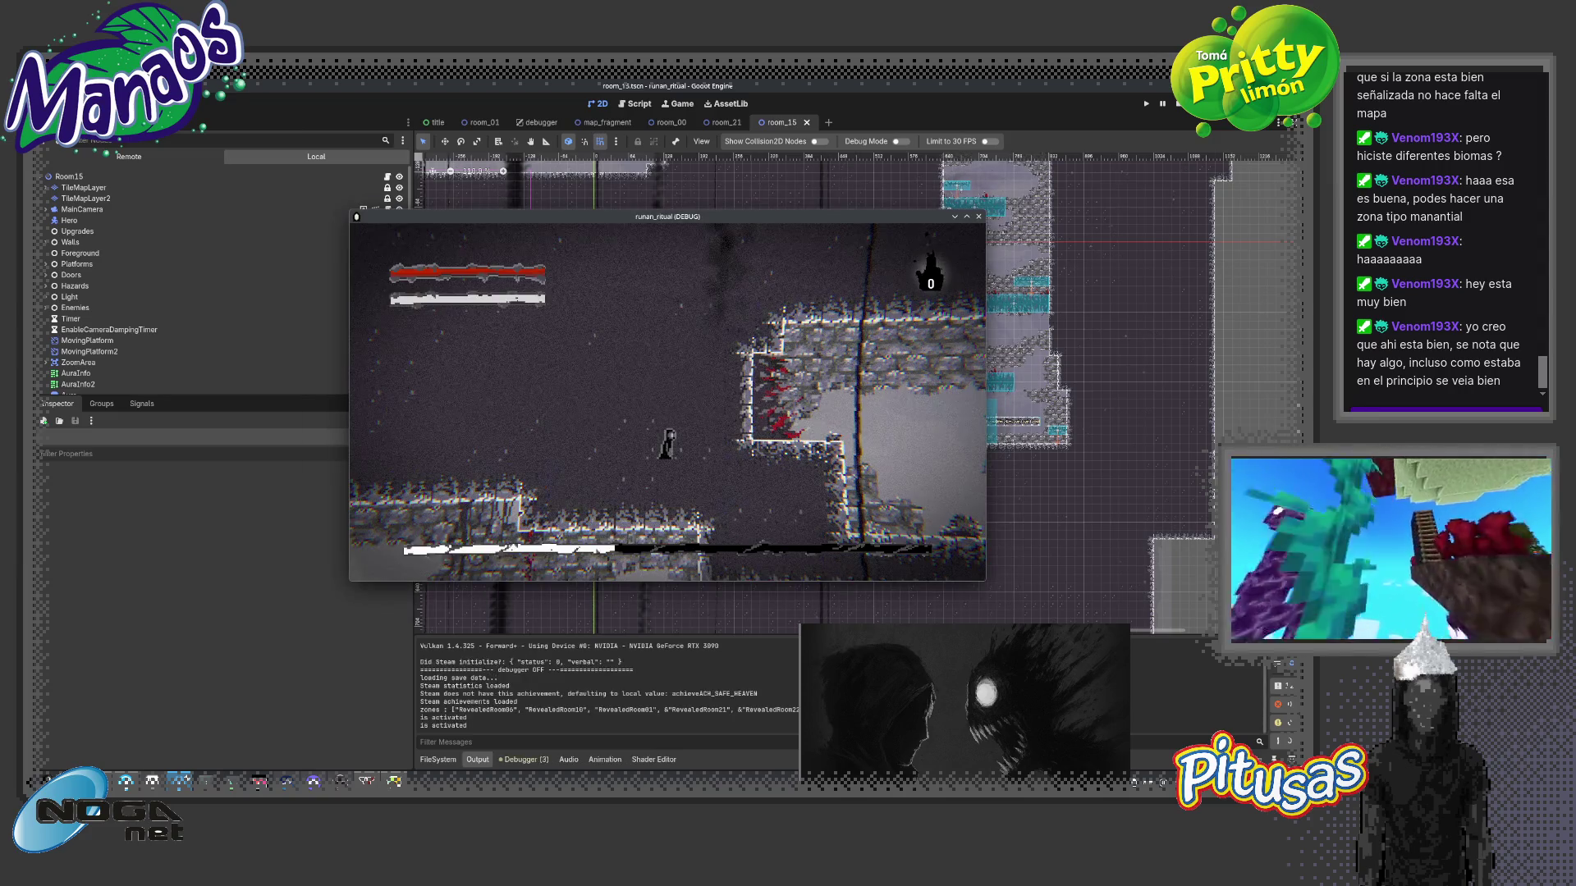
{"action": "left_click", "coordinate": [978, 215]}
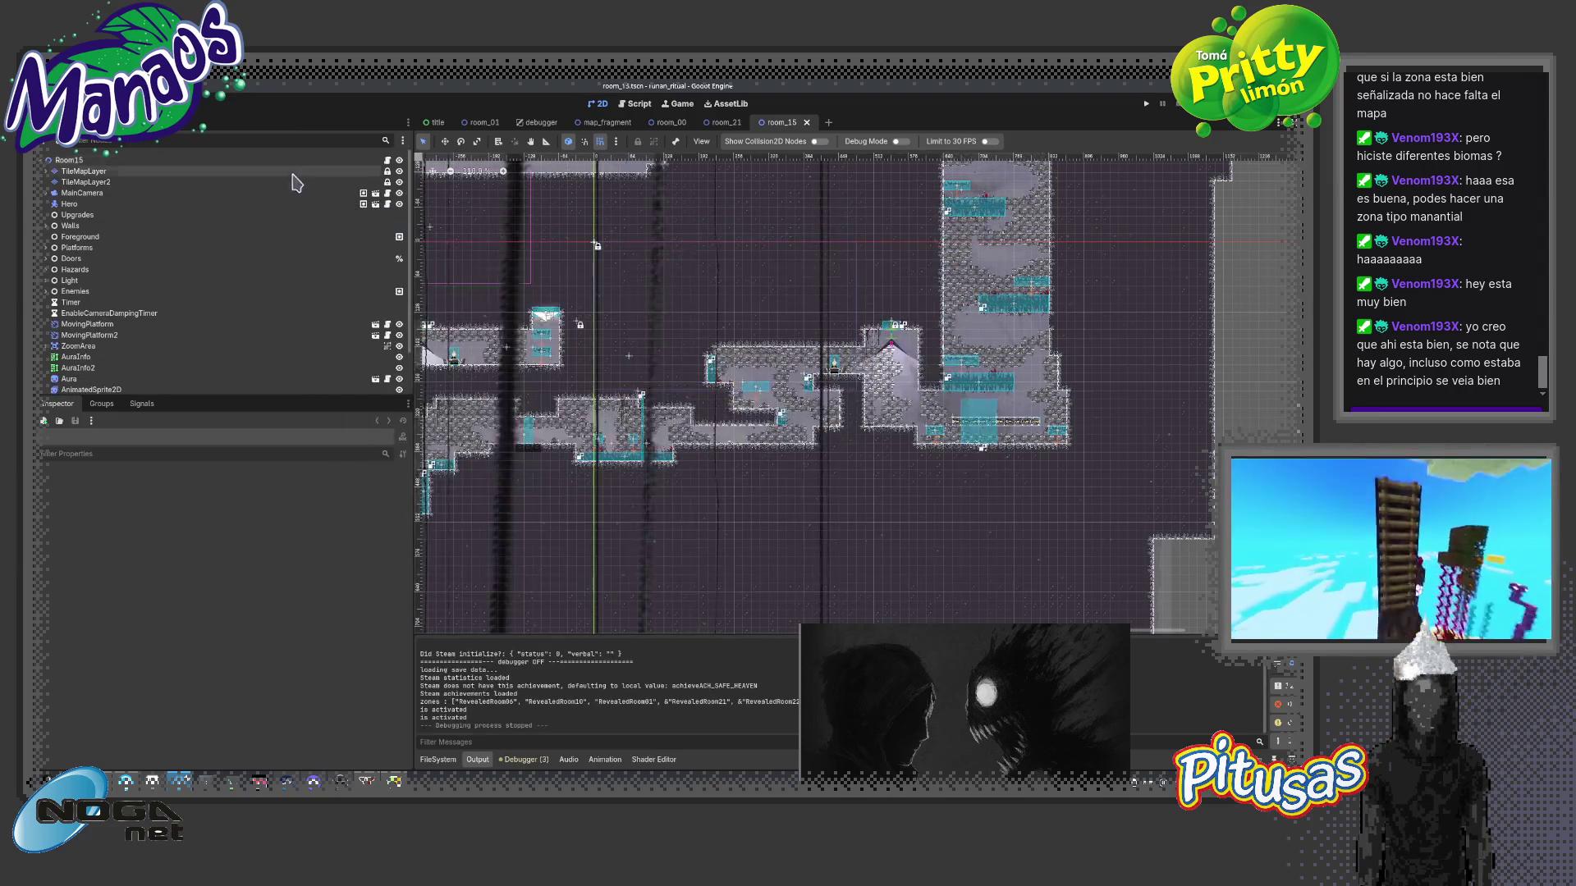
- Enable Use Save Data Spawn Position on Room15 and playtest walking past the altar
{"action": "left_click", "coordinate": [296, 162]}
{"action": "left_click", "coordinate": [236, 508]}
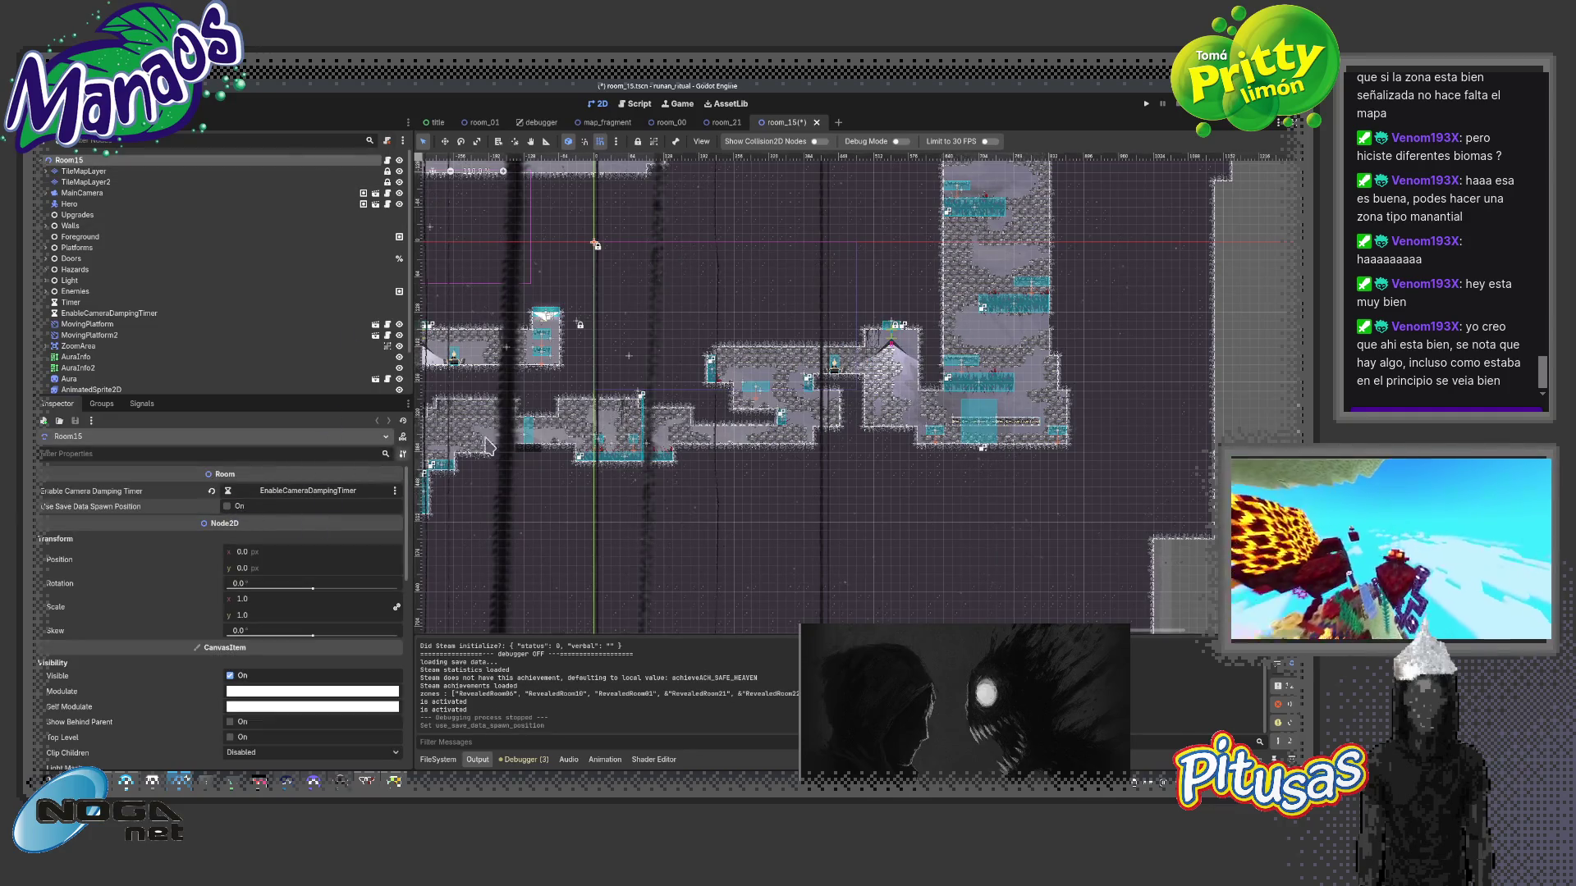
{"action": "key", "text": "F6"}
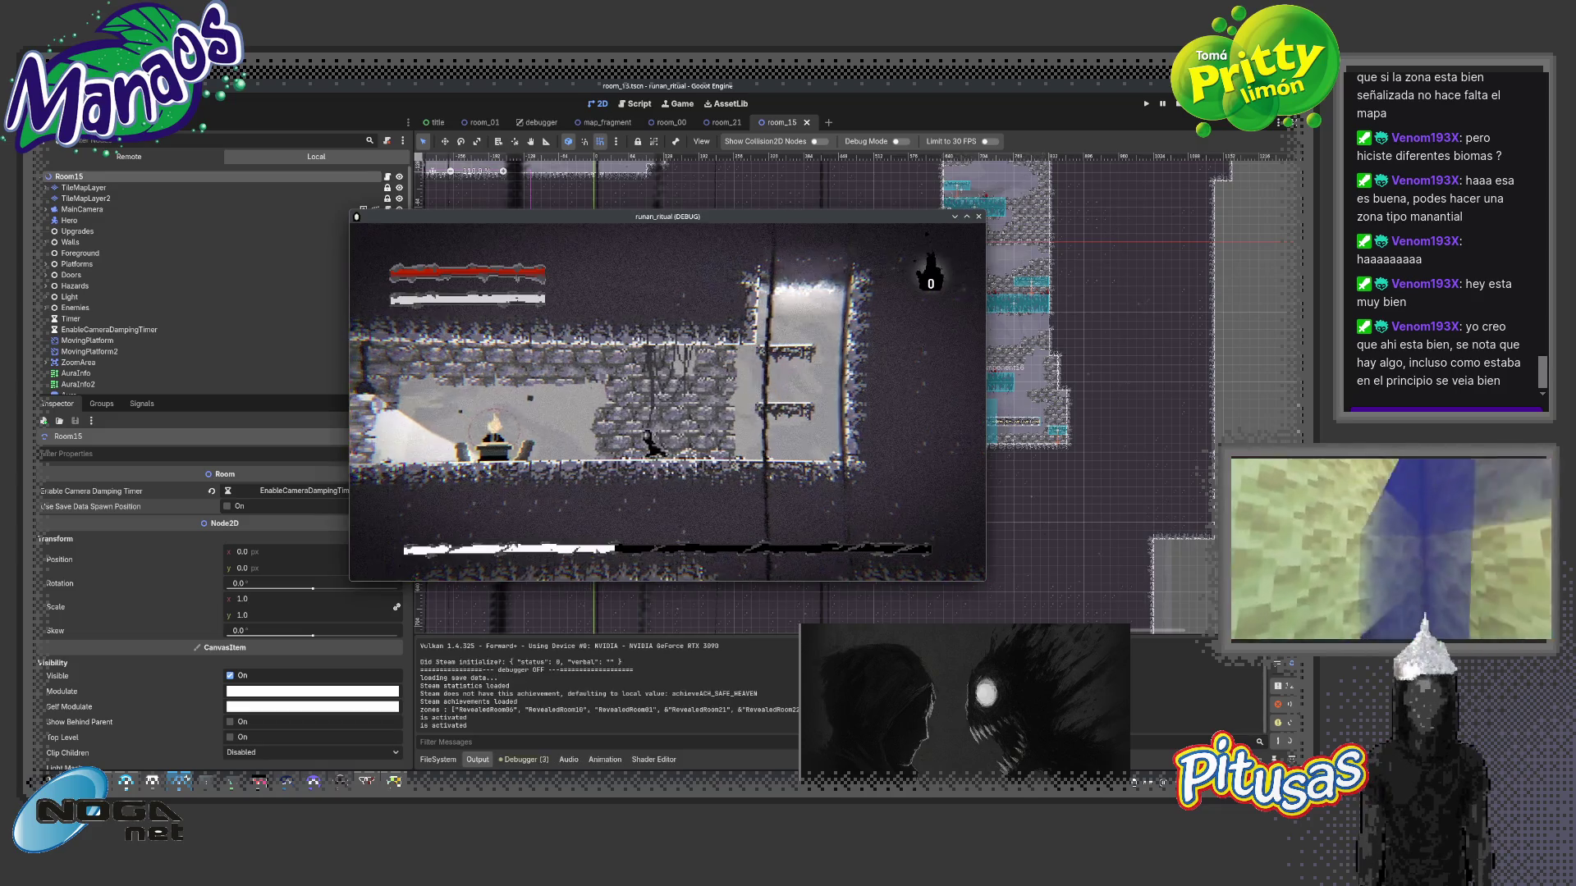
{"action": "key", "text": "Left"}
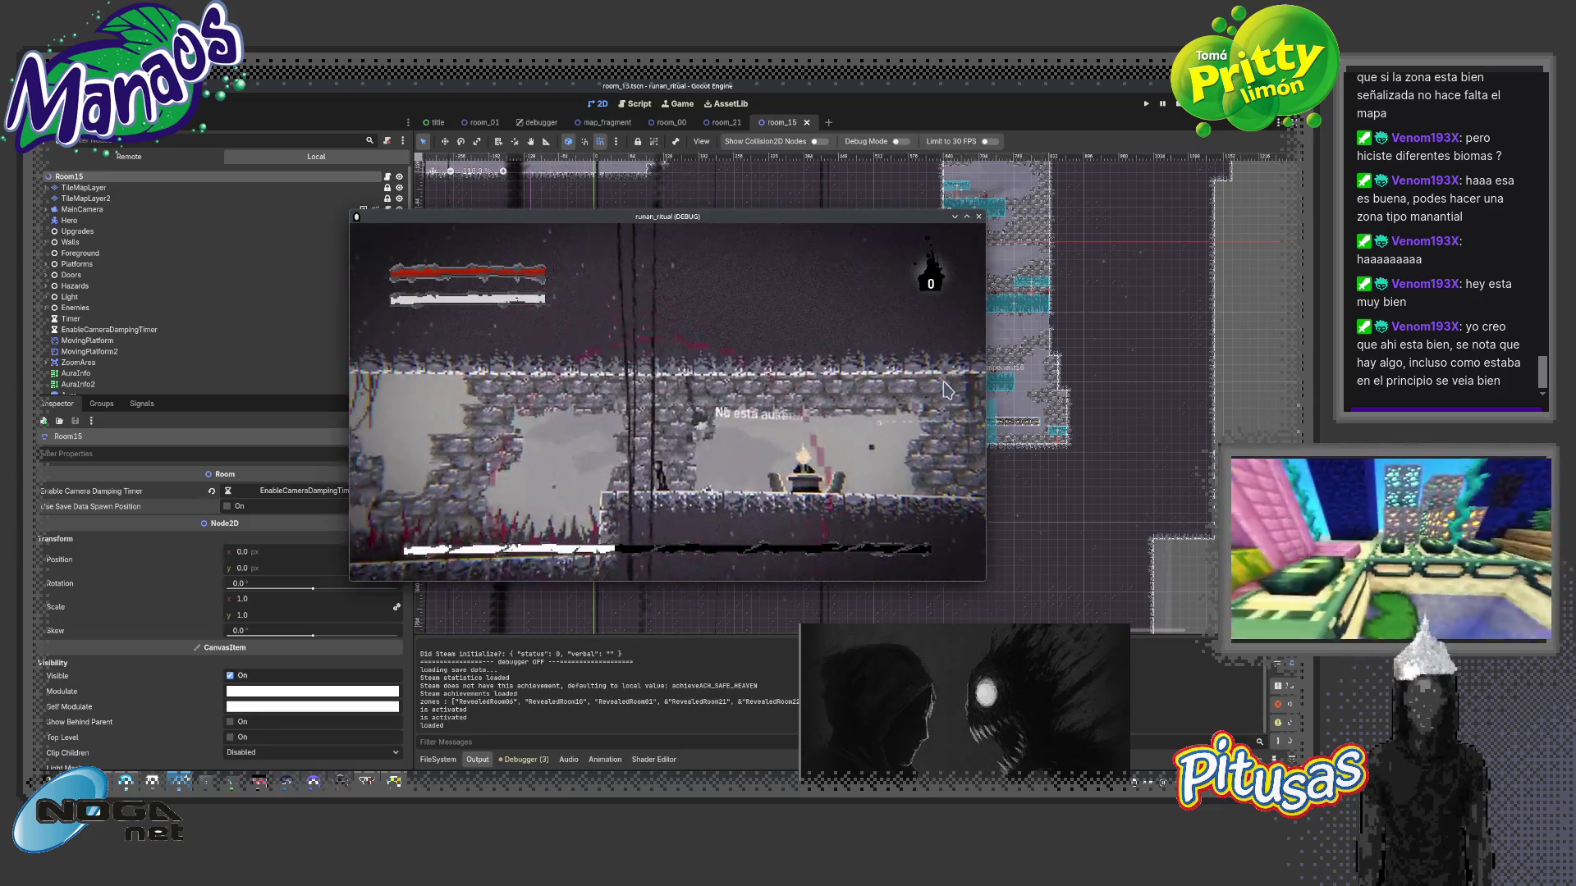
{"action": "key", "text": "Right"}
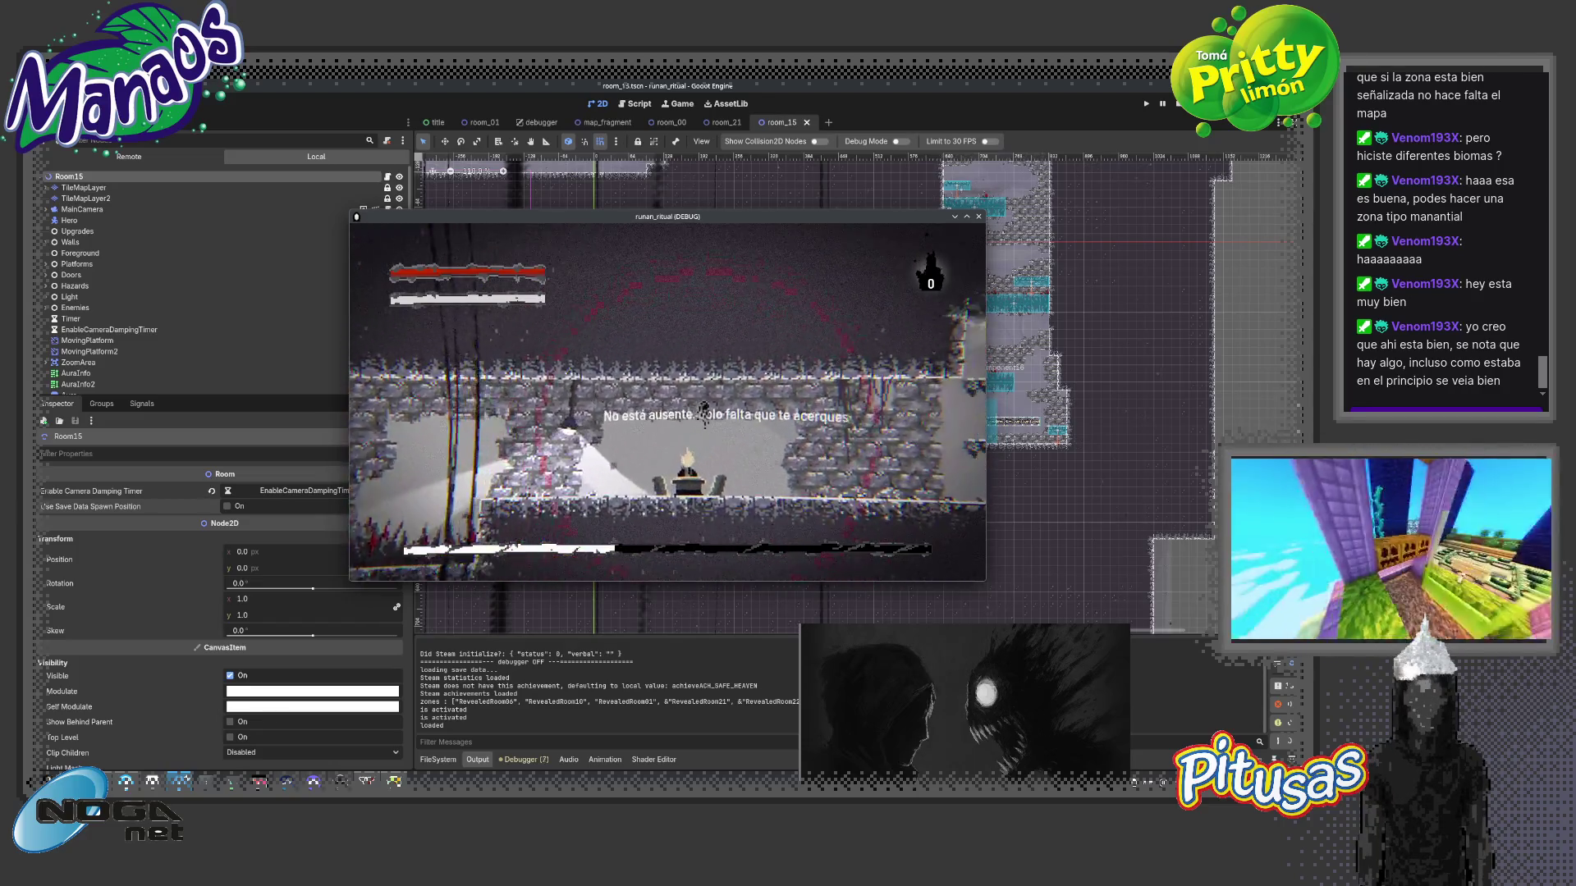
{"action": "key", "text": "Escape"}
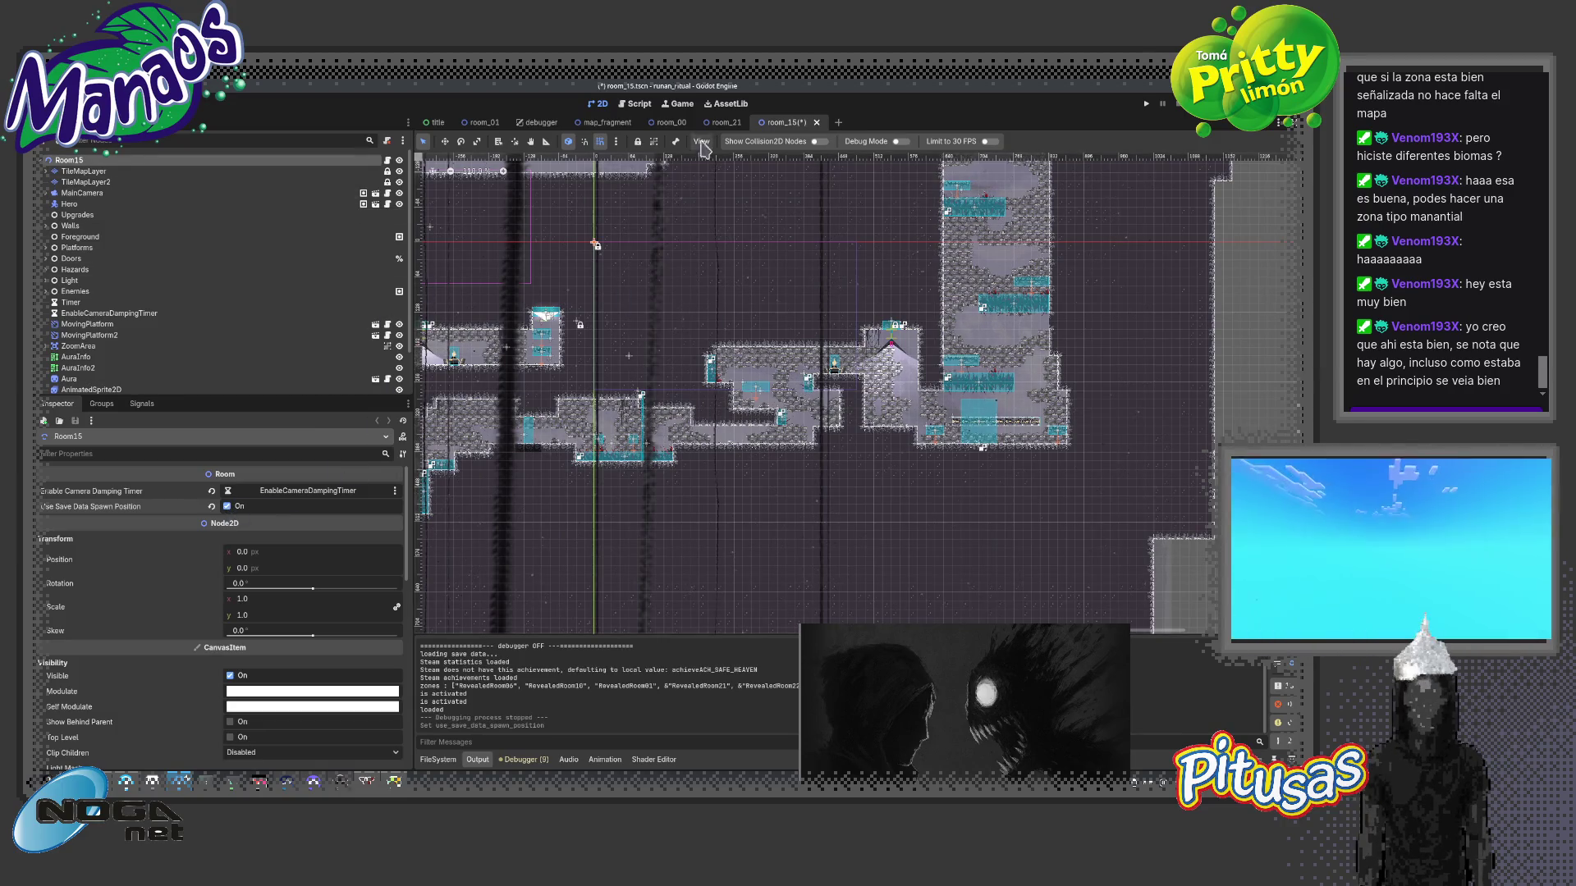
{"action": "left_click", "coordinate": [721, 124]}
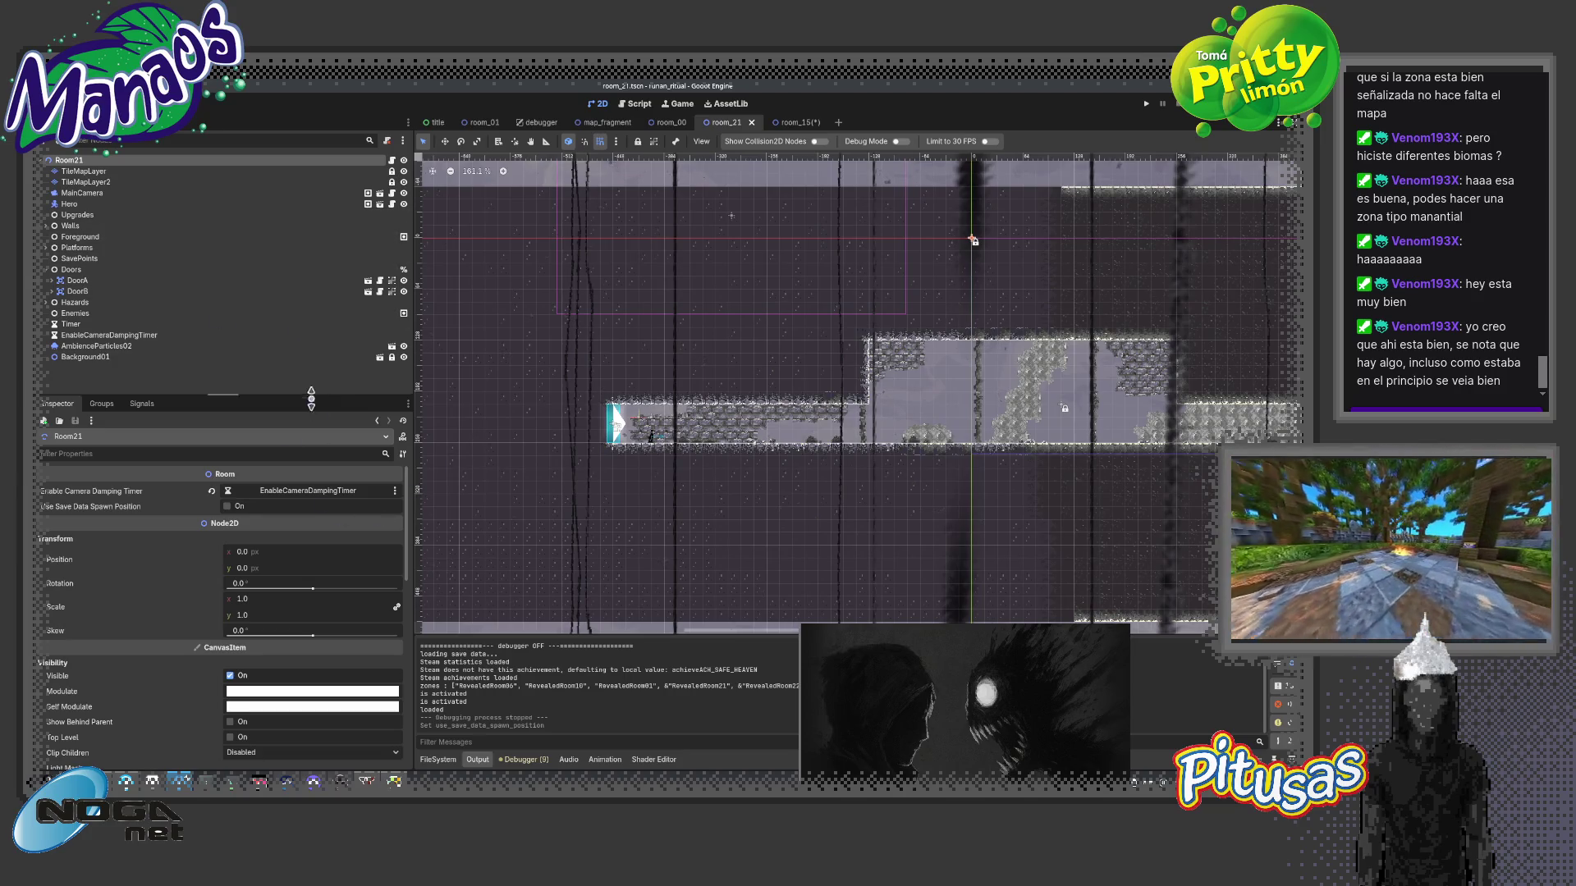
{"action": "left_click", "coordinate": [227, 507]}
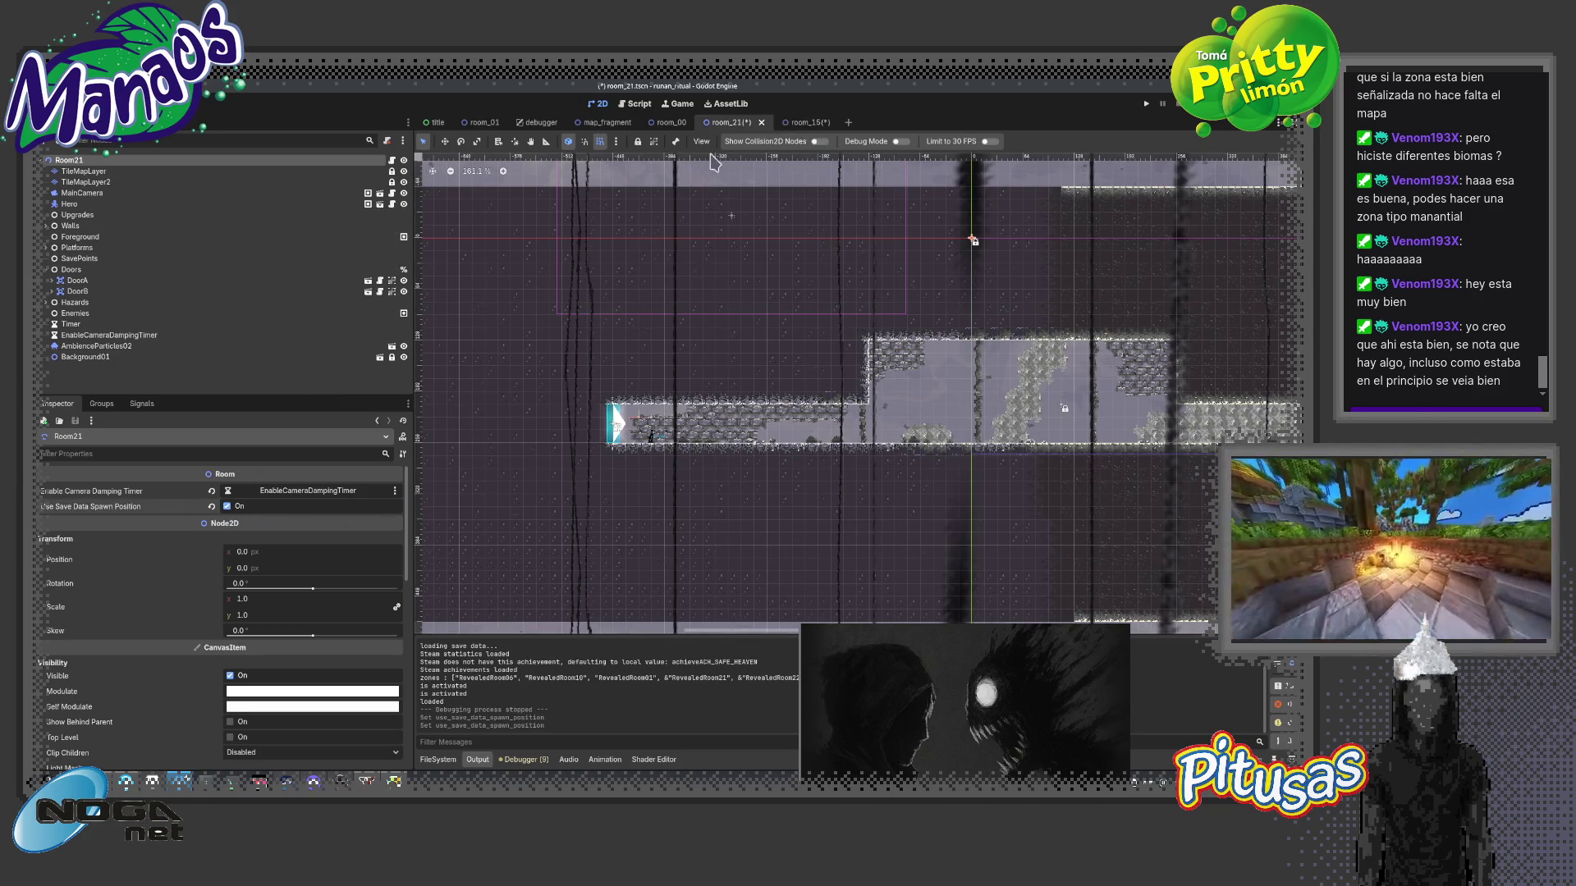
{"action": "left_click", "coordinate": [482, 123]}
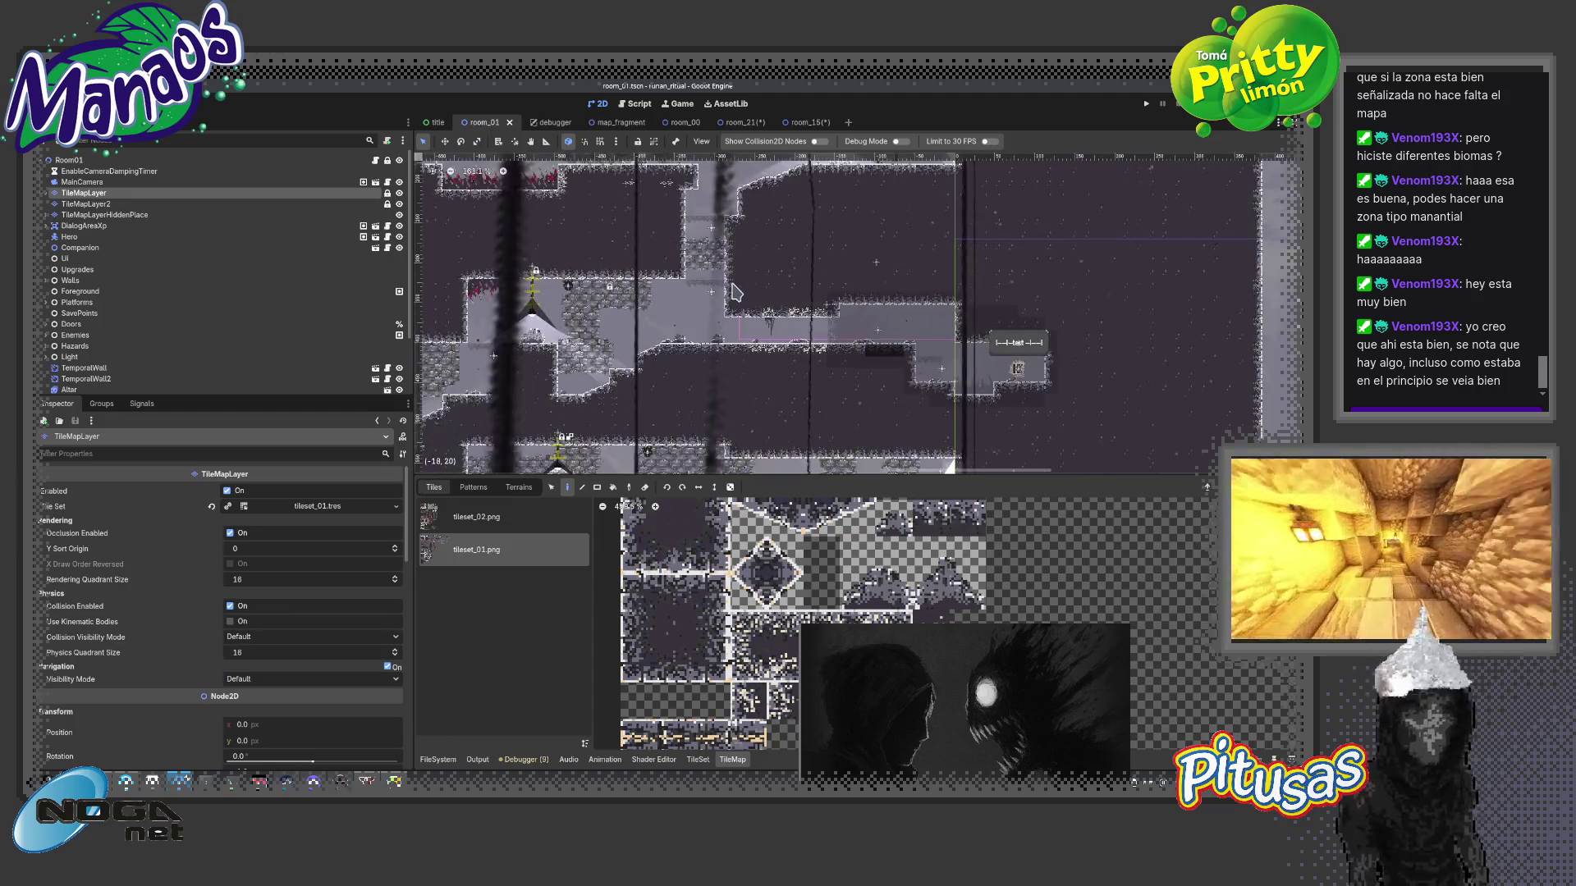
{"action": "left_click", "coordinate": [165, 161]}
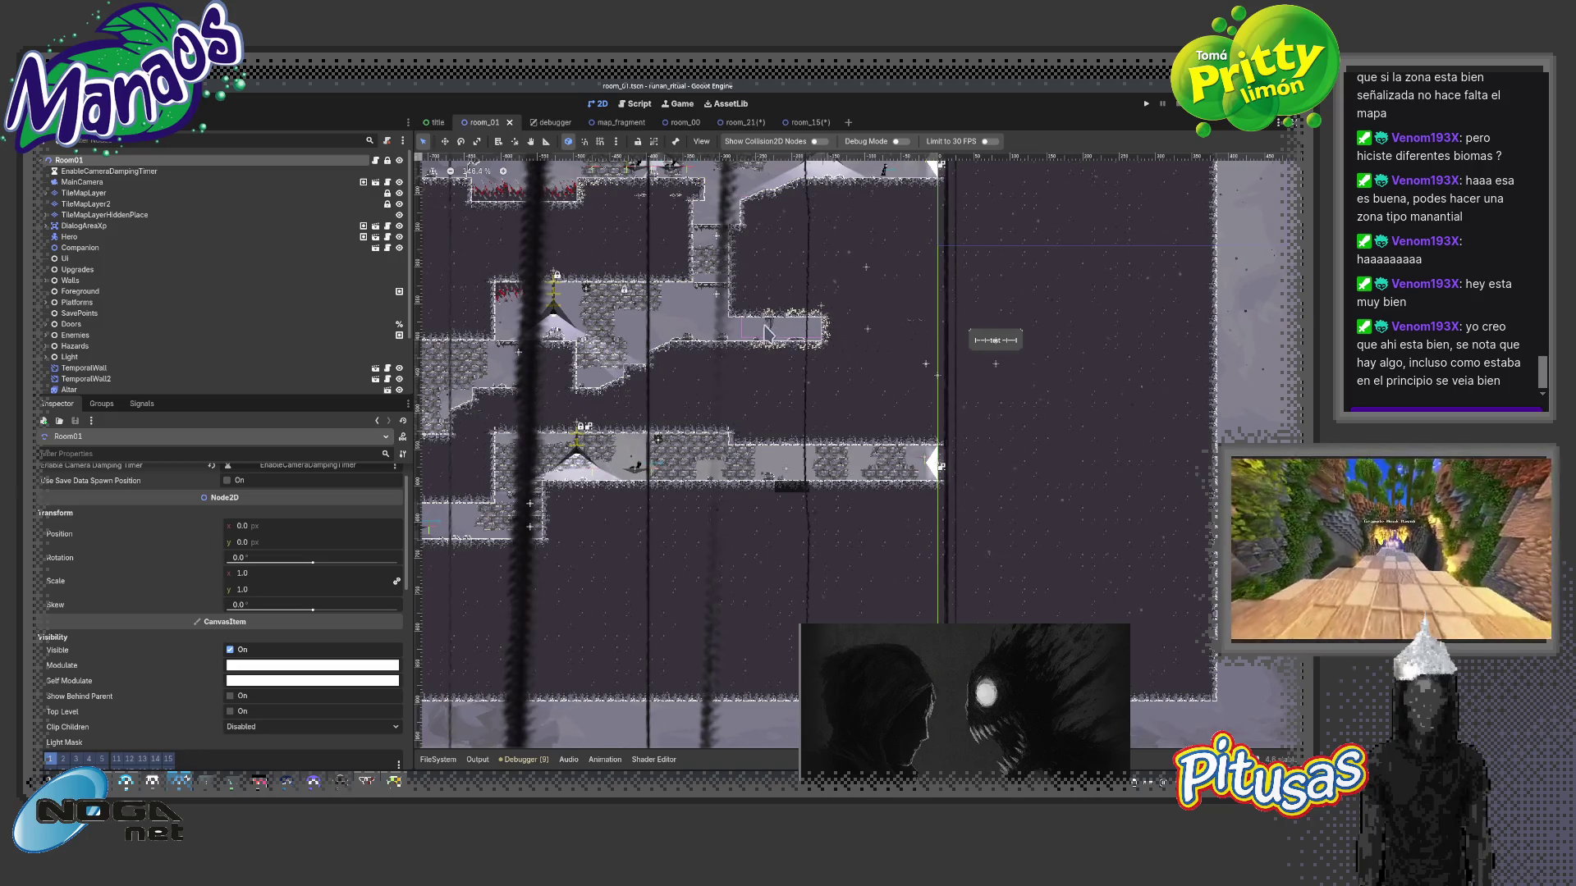
{"action": "scroll", "coordinate": [761, 329], "scroll_direction": "up", "scroll_amount": 1}
{"action": "scroll", "coordinate": [762, 330], "scroll_direction": "down", "scroll_amount": 2}
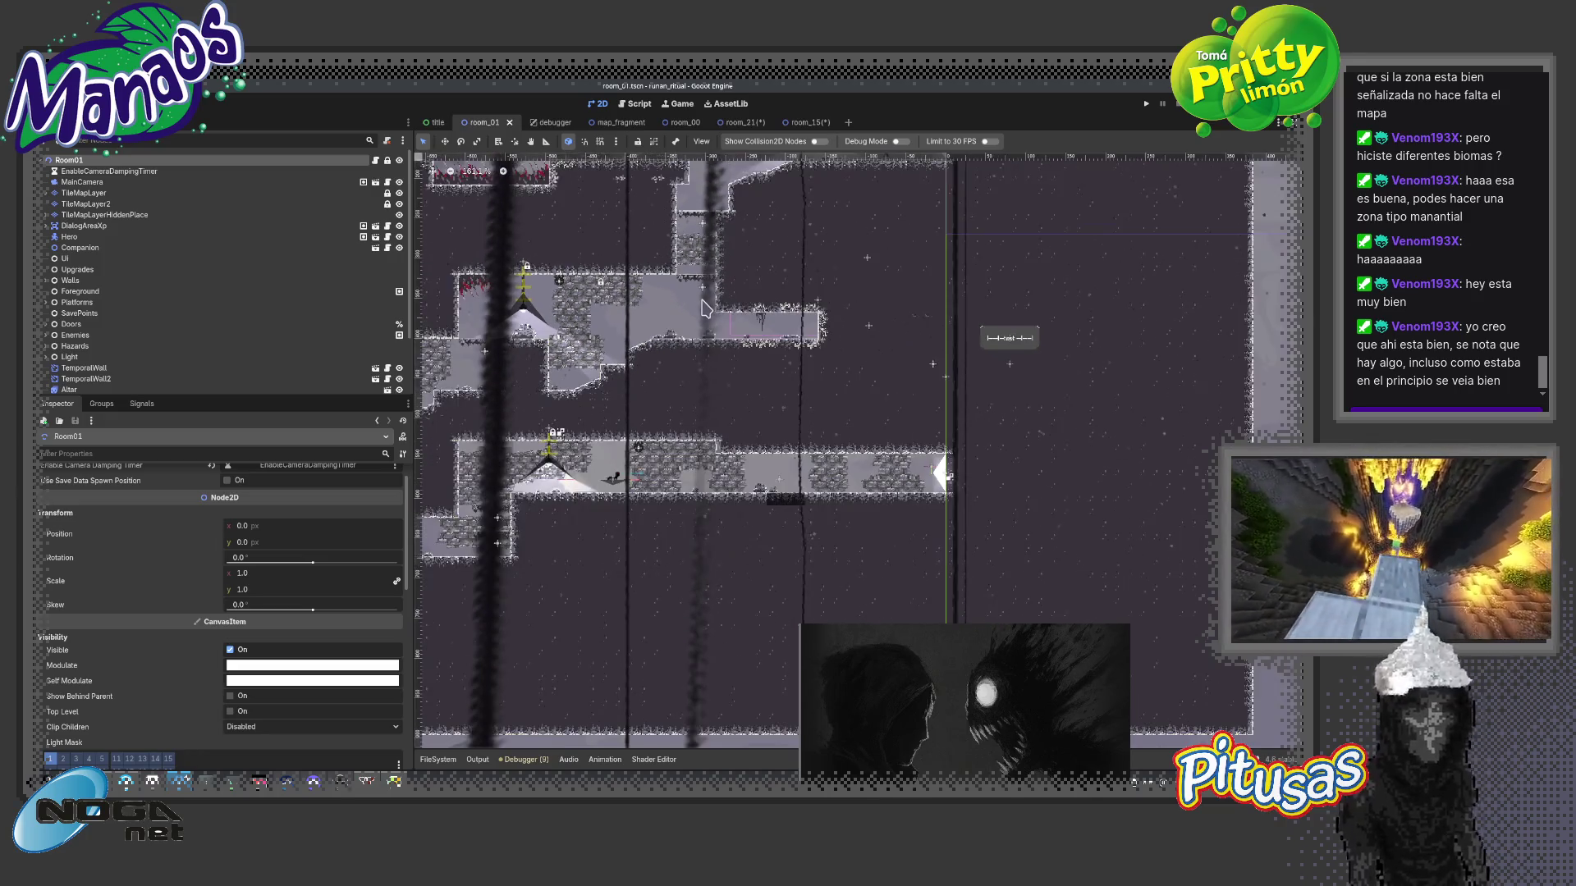
{"action": "scroll", "coordinate": [690, 338], "scroll_direction": "up", "scroll_amount": 2}
{"action": "scroll", "coordinate": [667, 348], "scroll_direction": "up", "scroll_amount": 2}
{"action": "scroll", "coordinate": [666, 347], "scroll_direction": "up", "scroll_amount": 1}
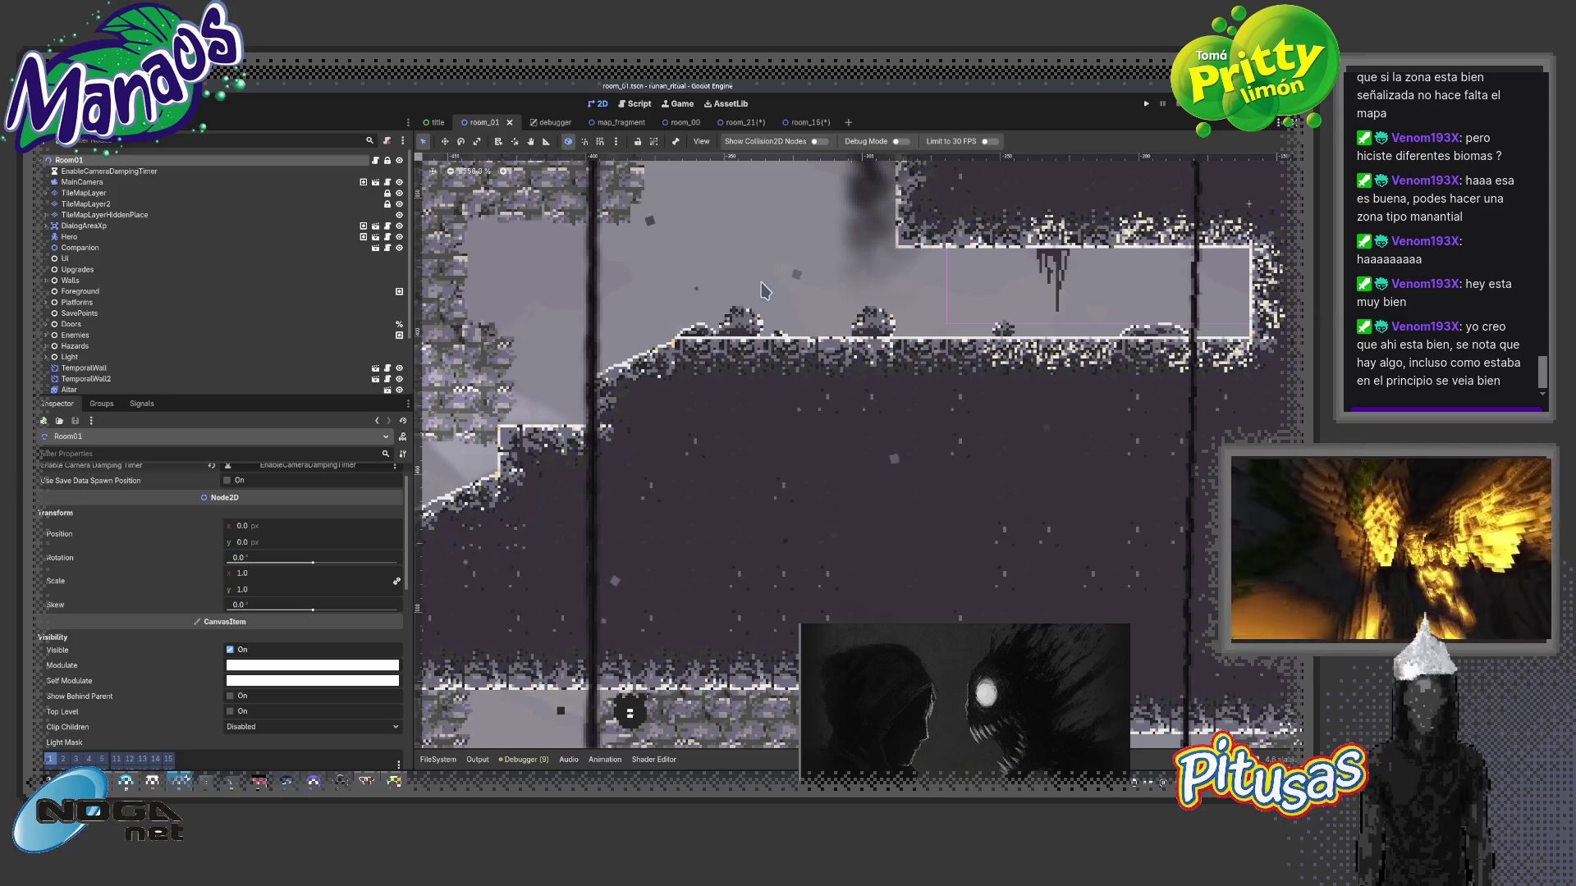
{"action": "scroll", "coordinate": [769, 285], "scroll_direction": "down", "scroll_amount": 2}
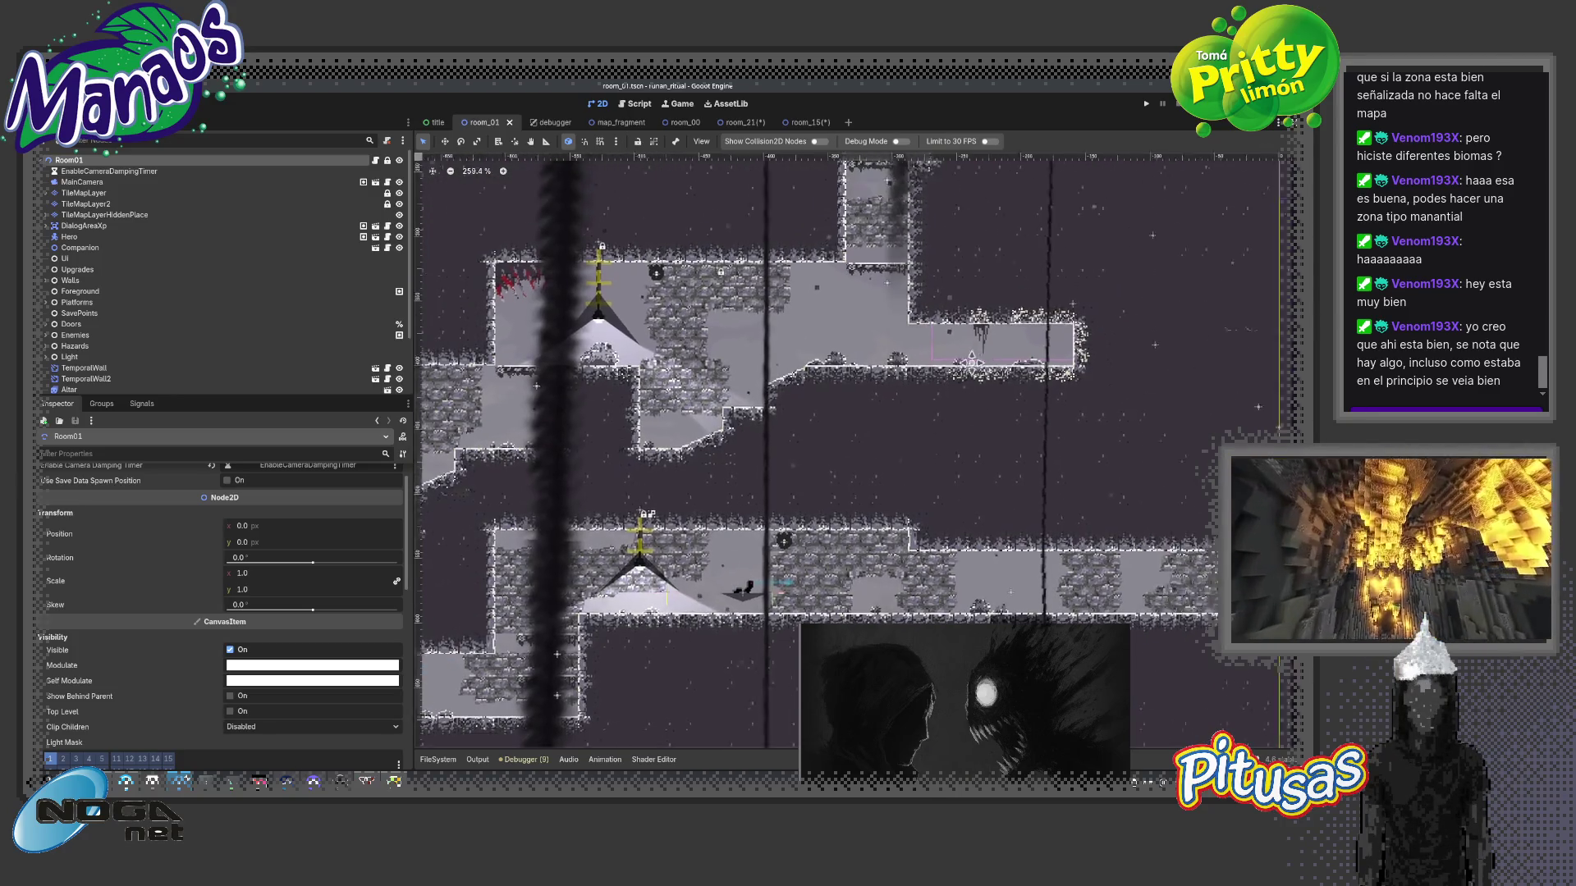
{"action": "scroll", "coordinate": [918, 384], "scroll_direction": "down", "scroll_amount": 2}
{"action": "scroll", "coordinate": [892, 377], "scroll_direction": "down", "scroll_amount": 2}
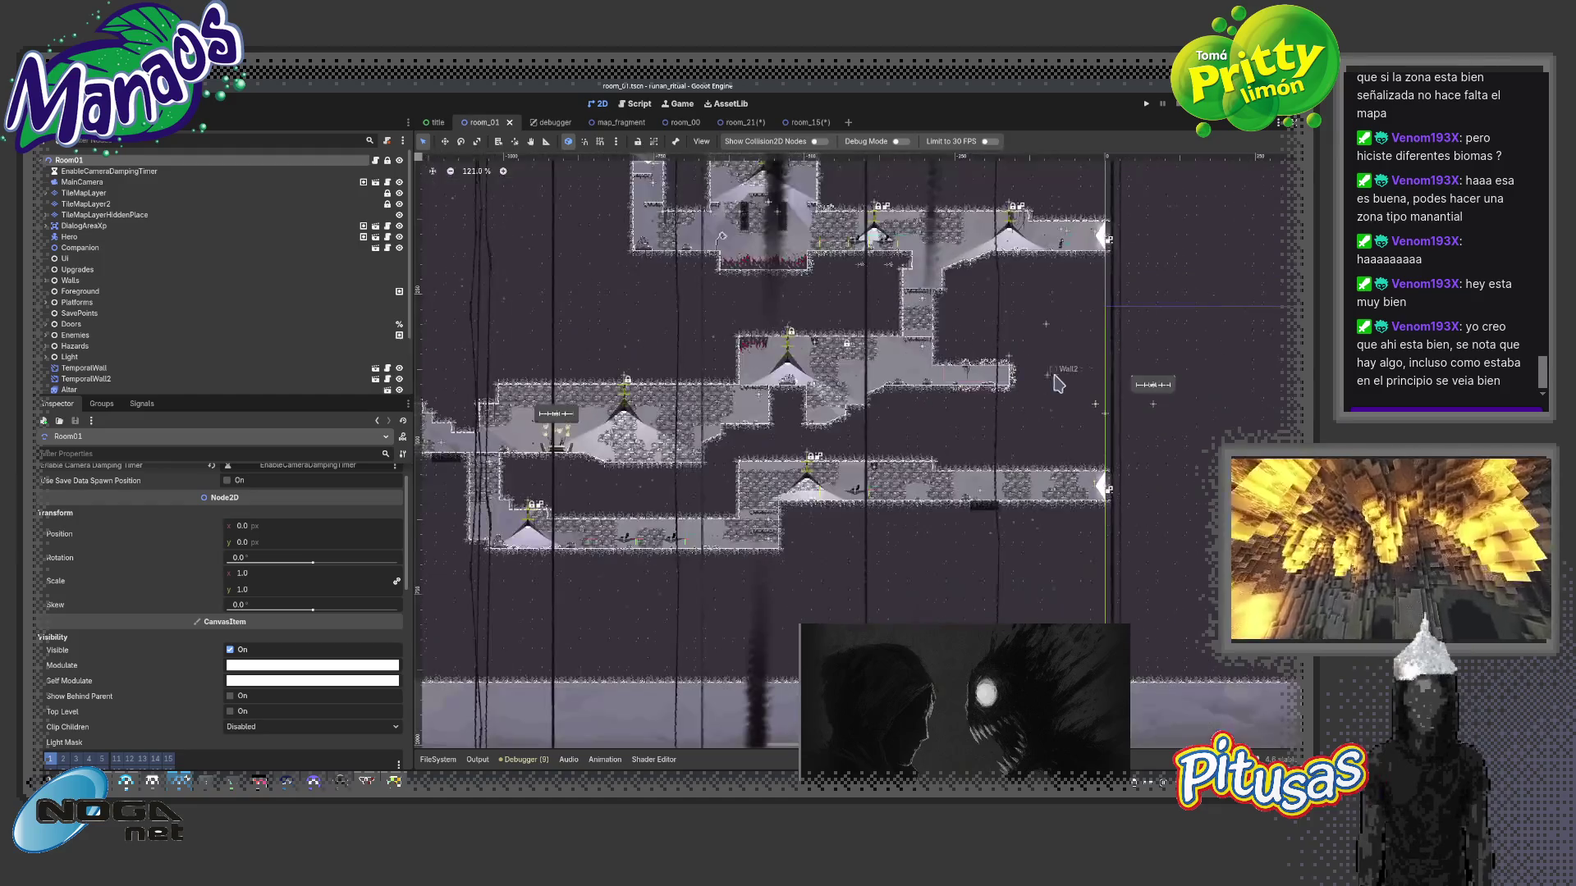
{"action": "scroll", "coordinate": [862, 369], "scroll_direction": "up", "scroll_amount": 1}
{"action": "scroll", "coordinate": [838, 366], "scroll_direction": "up", "scroll_amount": 1}
{"action": "scroll", "coordinate": [700, 382], "scroll_direction": "up", "scroll_amount": 1}
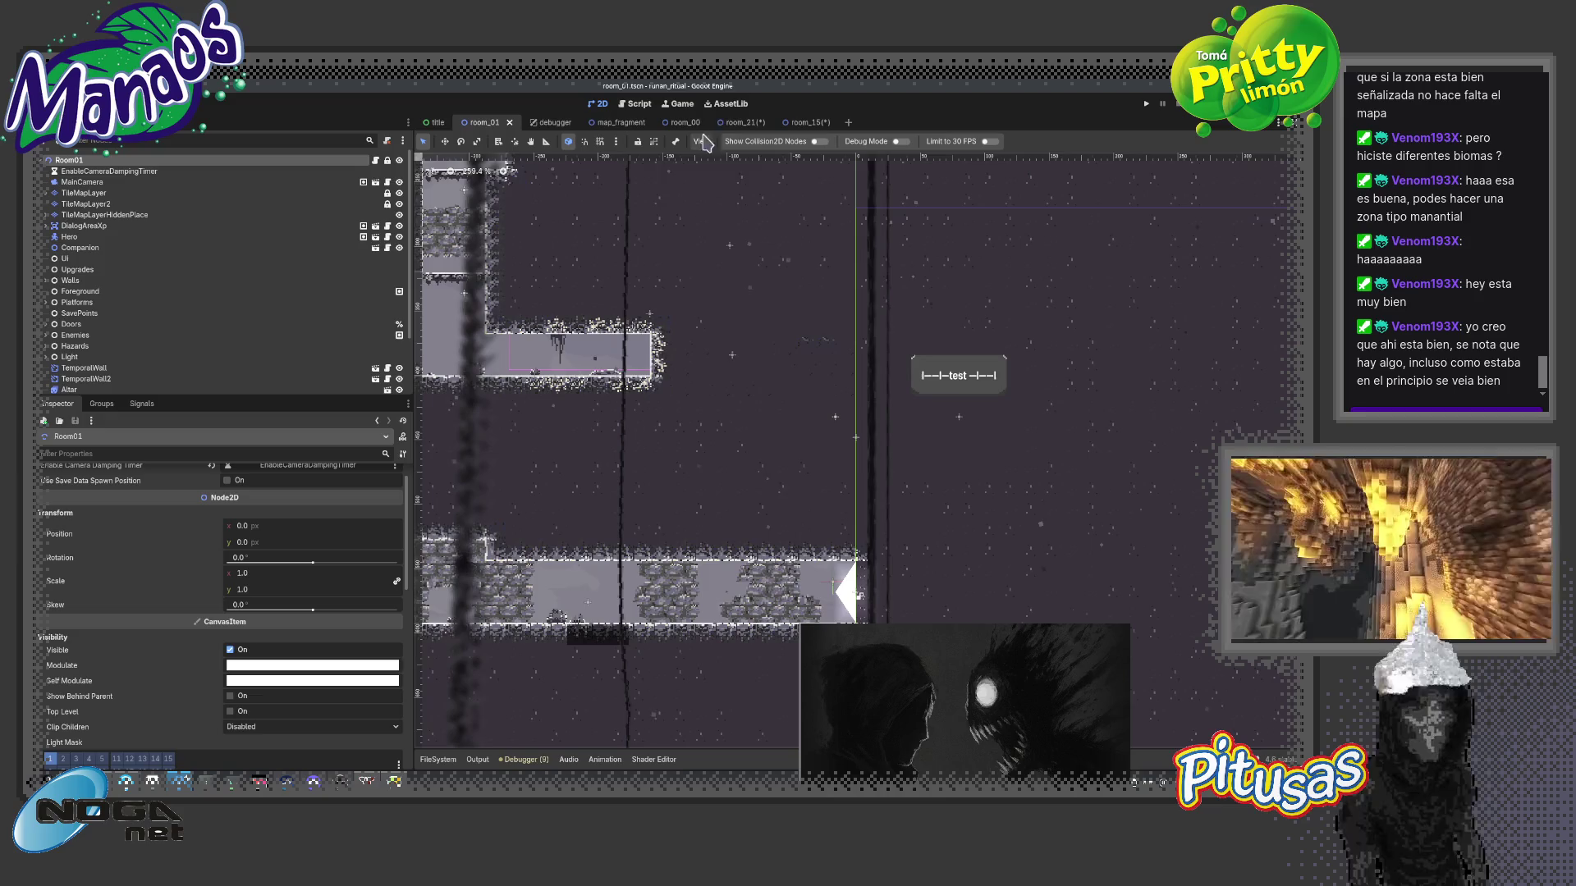
{"action": "mouse_move", "coordinate": [809, 122]}
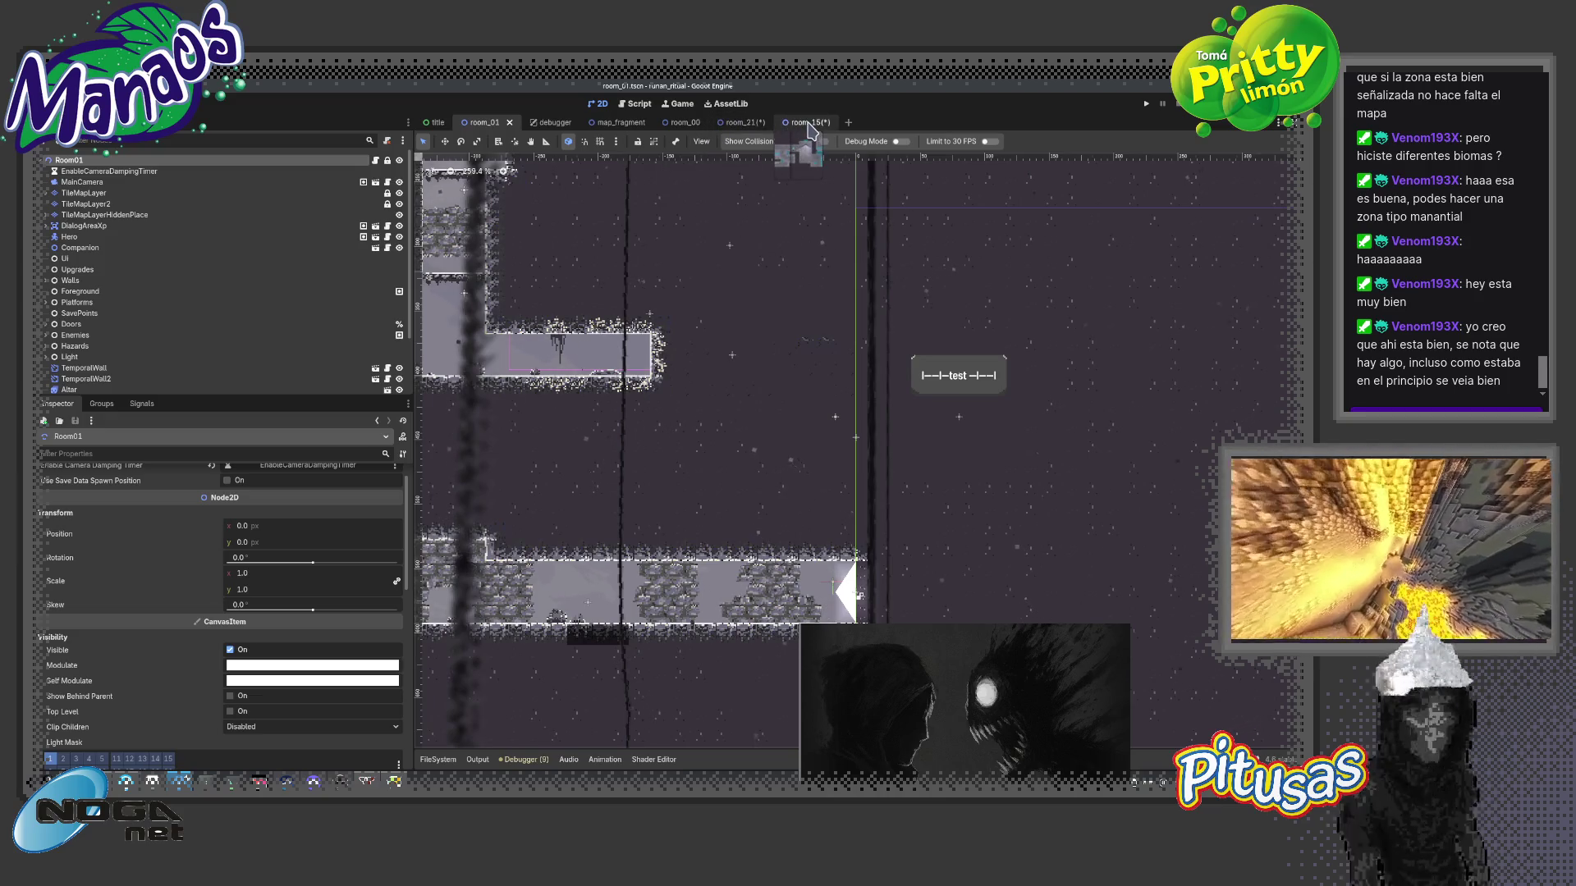
- Launch a short playtest from room_01 and close the game window
{"action": "key", "text": "F5"}
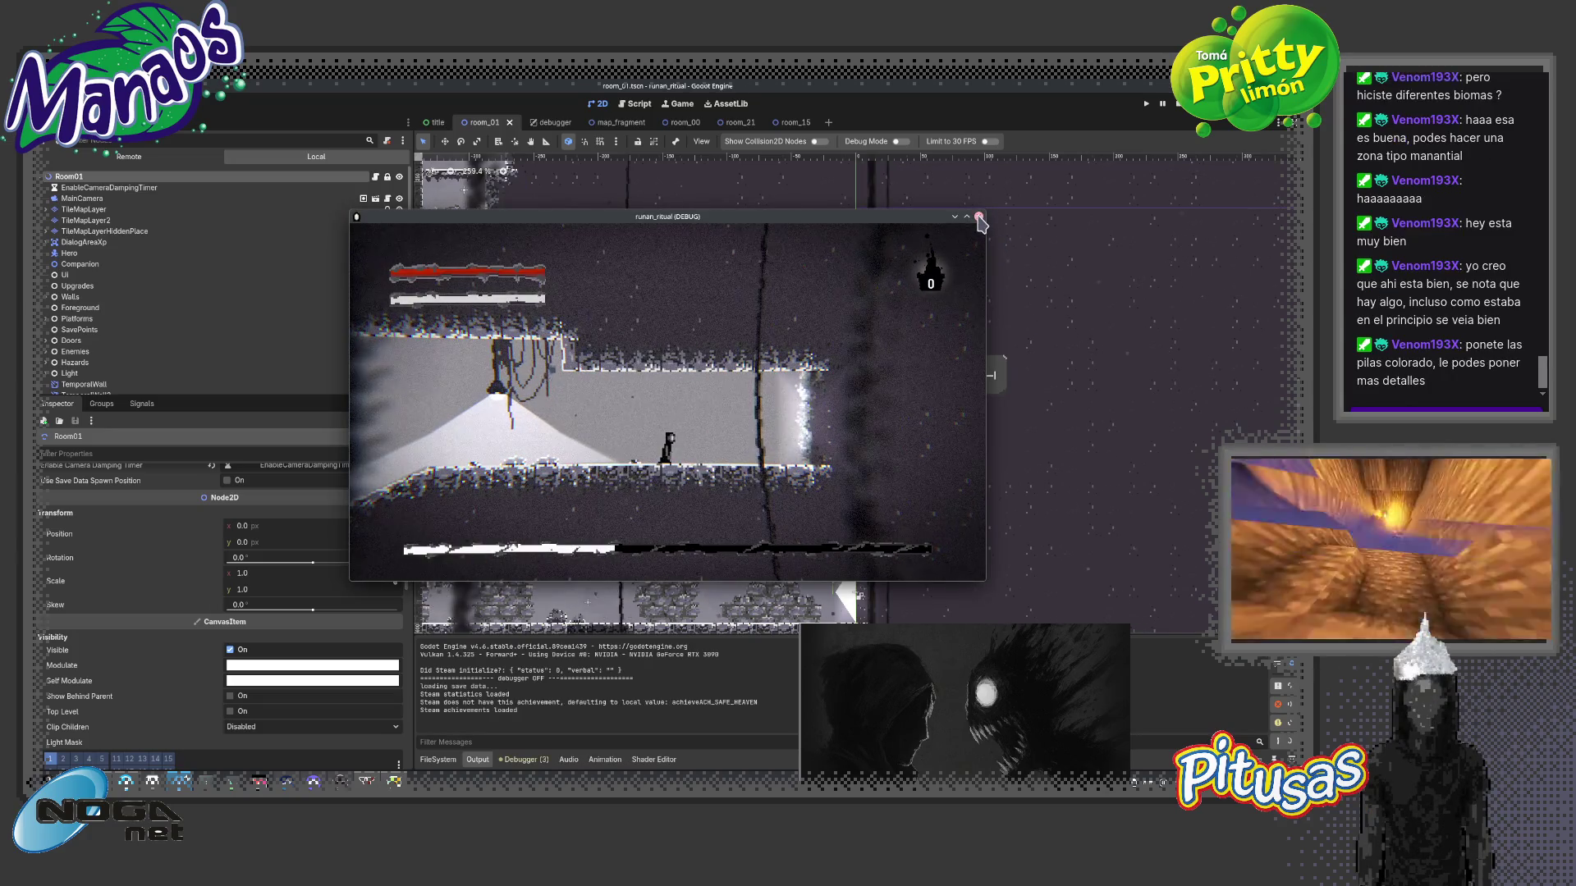
{"action": "left_click", "coordinate": [979, 219]}
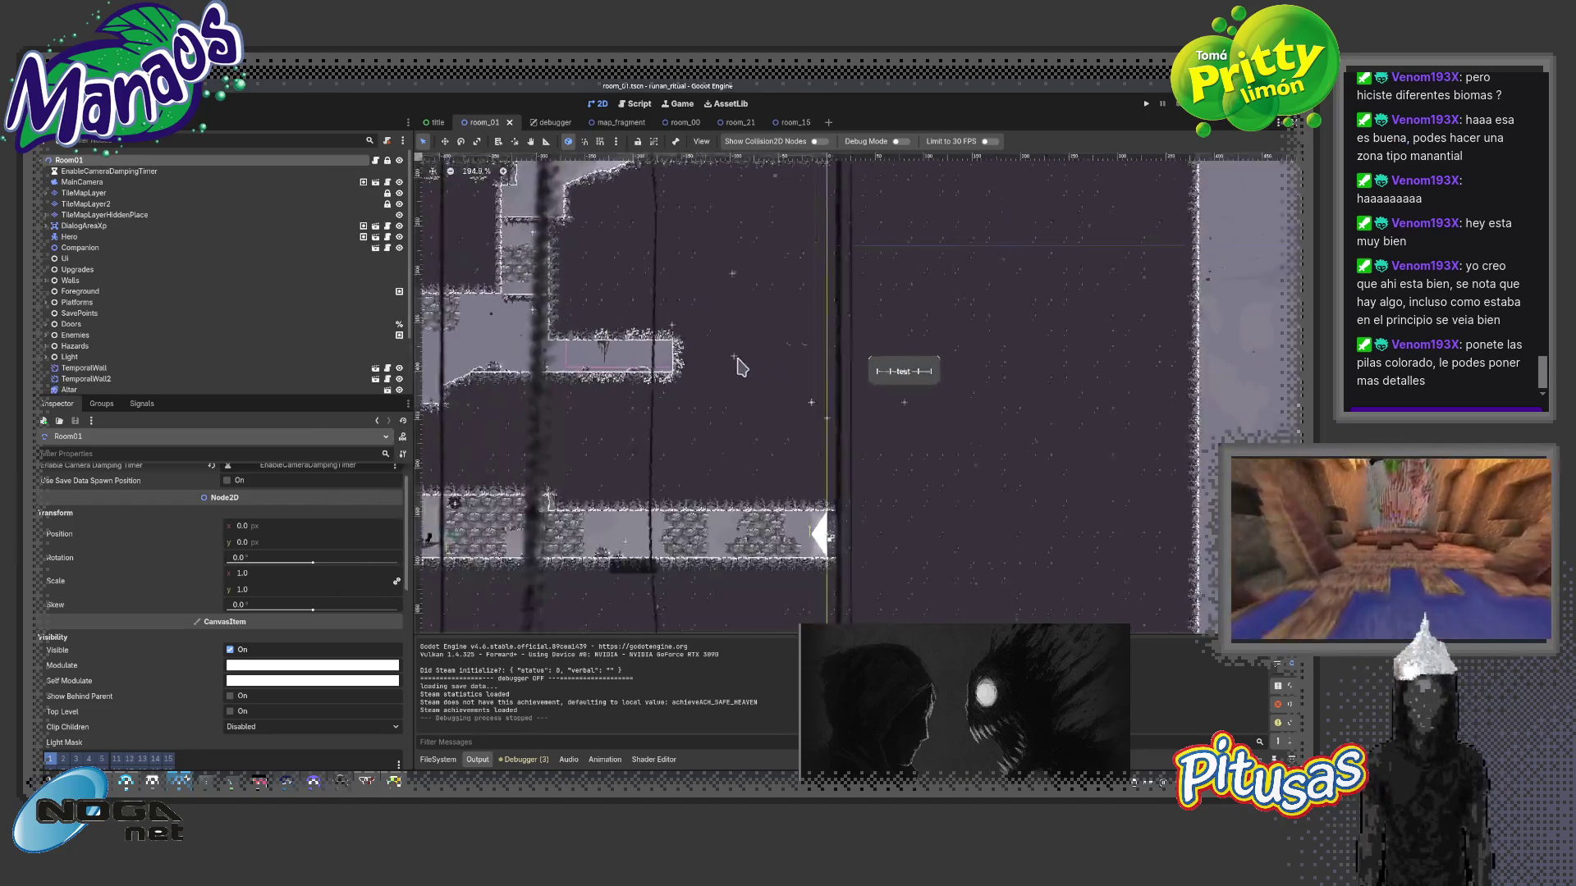
{"action": "scroll", "coordinate": [856, 366], "scroll_direction": "down", "scroll_amount": 3}
{"action": "scroll", "coordinate": [855, 366], "scroll_direction": "down", "scroll_amount": 2}
{"action": "scroll", "coordinate": [856, 367], "scroll_direction": "down", "scroll_amount": 1}
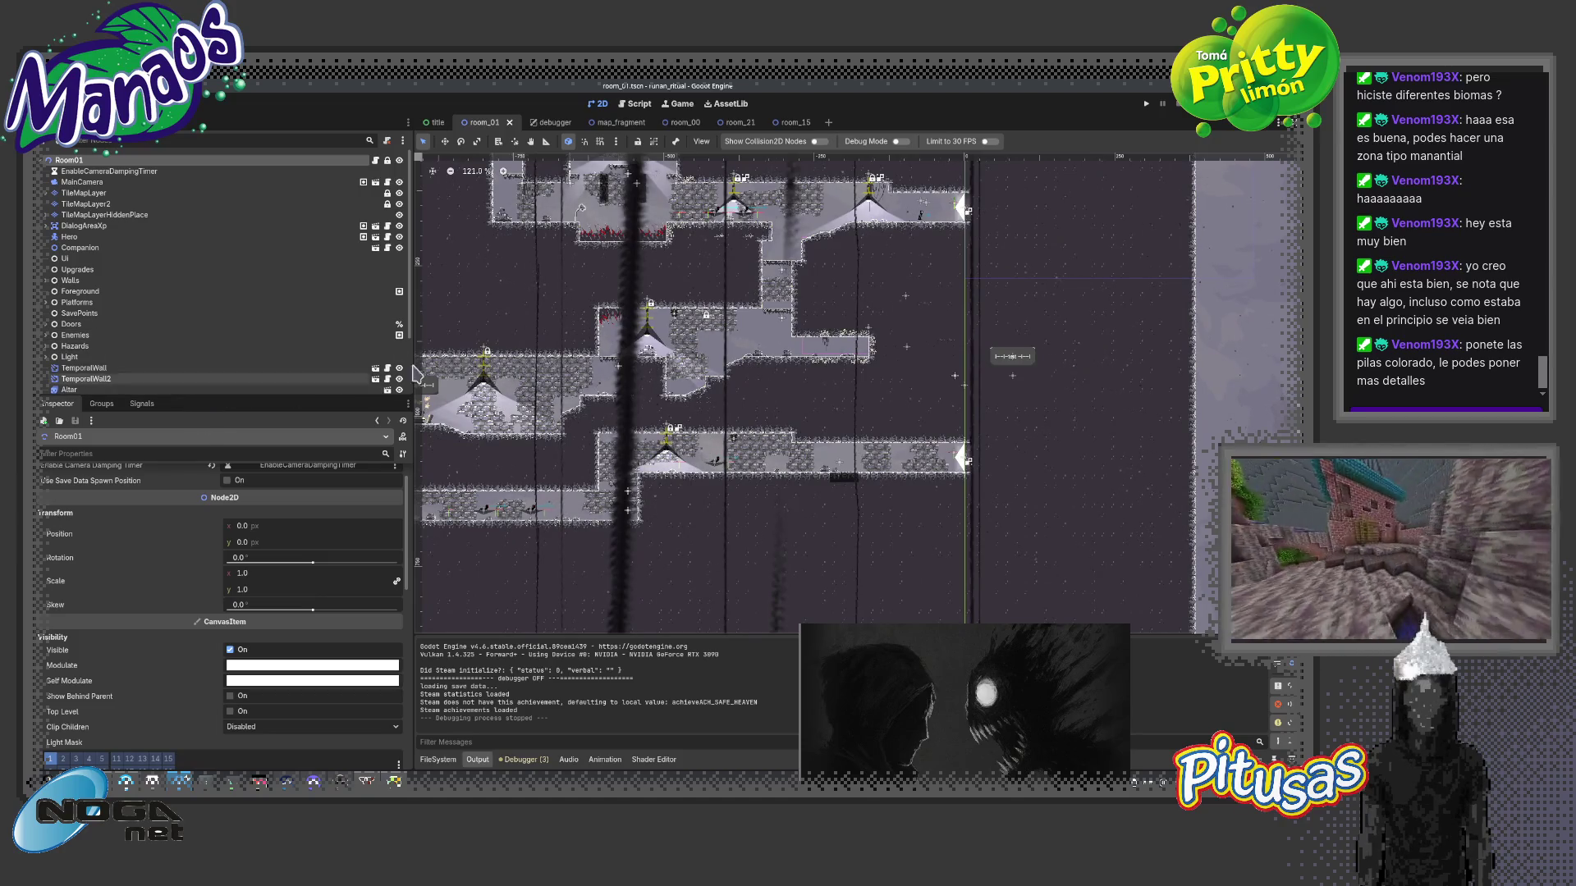
- In map_fragment, select AmbienceParticles and set it to emit continuously, with the view centred on the drifting particles
{"action": "left_click", "coordinate": [616, 121]}
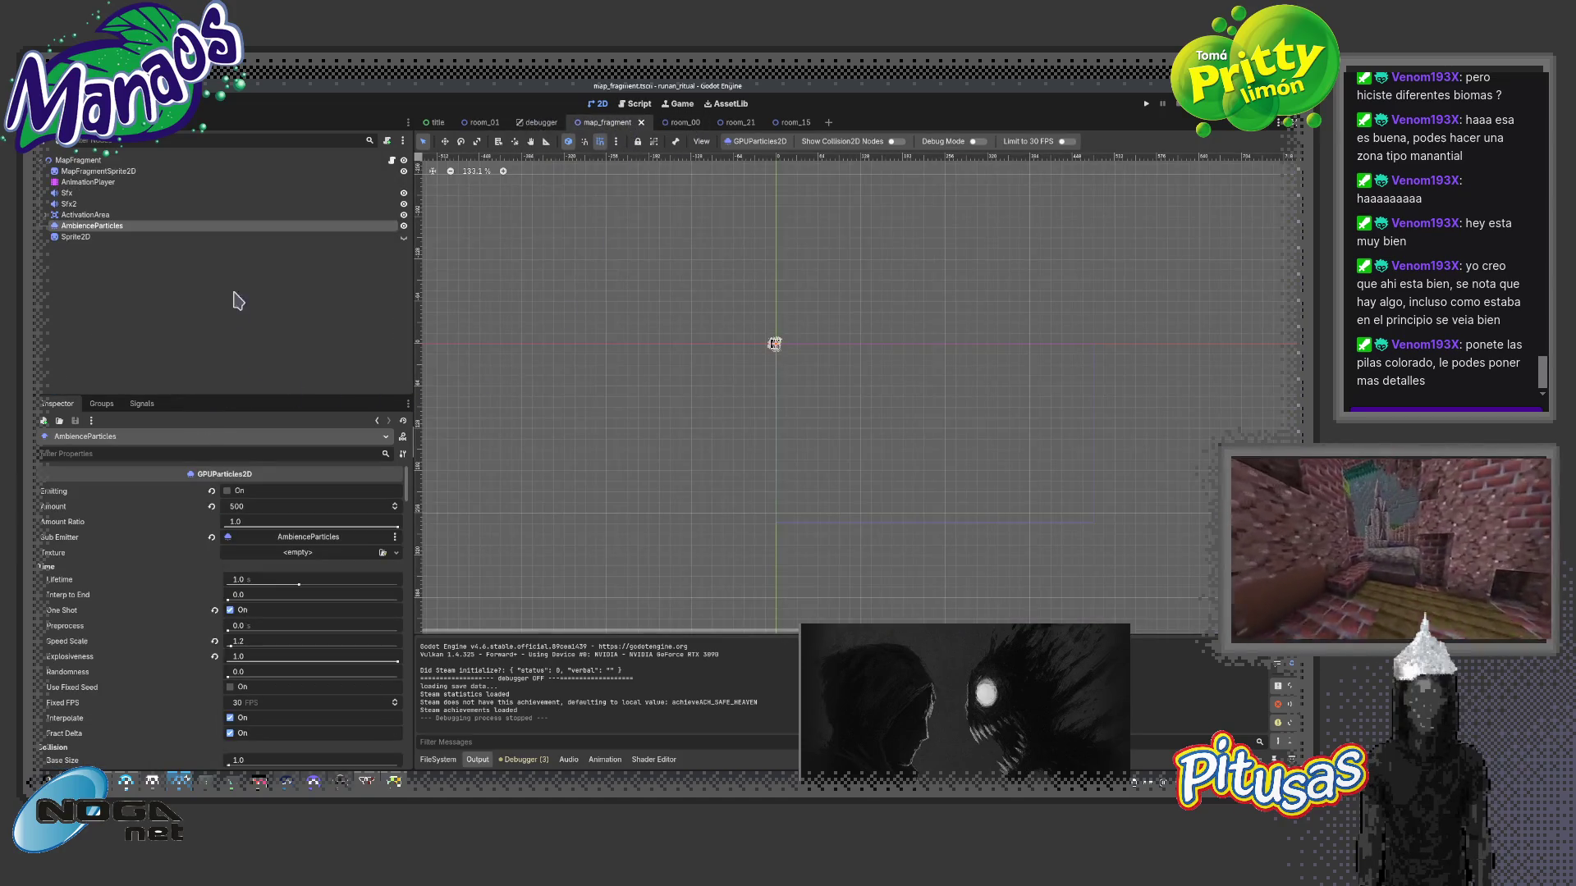
{"action": "left_click", "coordinate": [296, 175]}
{"action": "left_click", "coordinate": [150, 228]}
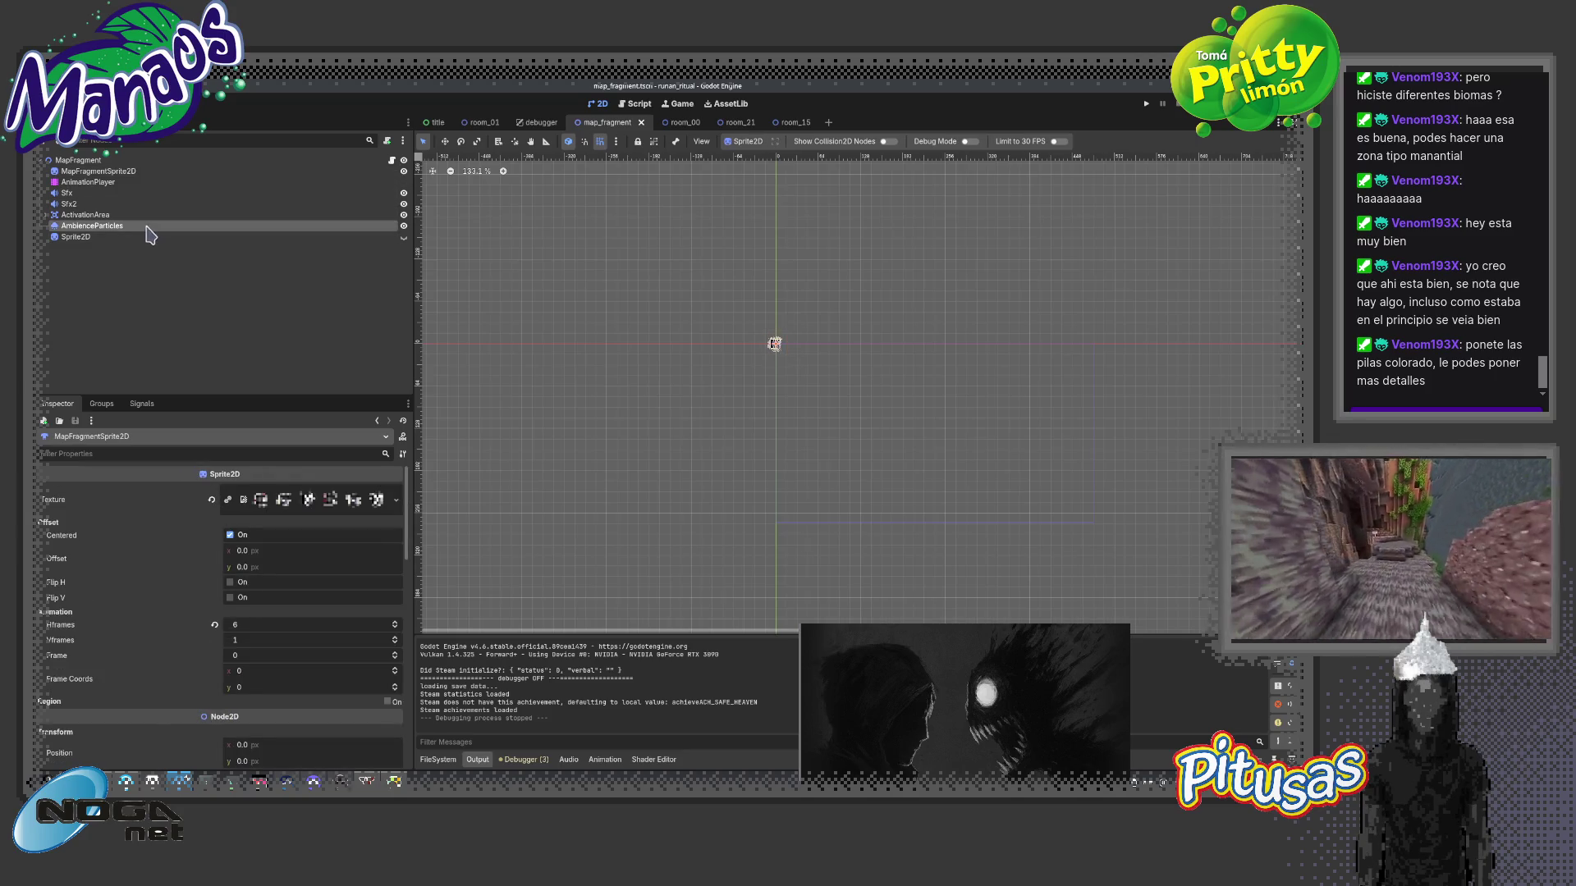
{"action": "left_click", "coordinate": [231, 613]}
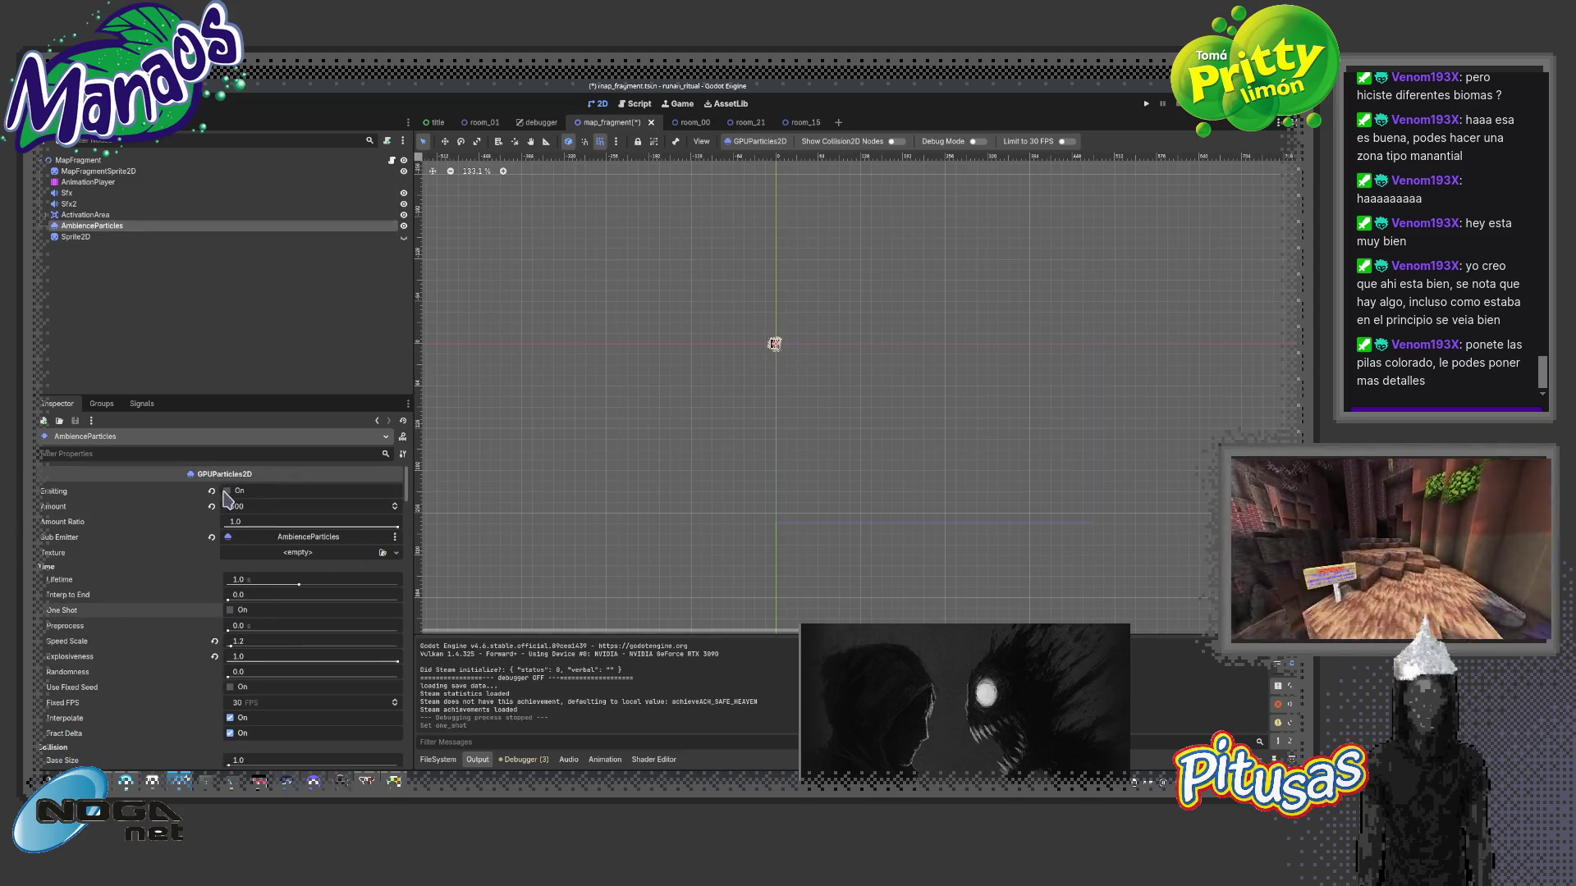
{"action": "scroll", "coordinate": [625, 381], "scroll_direction": "up", "scroll_amount": 1}
{"action": "mouse_move", "coordinate": [620, 387]}
{"action": "left_mouse_down"}
{"action": "mouse_move", "coordinate": [714, 271]}
{"action": "mouse_move", "coordinate": [718, 411]}
{"action": "mouse_move", "coordinate": [776, 514]}
{"action": "left_mouse_up"}
{"action": "scroll", "coordinate": [808, 489], "scroll_direction": "down", "scroll_amount": 3}
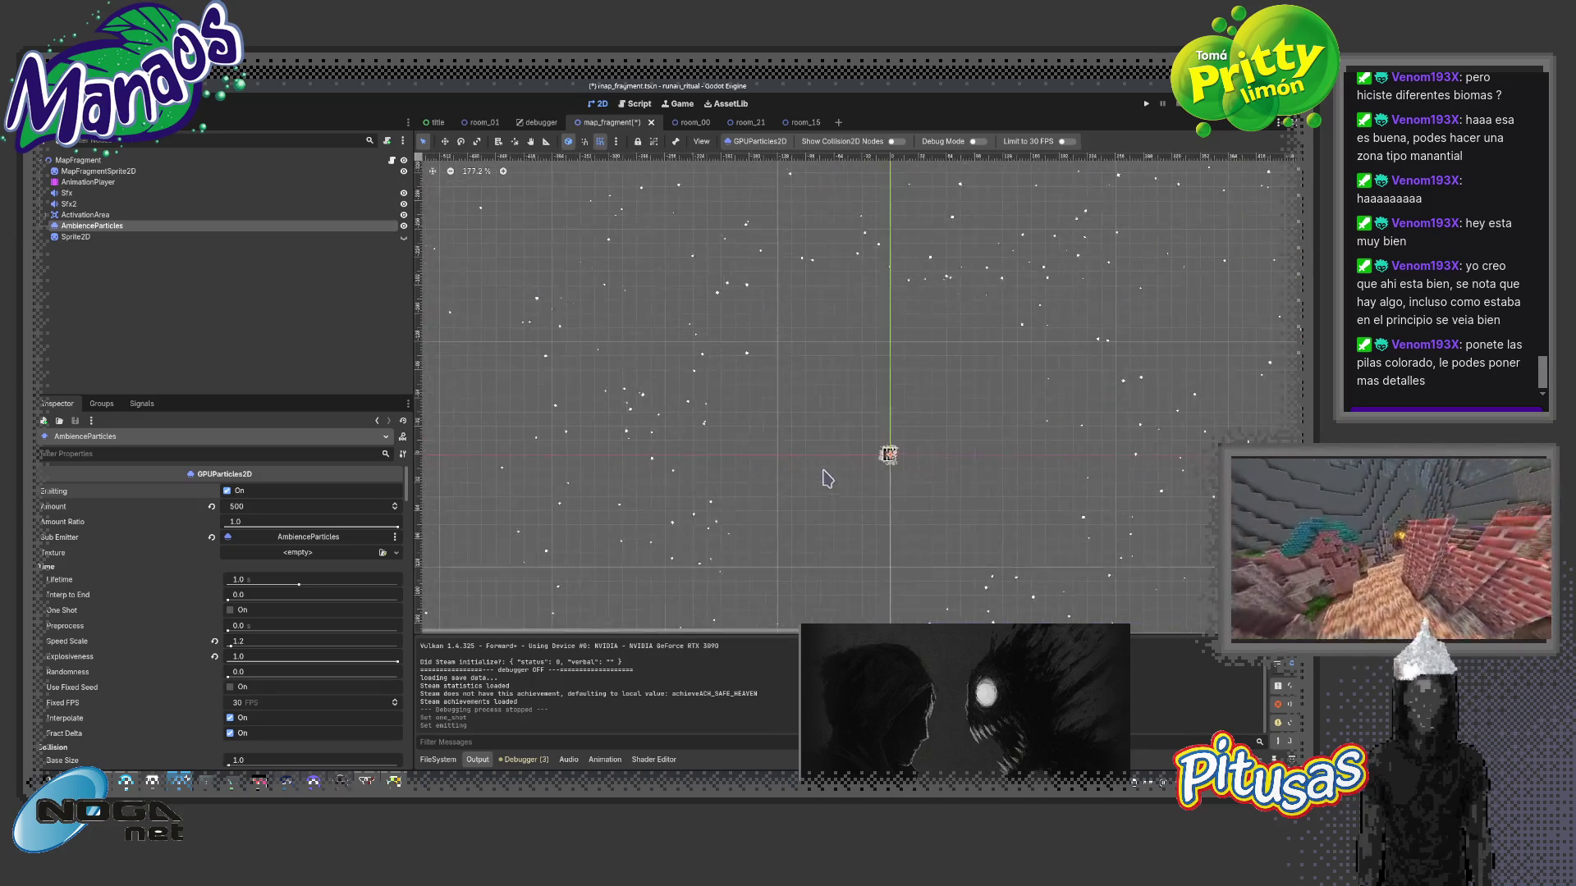
{"action": "scroll", "coordinate": [824, 475], "scroll_direction": "up", "scroll_amount": 3}
{"action": "mouse_move", "coordinate": [967, 407]}
{"action": "left_mouse_down"}
{"action": "mouse_move", "coordinate": [760, 407]}
{"action": "mouse_move", "coordinate": [849, 439]}
{"action": "left_mouse_up"}
{"action": "scroll", "coordinate": [588, 487], "scroll_direction": "up", "scroll_amount": 2}
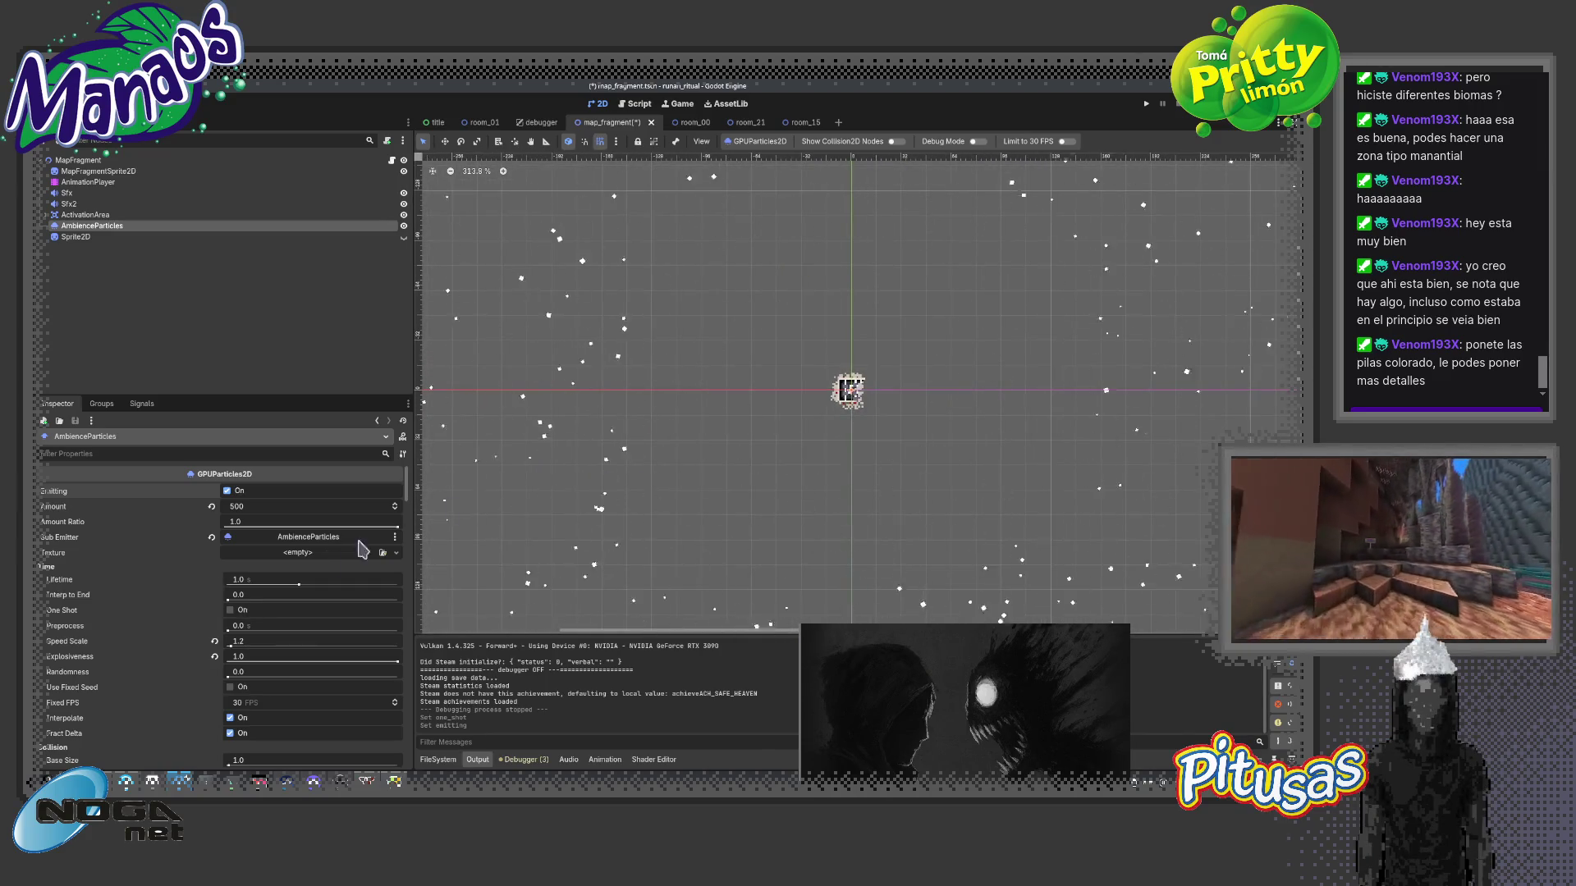
{"action": "left_click_drag", "start_coordinate": [409, 490], "coordinate": [397, 604]}
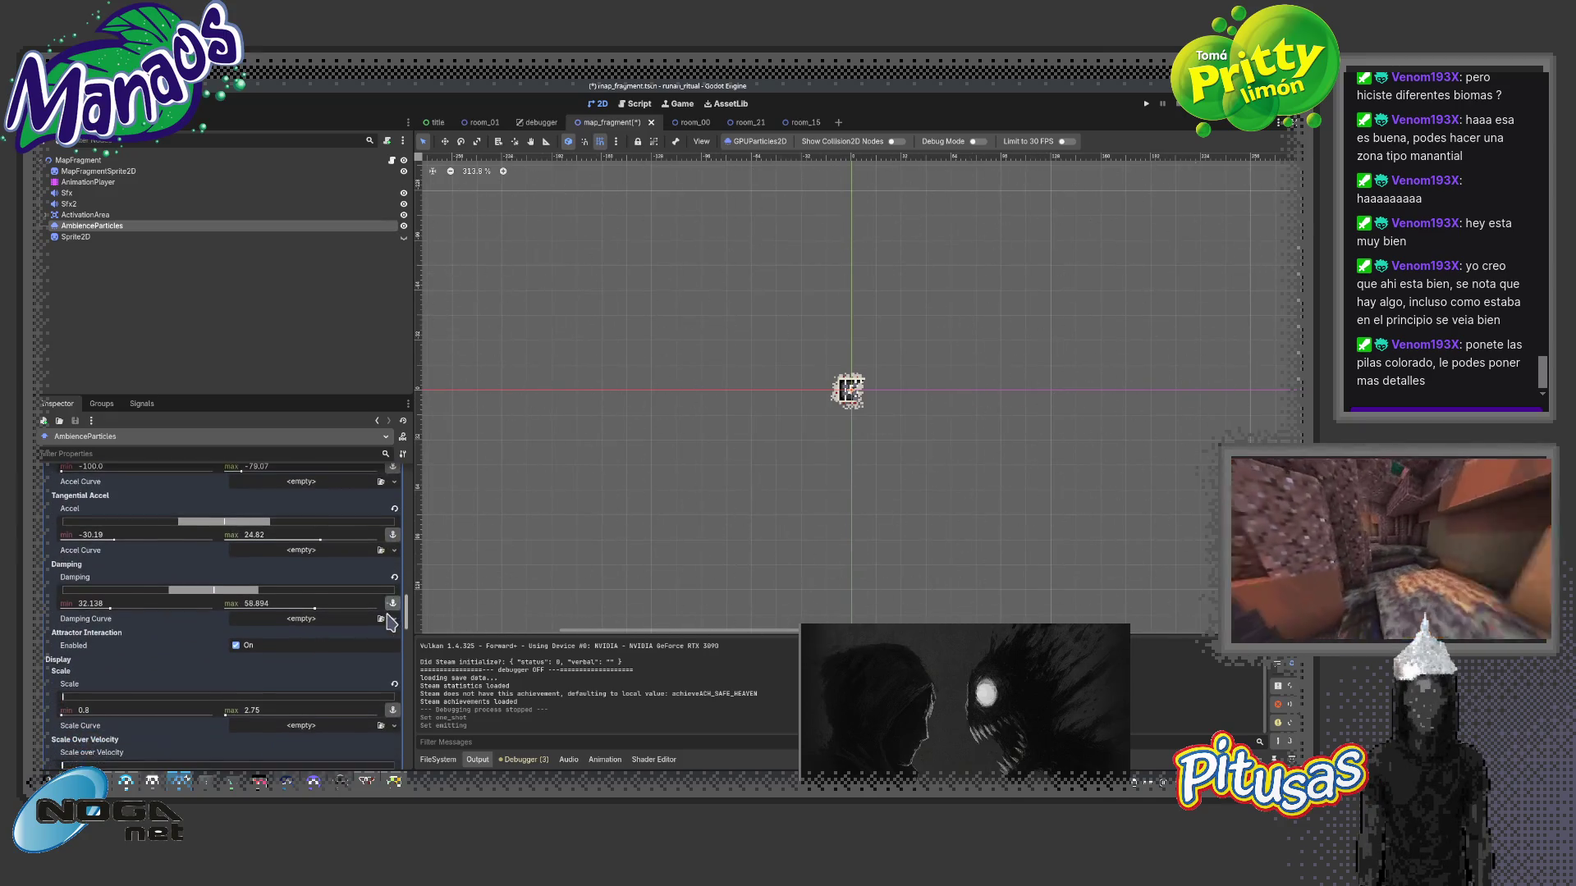
{"action": "left_click_drag", "start_coordinate": [396, 604], "coordinate": [390, 657]}
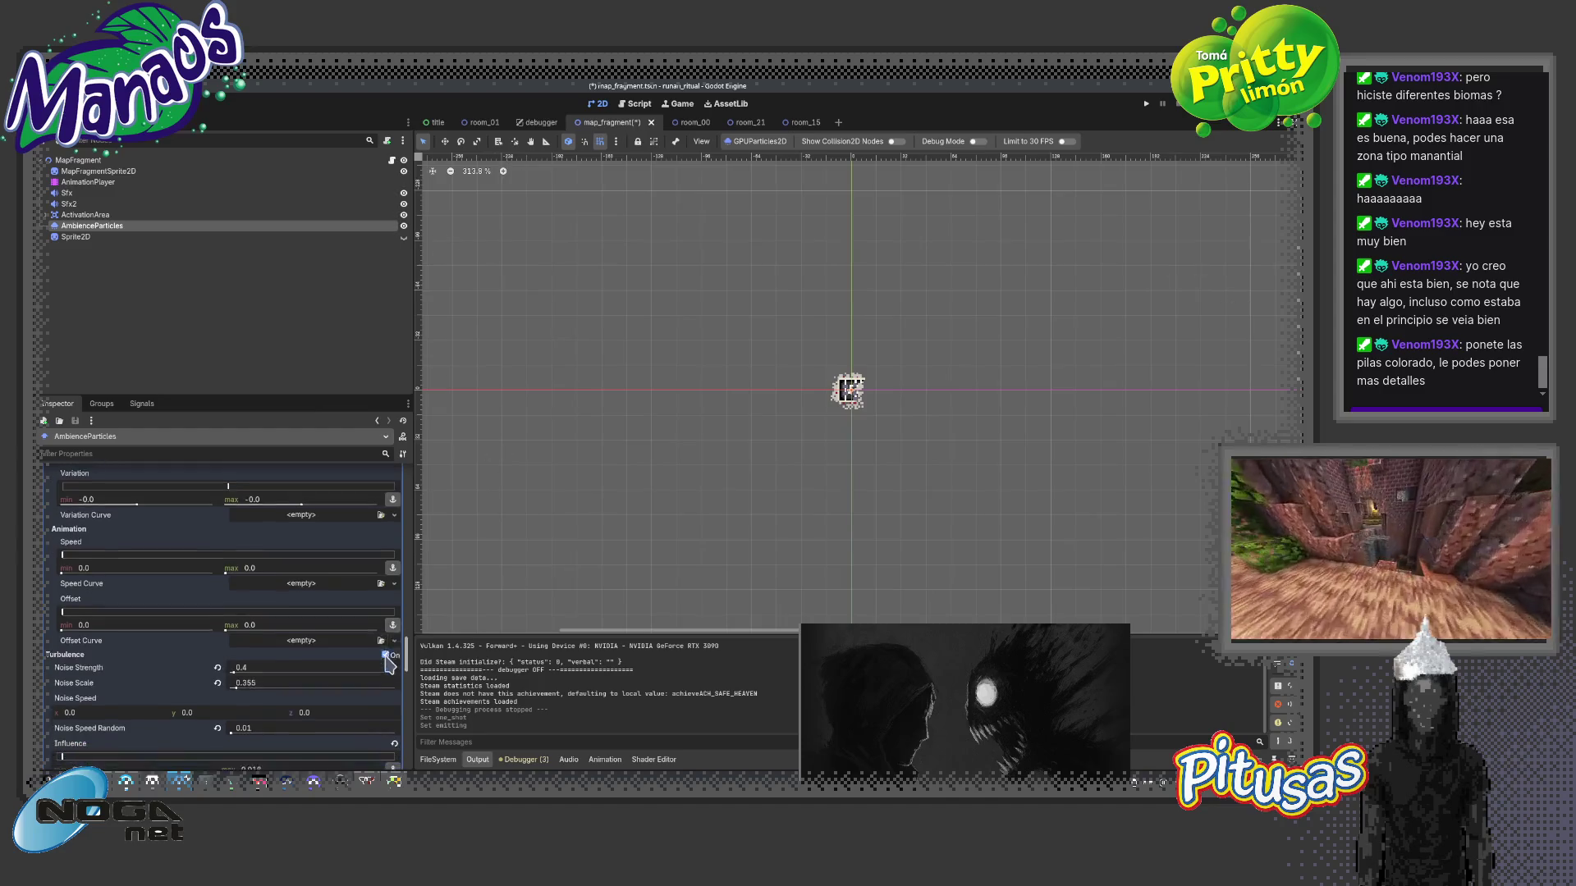
{"action": "mouse_move", "coordinate": [389, 658]}
{"action": "left_mouse_down"}
{"action": "mouse_move", "coordinate": [394, 704]}
{"action": "mouse_move", "coordinate": [407, 648]}
{"action": "left_mouse_up"}
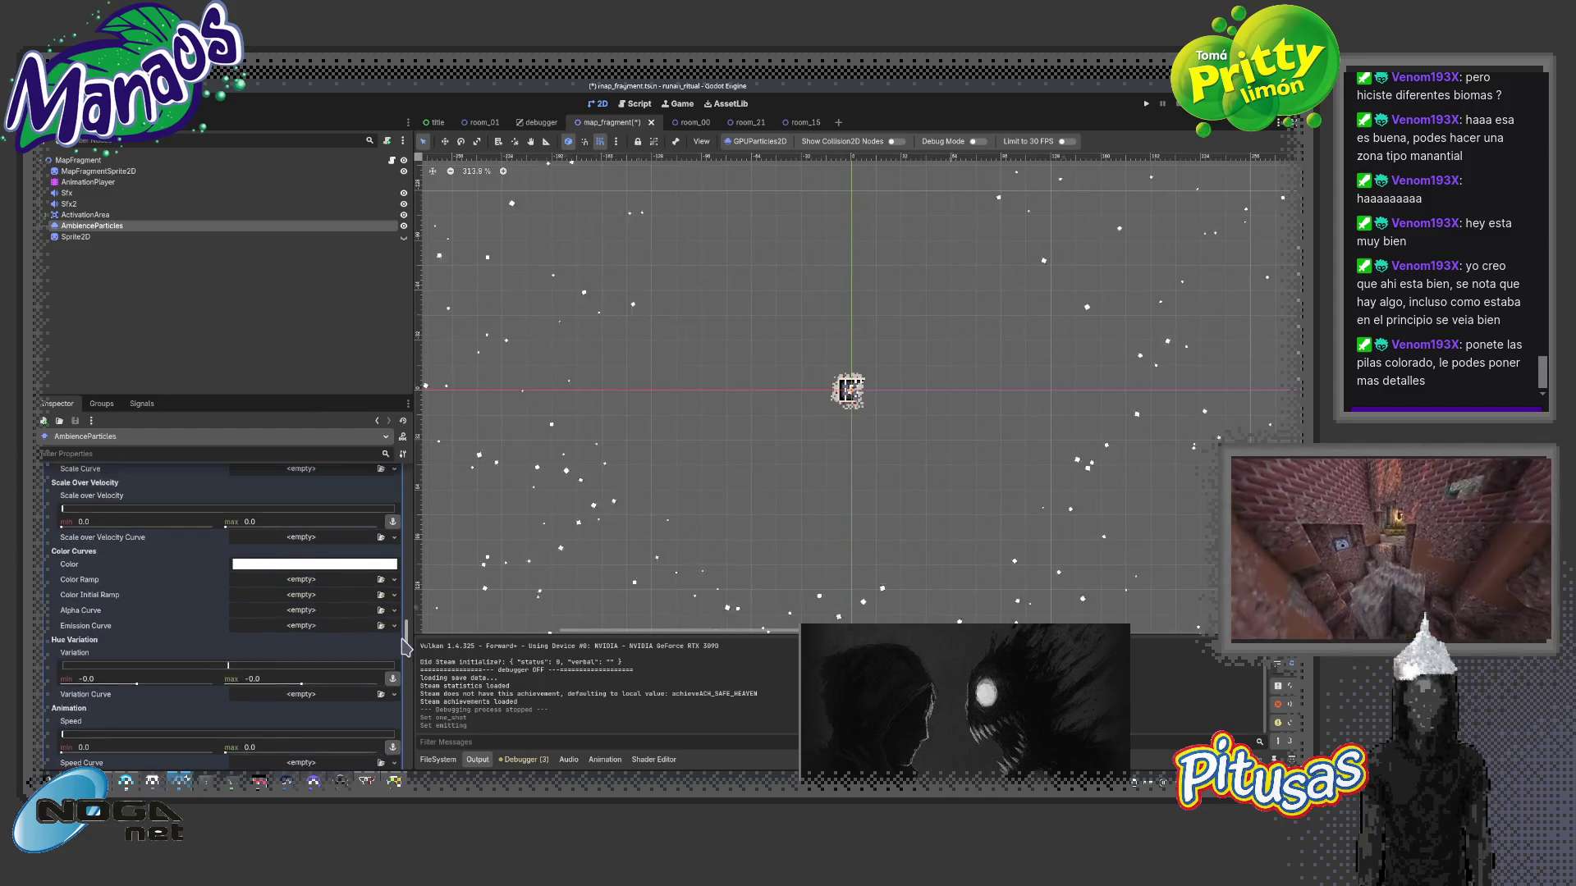
- Try the tan palette swatch on the particles' Color Curves colour, then revert it to white
{"action": "left_click", "coordinate": [309, 569]}
{"action": "left_click", "coordinate": [255, 523]}
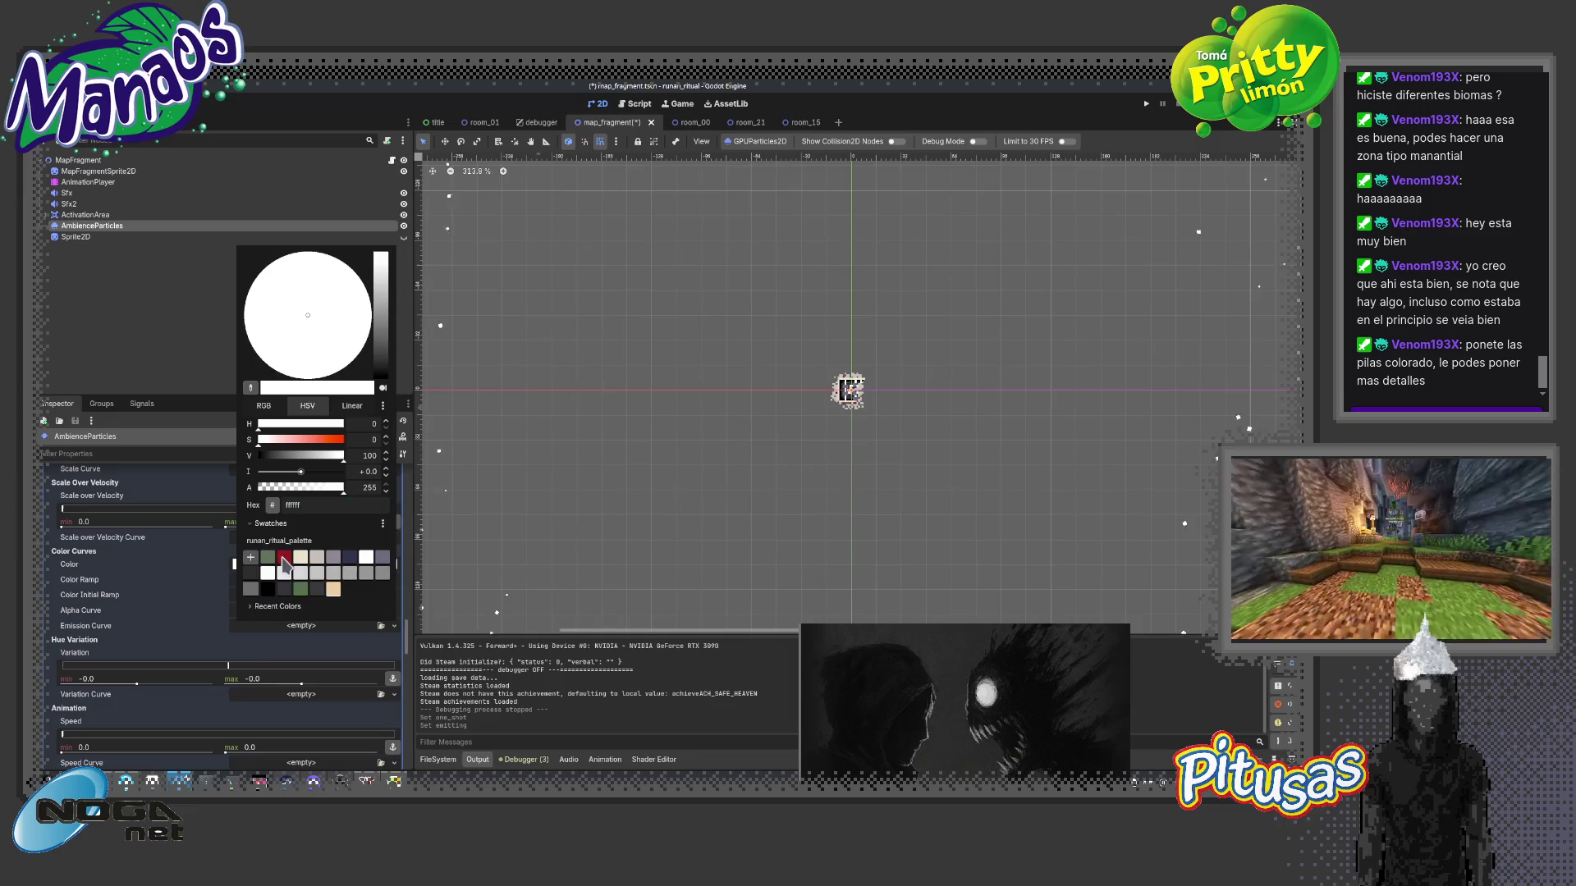
{"action": "left_click", "coordinate": [334, 593]}
{"action": "left_click", "coordinate": [409, 638]}
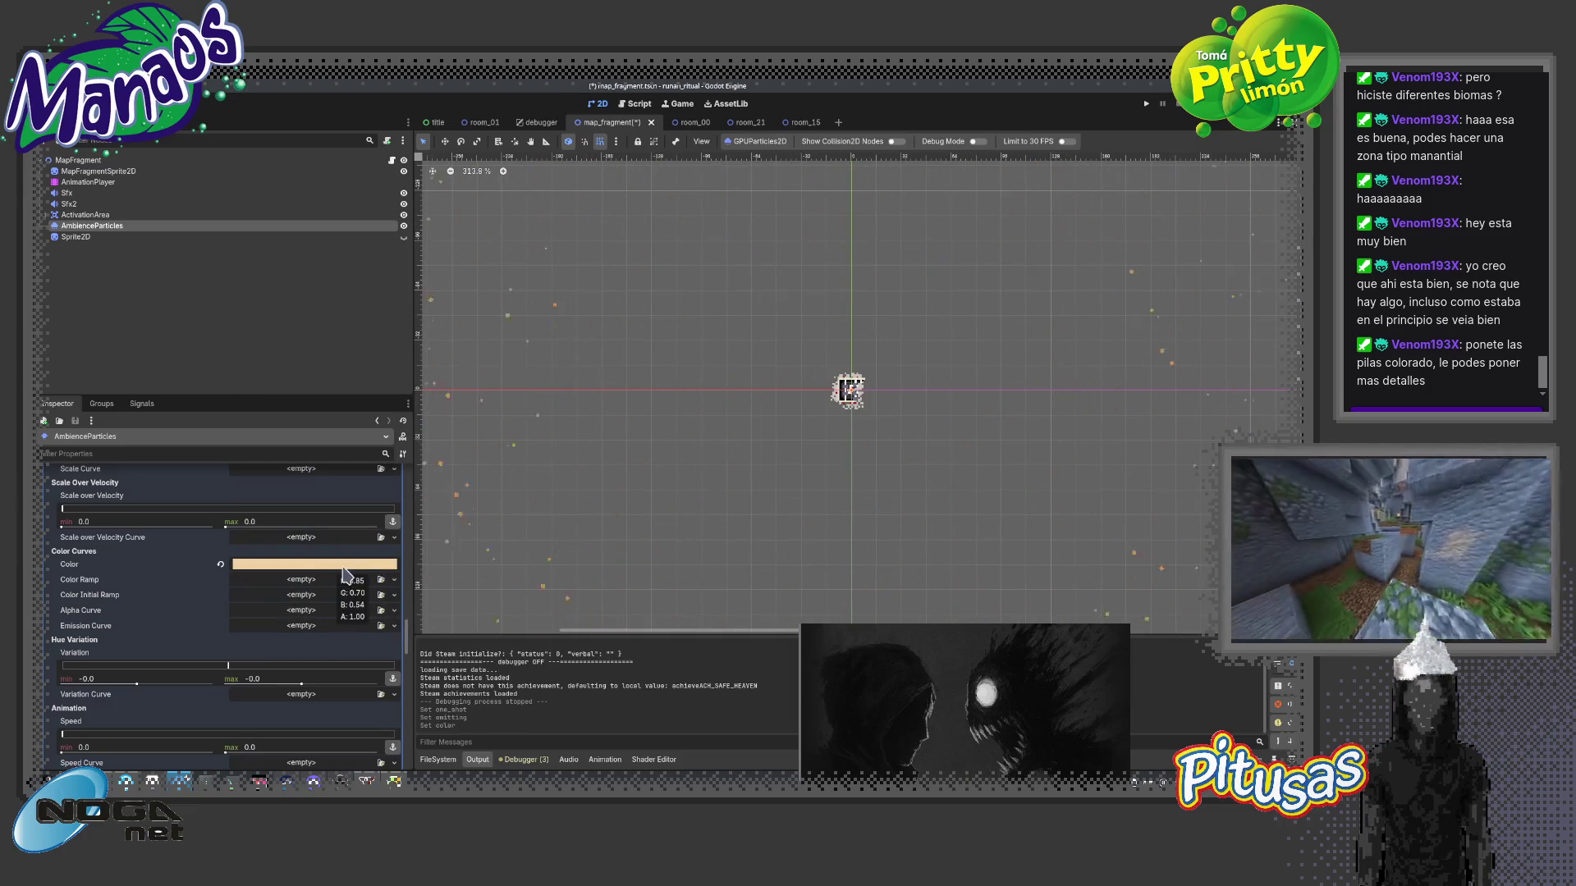
{"action": "left_click", "coordinate": [221, 564]}
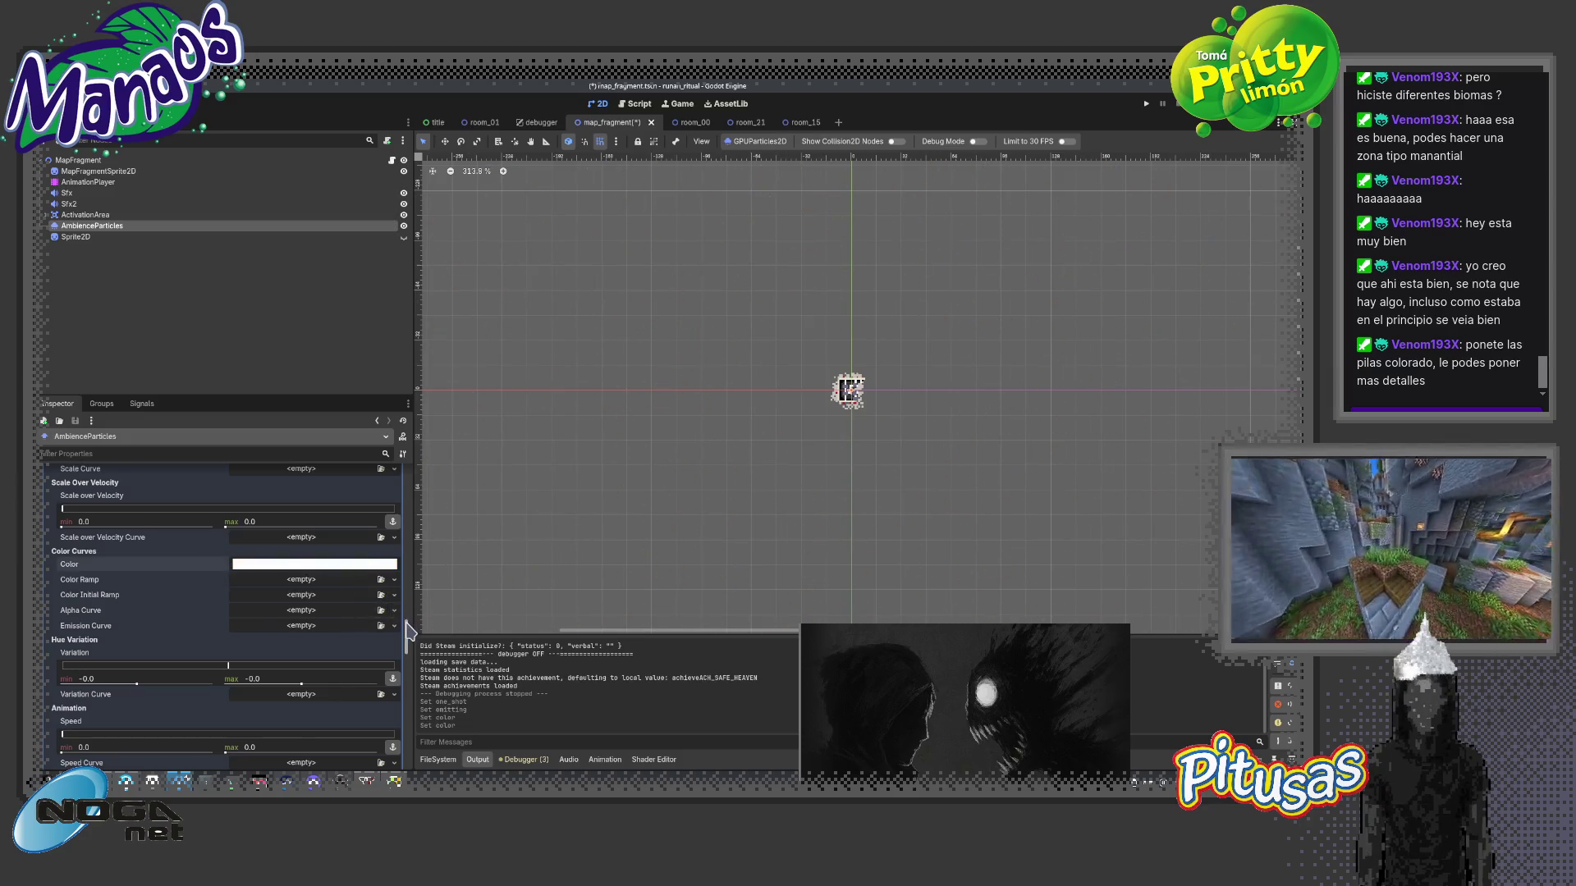
{"action": "left_click_drag", "start_coordinate": [406, 640], "coordinate": [403, 702]}
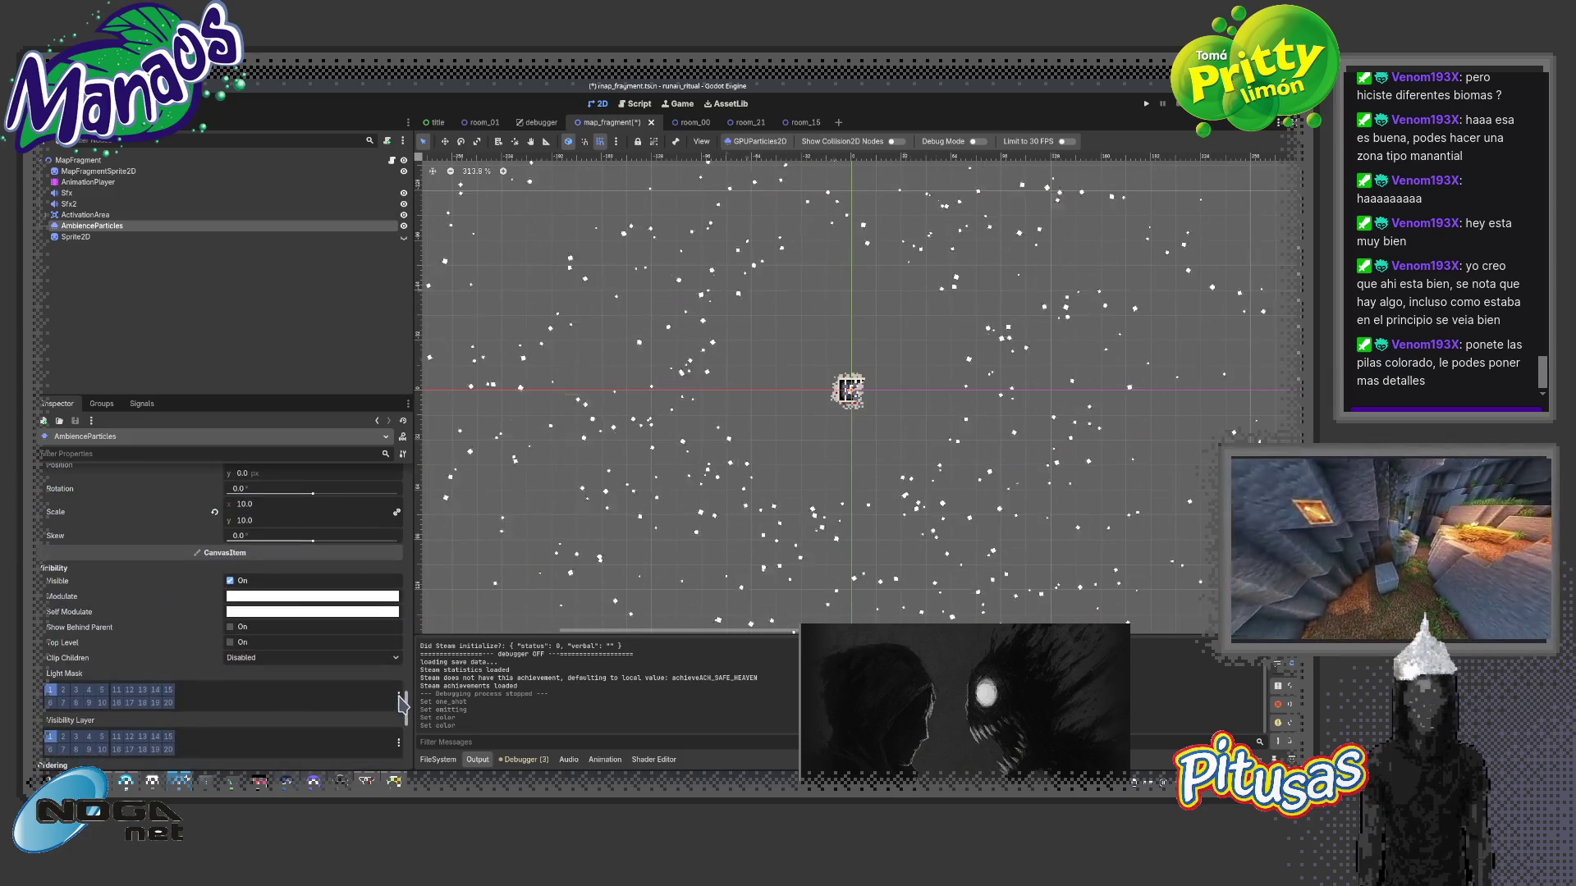
- Try the tan swatch on Self Modulate, then reset that tint back to white
{"action": "left_click", "coordinate": [278, 612]}
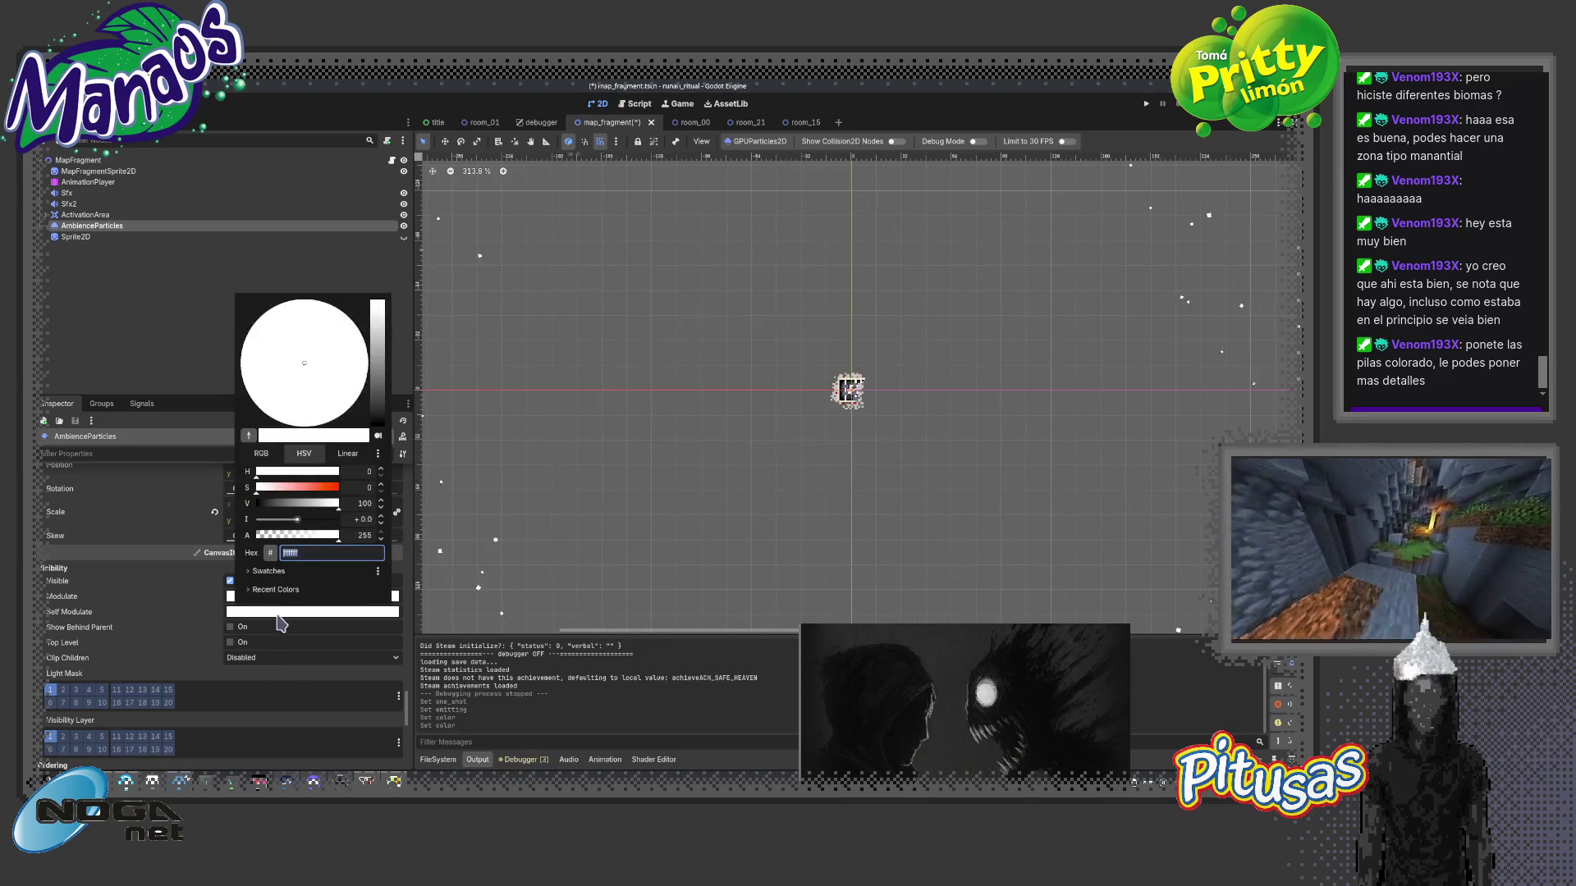
{"action": "left_click", "coordinate": [253, 572]}
{"action": "left_click", "coordinate": [330, 639]}
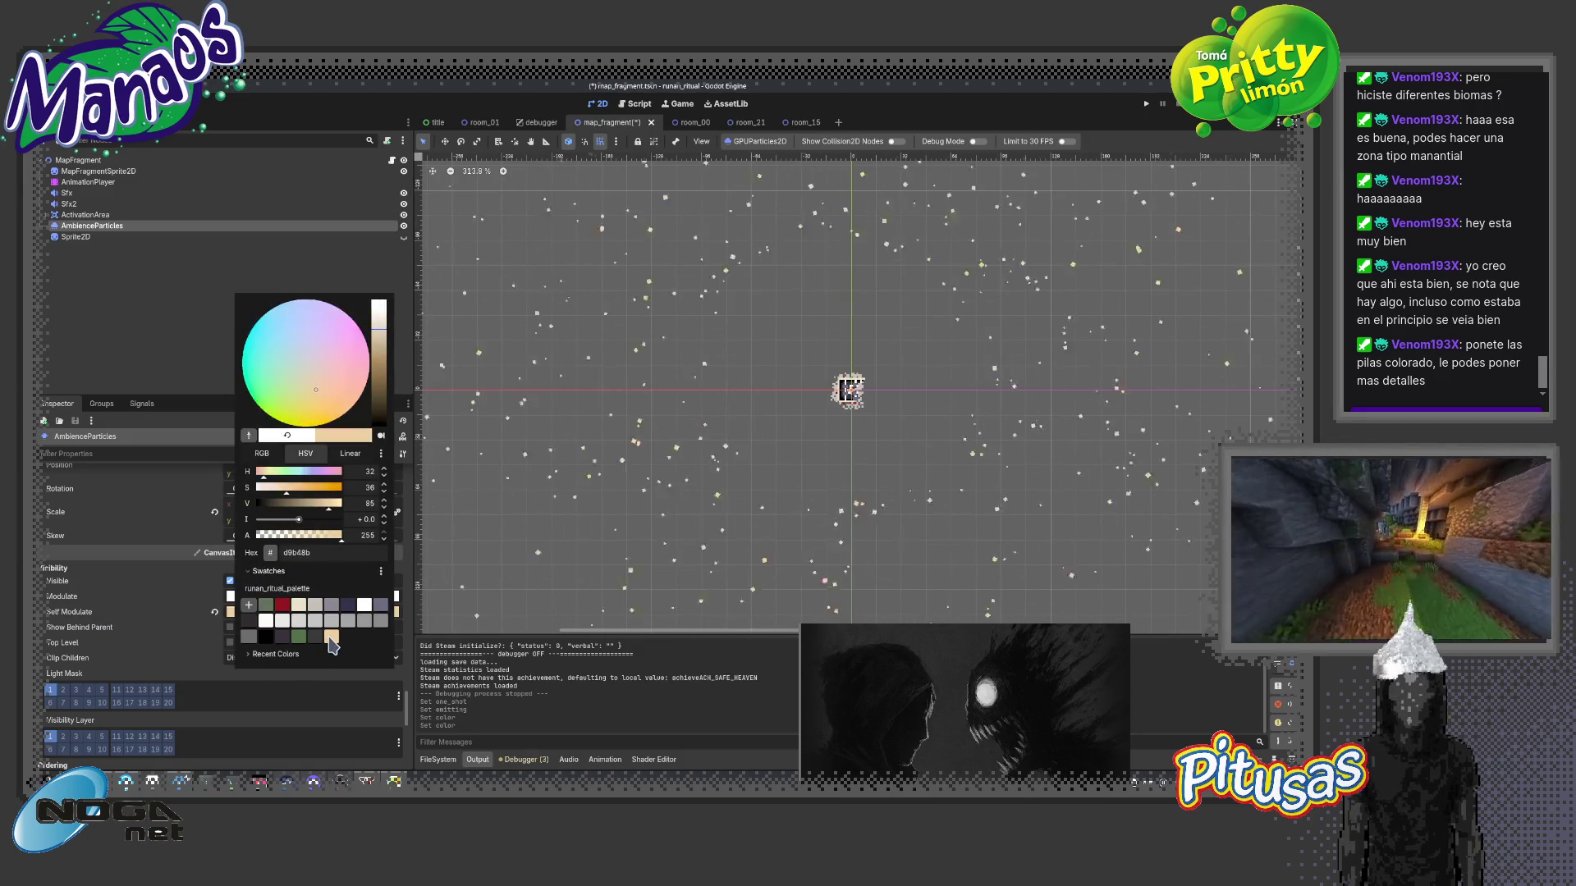
{"action": "left_click", "coordinate": [409, 708]}
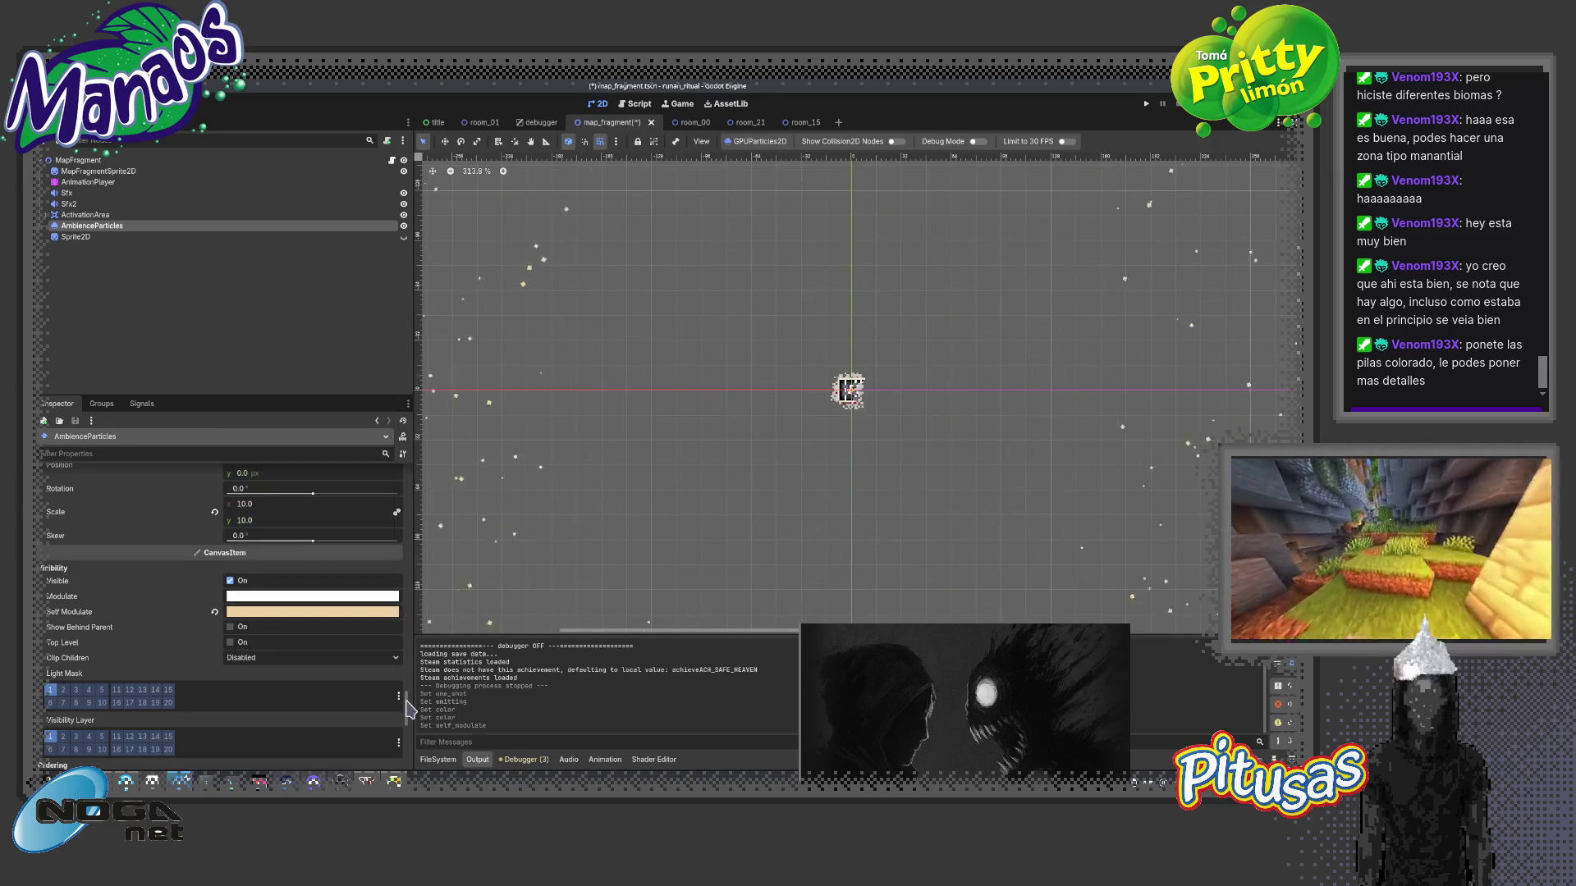
{"action": "scroll", "coordinate": [409, 708], "scroll_direction": "up", "scroll_amount": 3}
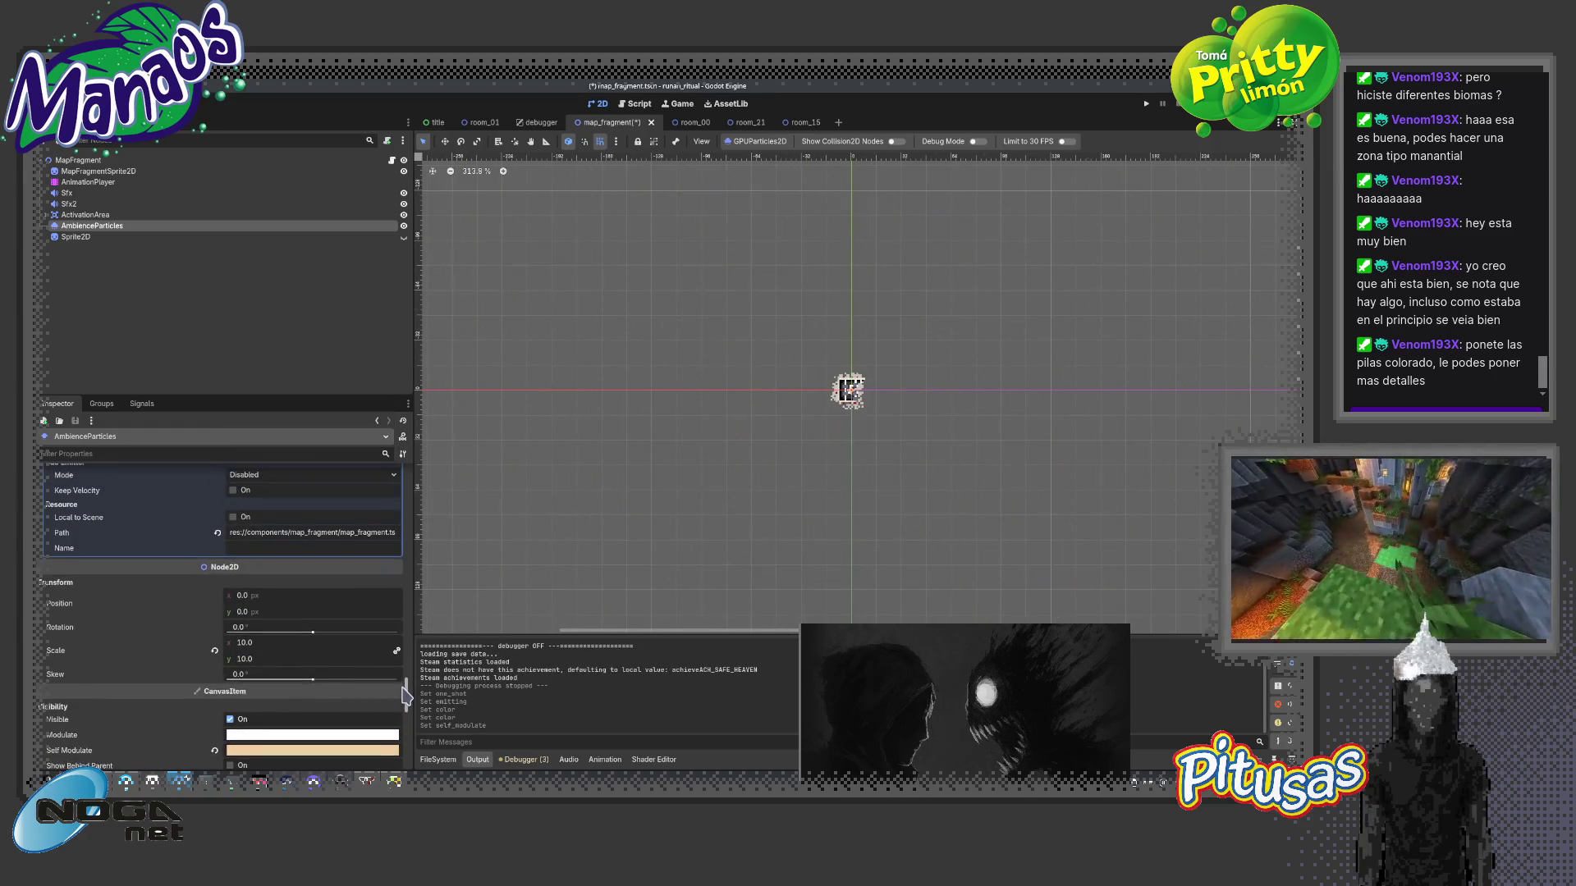
{"action": "left_click", "coordinate": [216, 719]}
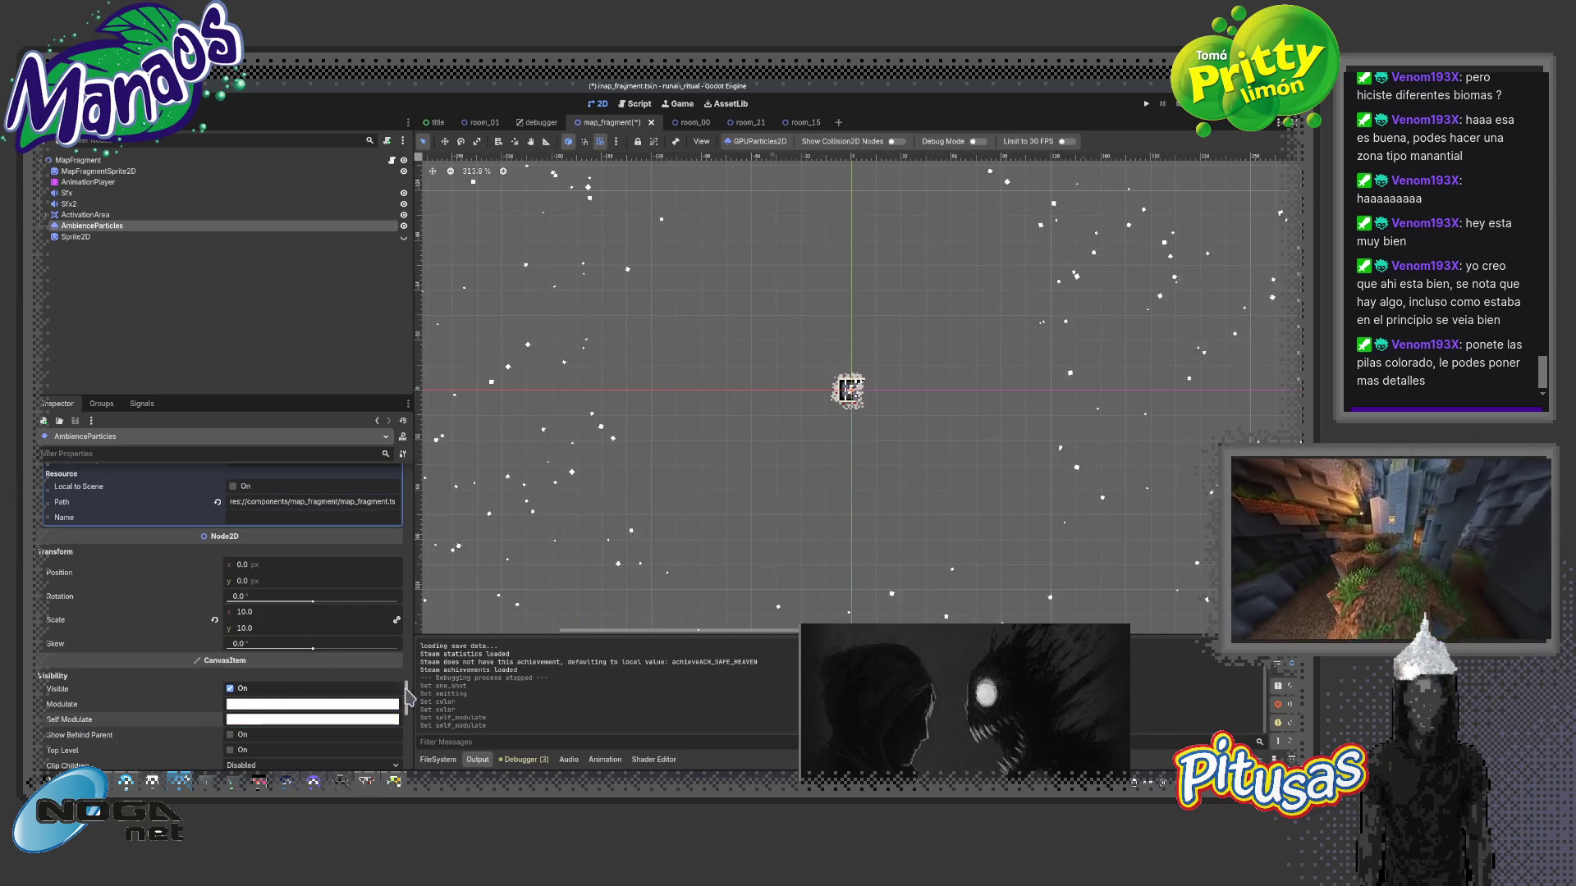
{"action": "scroll", "coordinate": [308, 616], "scroll_direction": "down", "scroll_amount": 5}
{"action": "scroll", "coordinate": [307, 616], "scroll_direction": "down", "scroll_amount": 5}
- Set the particle colour to the tan swatch and lower Speed Scale to 0.45
{"action": "left_click", "coordinate": [310, 539]}
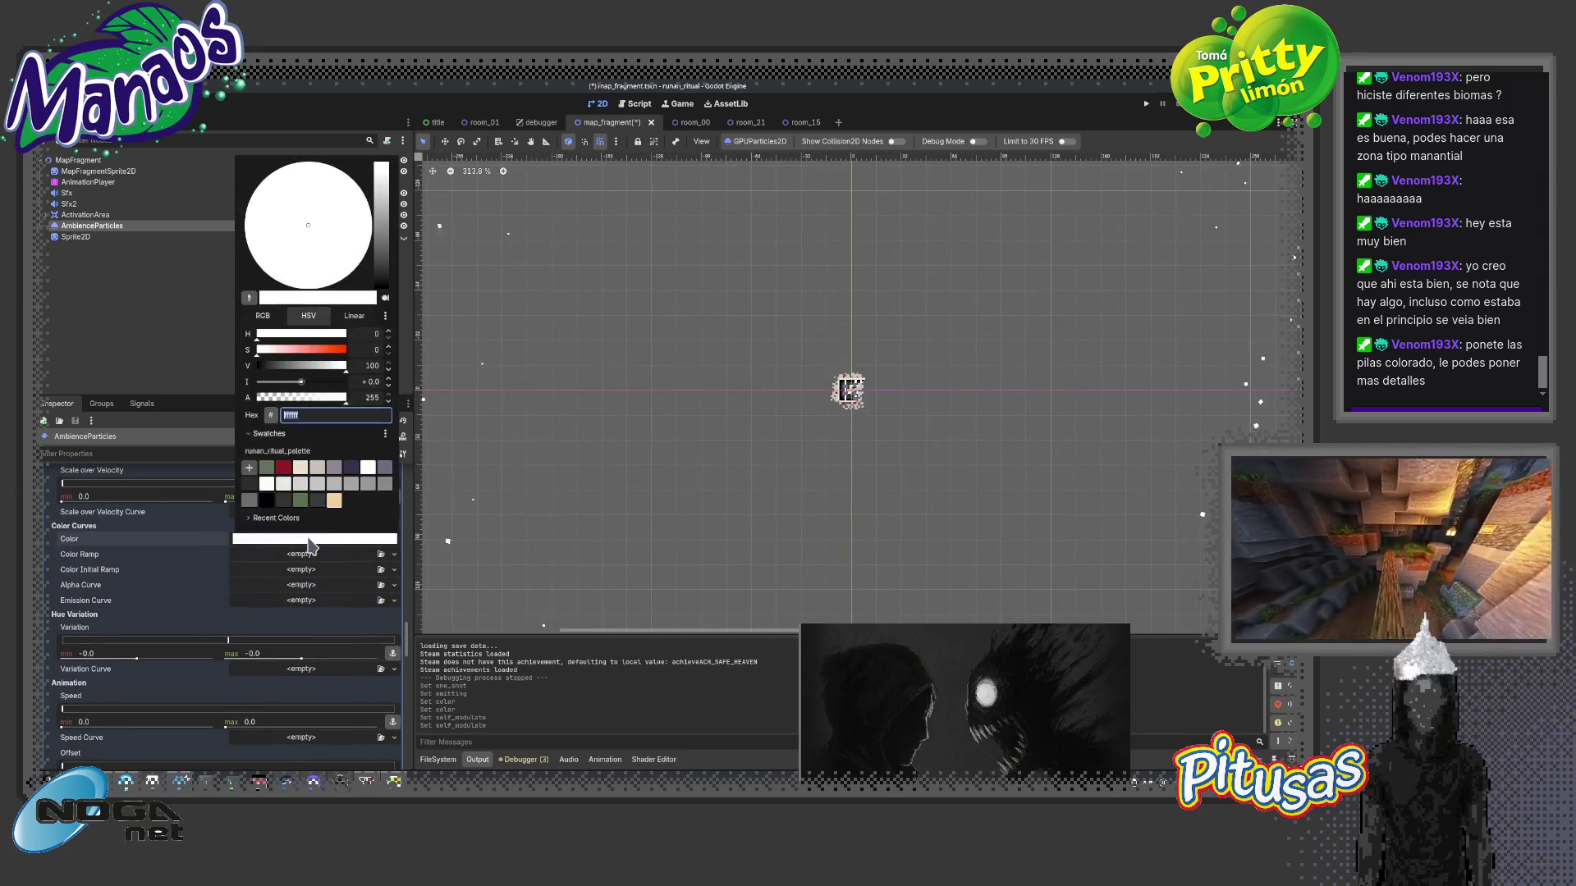
{"action": "left_click", "coordinate": [331, 501]}
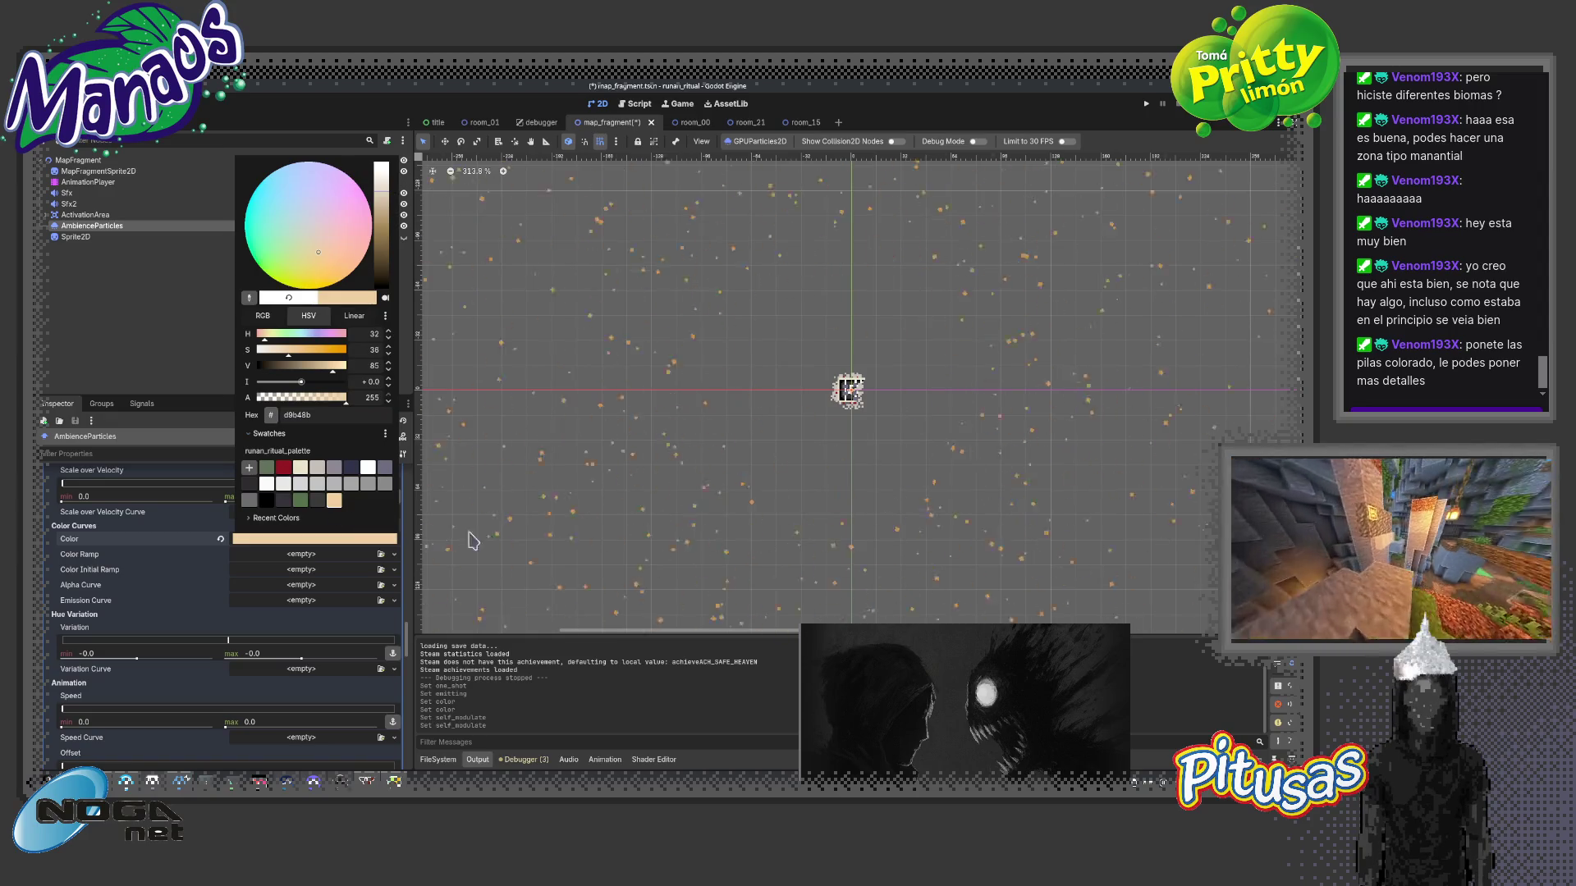
{"action": "left_click", "coordinate": [437, 597]}
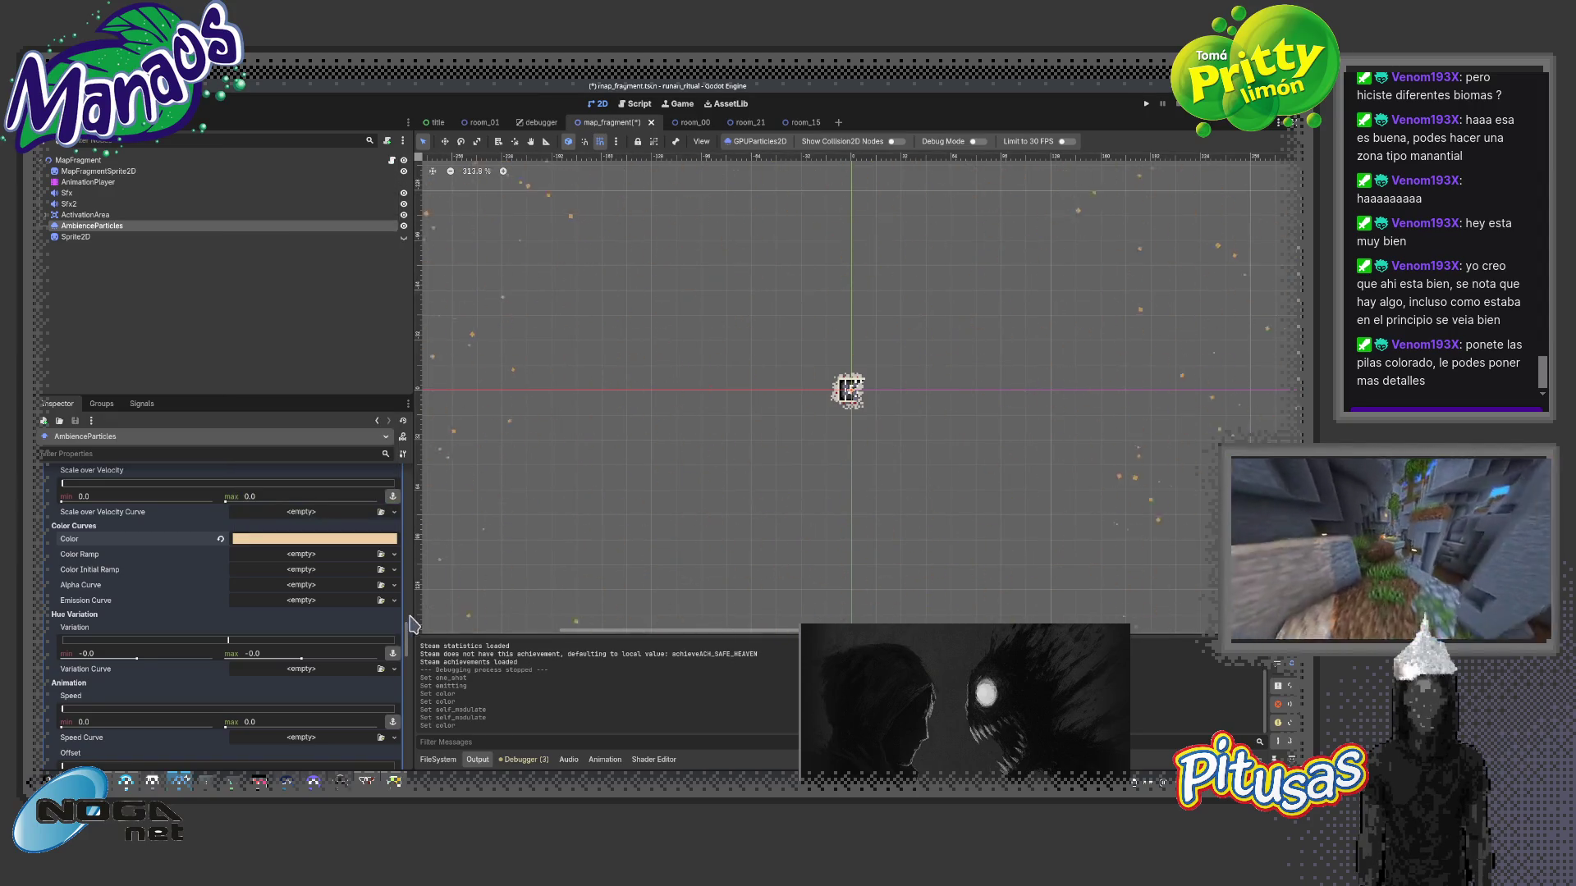
{"action": "left_click_drag", "start_coordinate": [409, 652], "coordinate": [409, 495]}
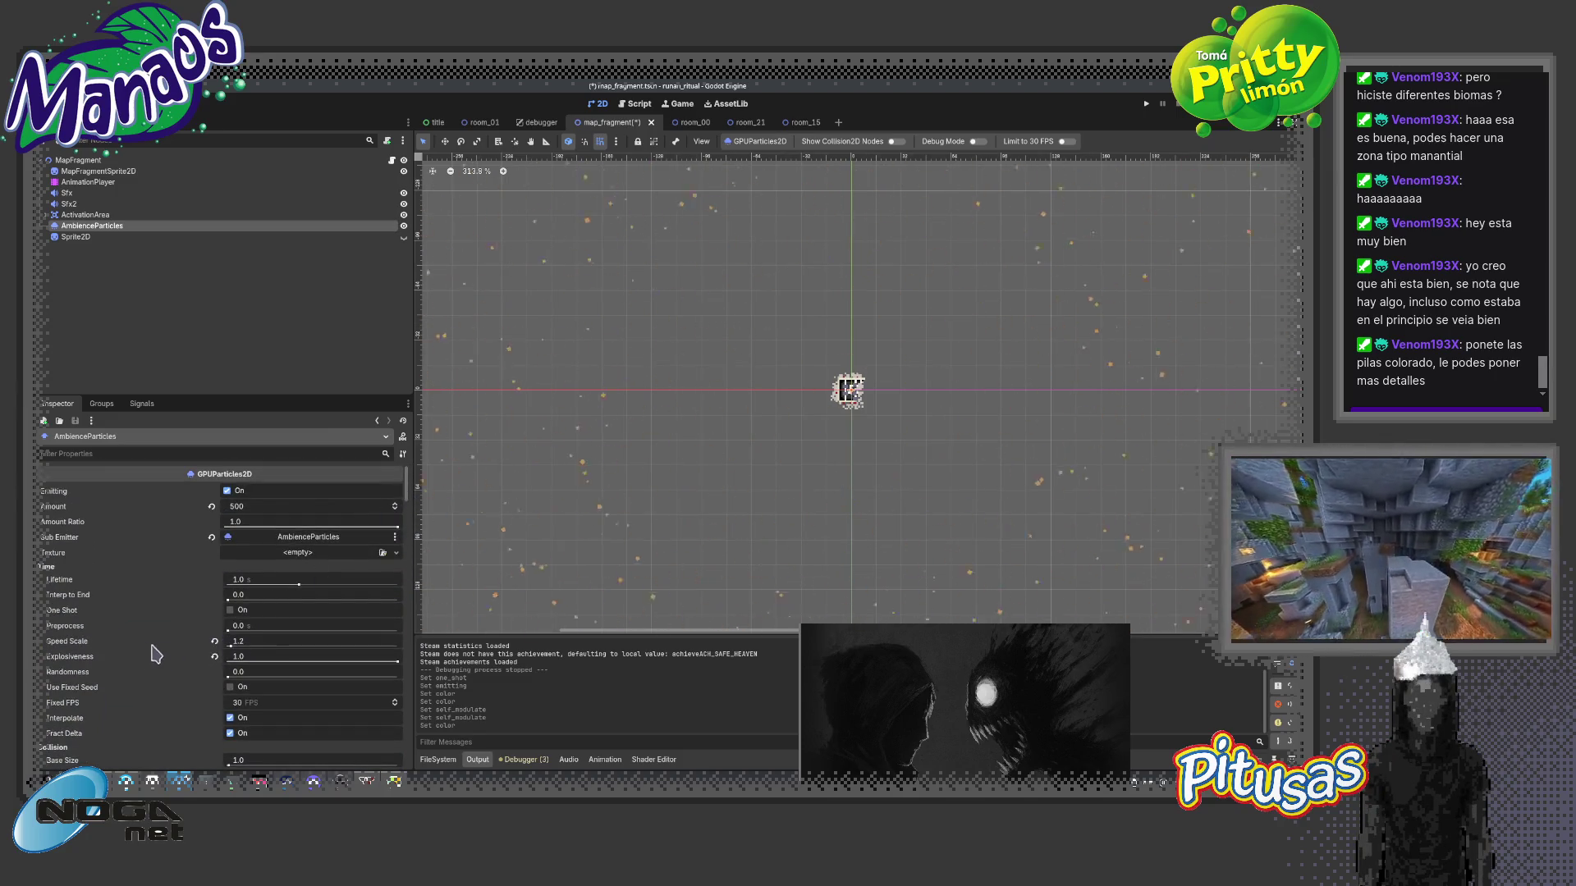
{"action": "left_click_drag", "start_coordinate": [235, 656], "coordinate": [230, 654]}
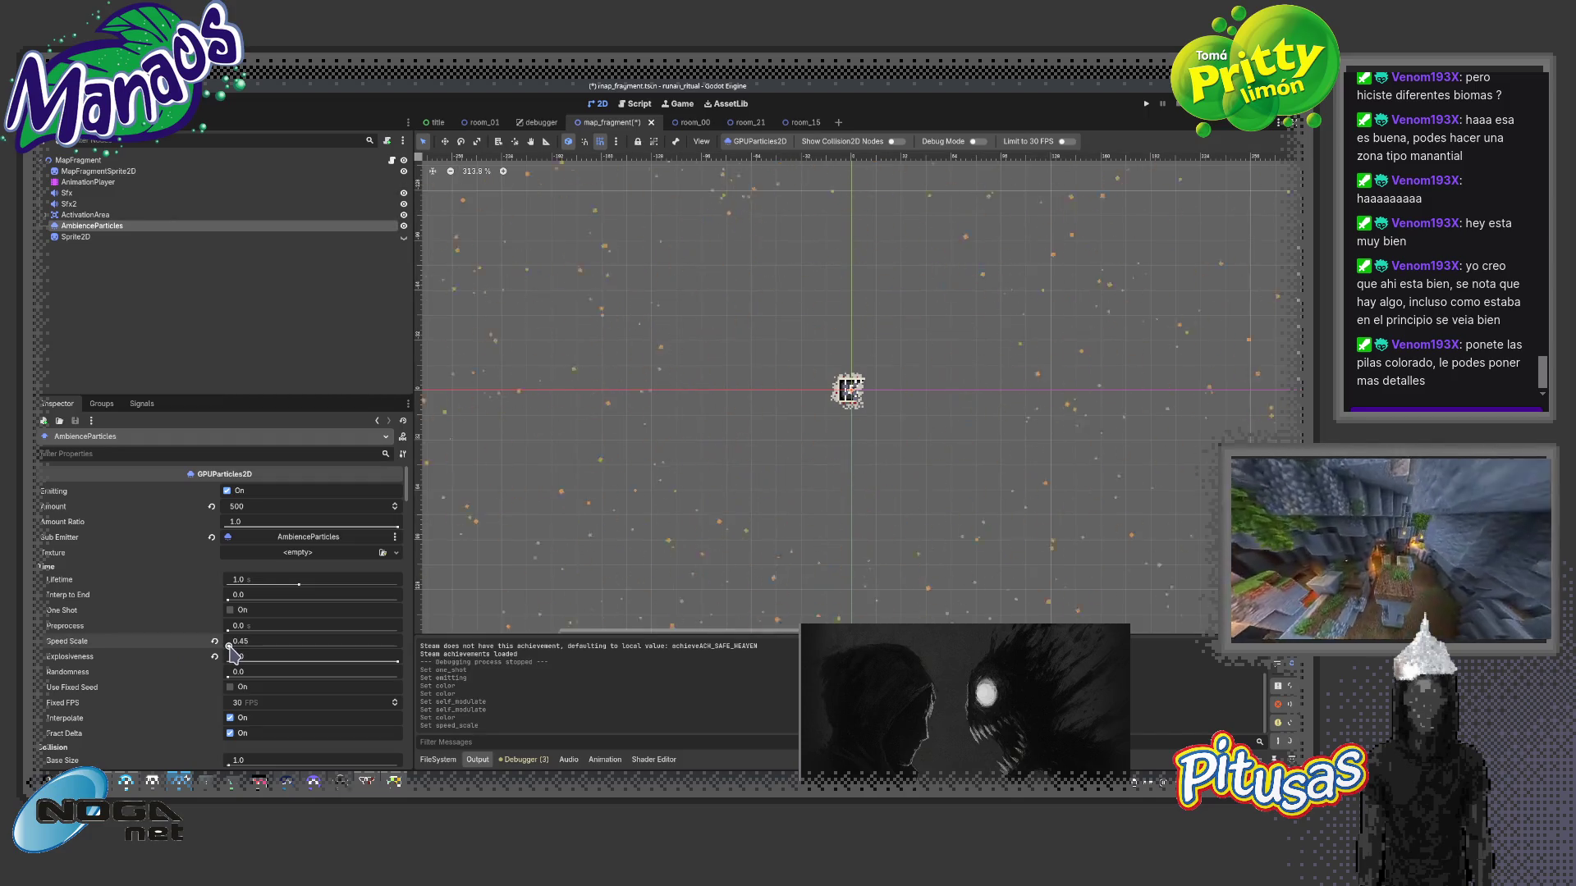
{"action": "left_click_drag", "start_coordinate": [409, 493], "coordinate": [404, 661]}
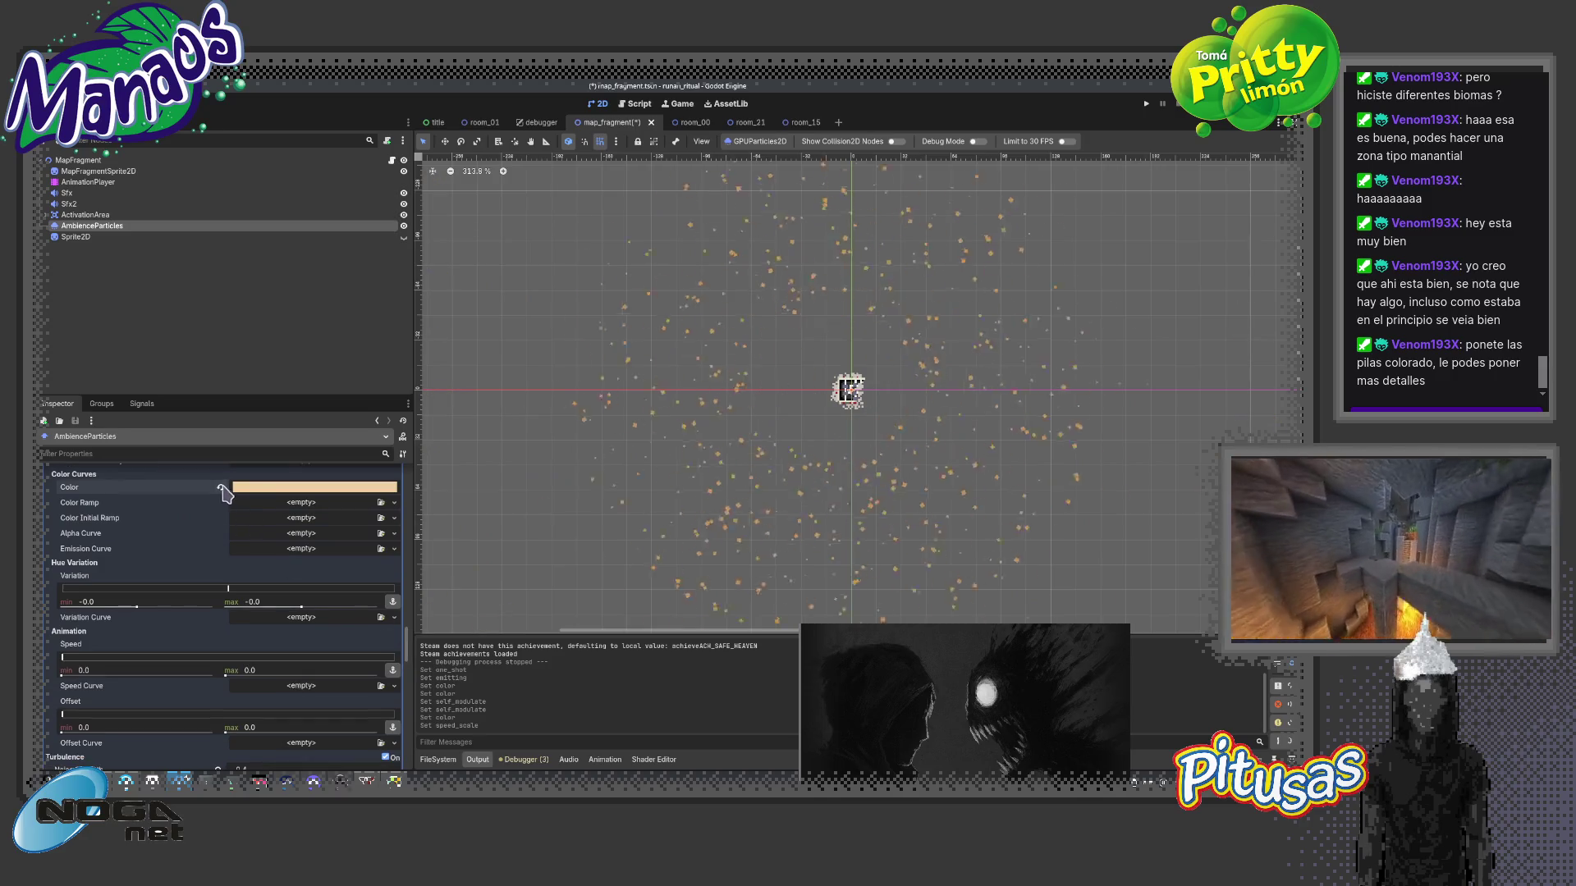
{"action": "scroll", "coordinate": [404, 636], "scroll_direction": "down", "scroll_amount": 5}
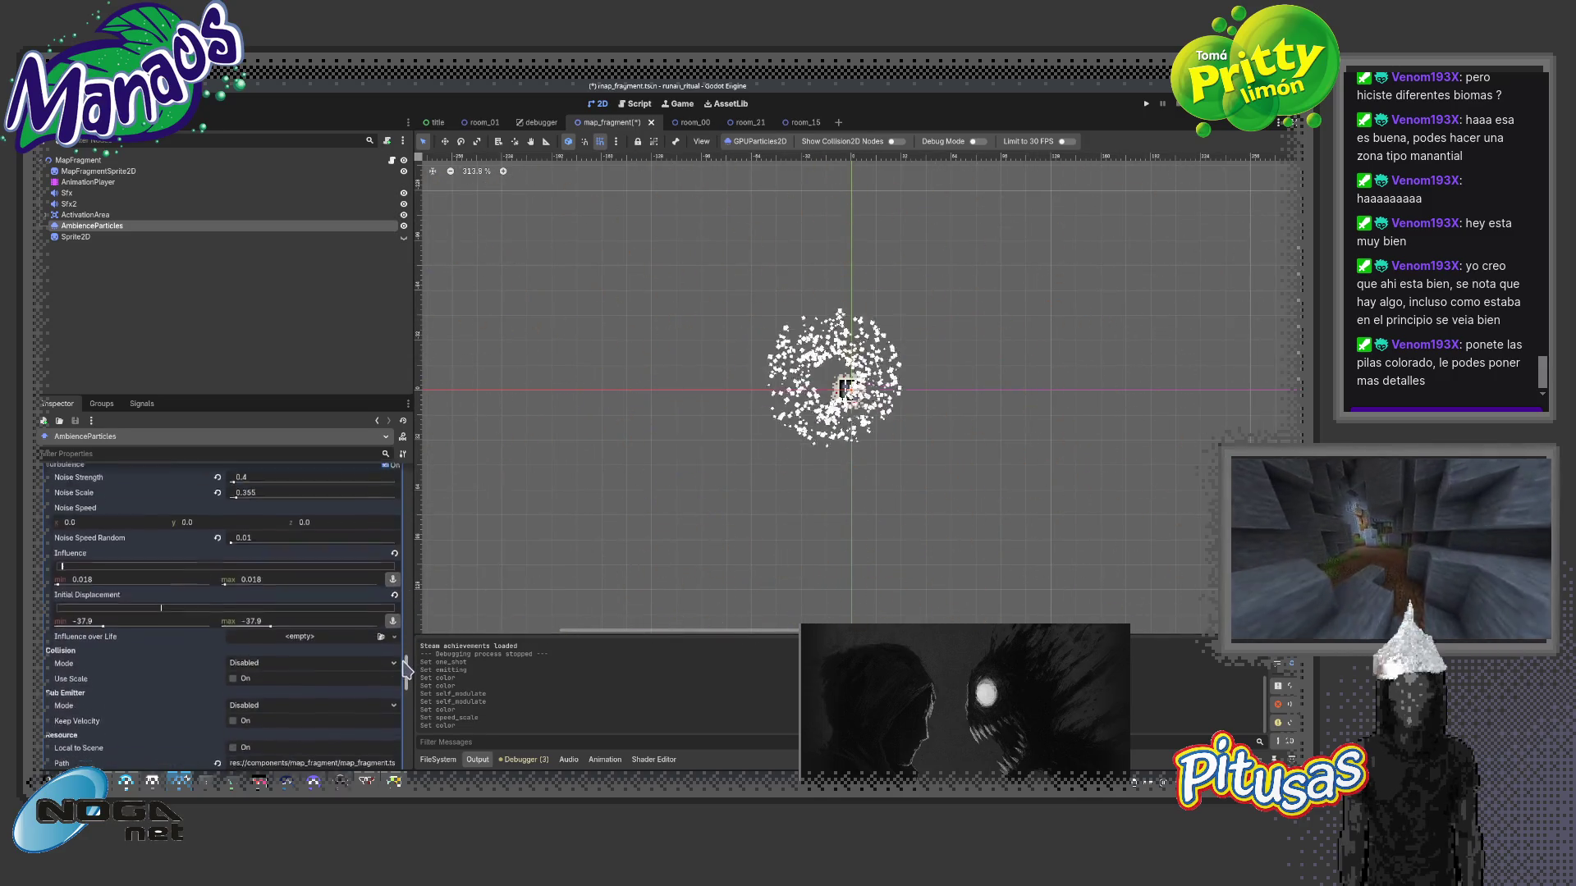
{"action": "scroll", "coordinate": [369, 658], "scroll_direction": "down", "scroll_amount": 5}
{"action": "scroll", "coordinate": [332, 681], "scroll_direction": "down", "scroll_amount": 5}
- Set the particles' Self Modulate tint to the warm beige palette swatch
{"action": "left_click", "coordinate": [278, 638]}
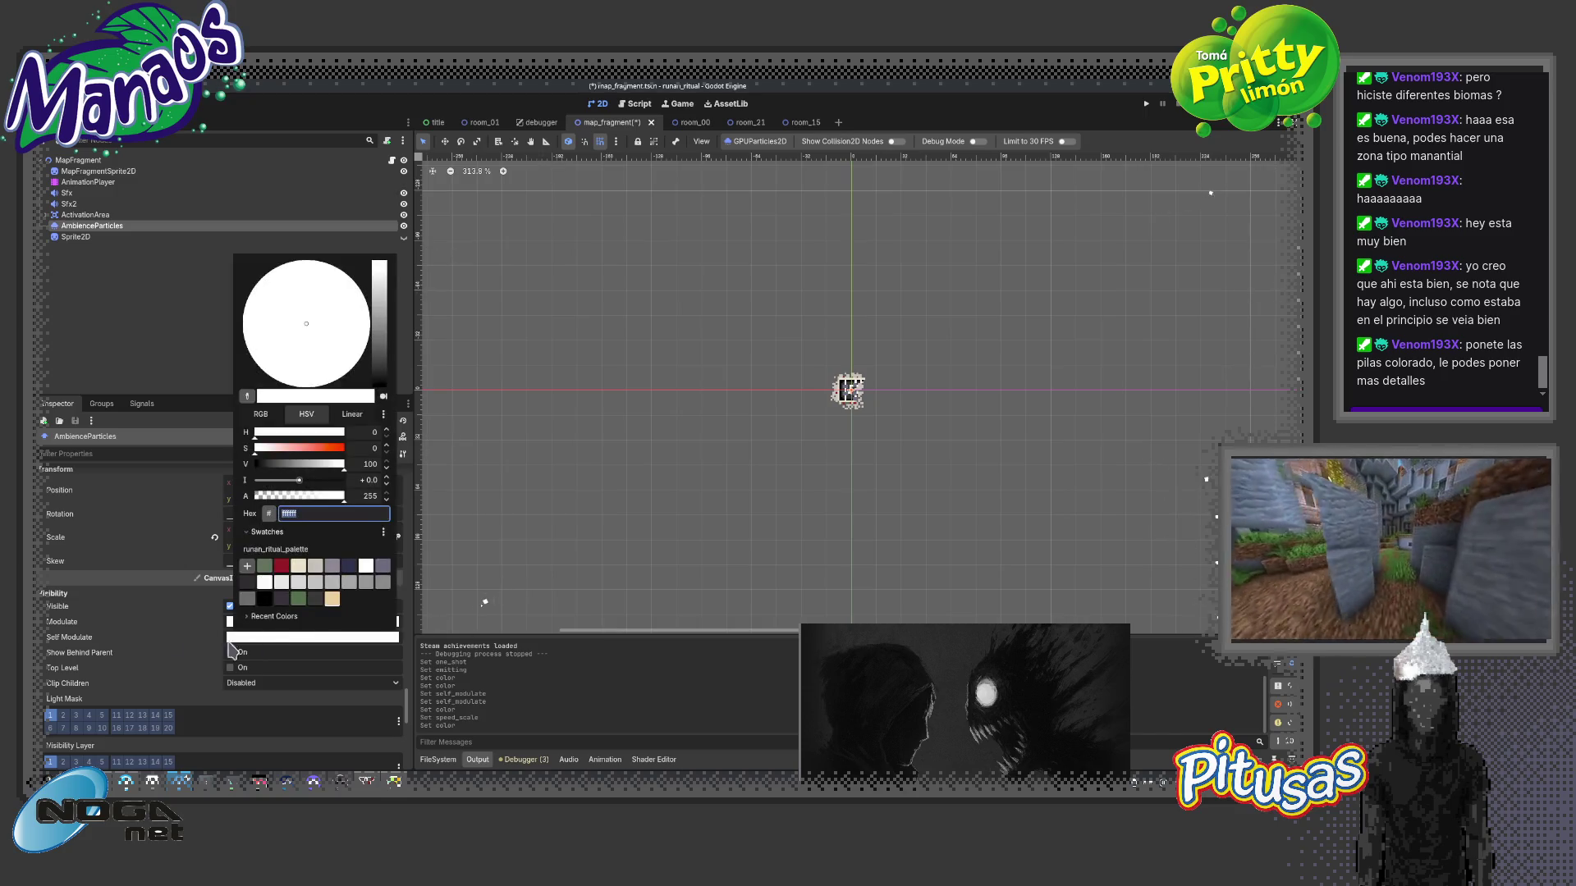
{"action": "left_click", "coordinate": [116, 637]}
{"action": "left_click", "coordinate": [246, 639]}
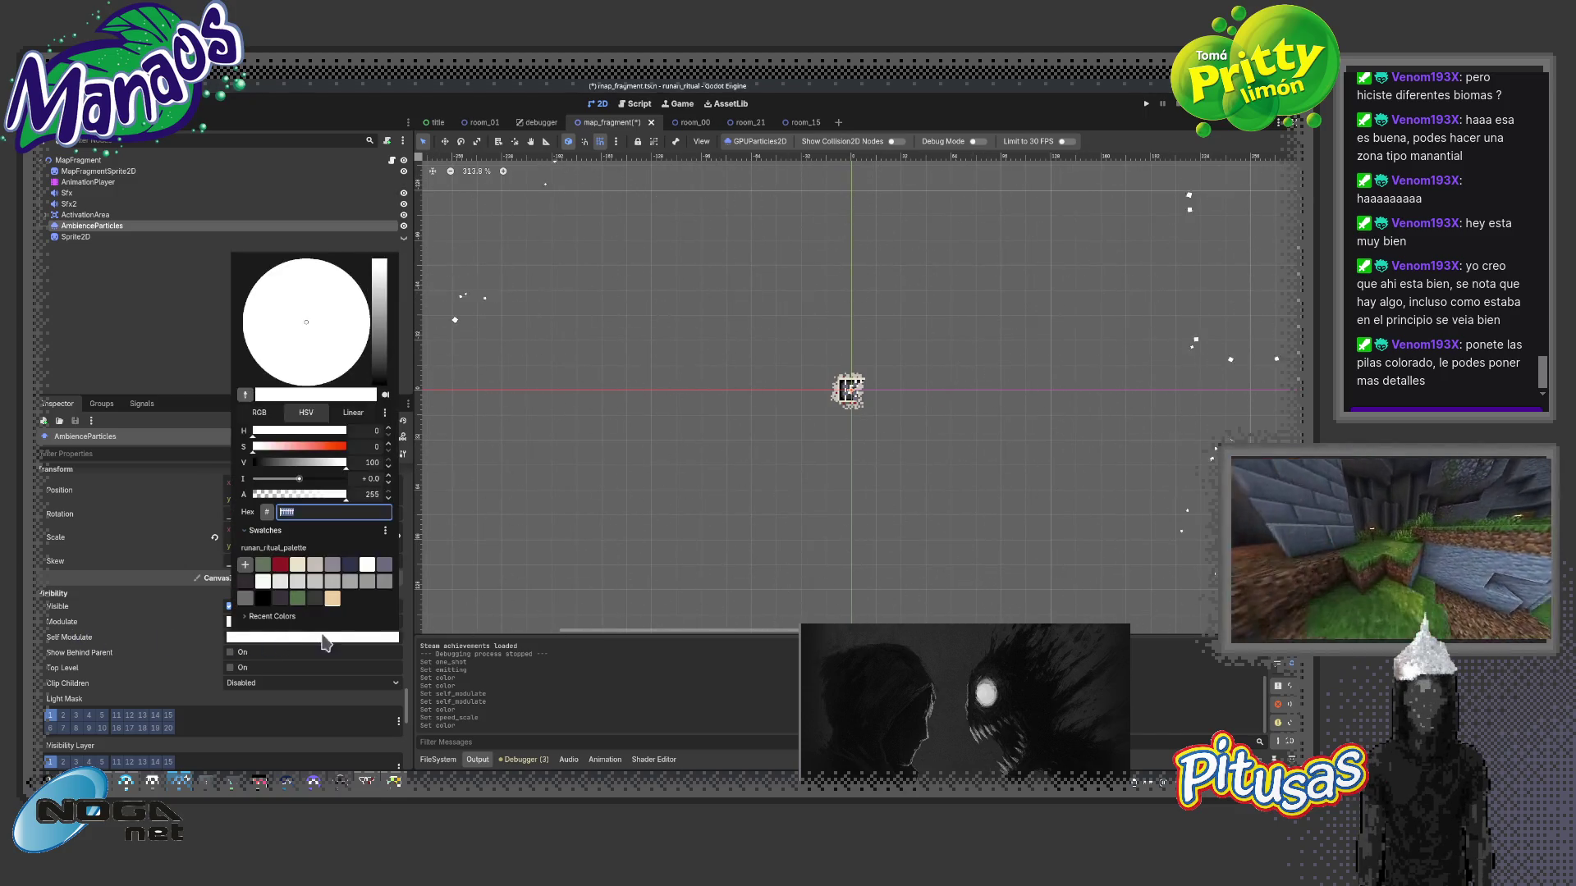
{"action": "left_click", "coordinate": [332, 599]}
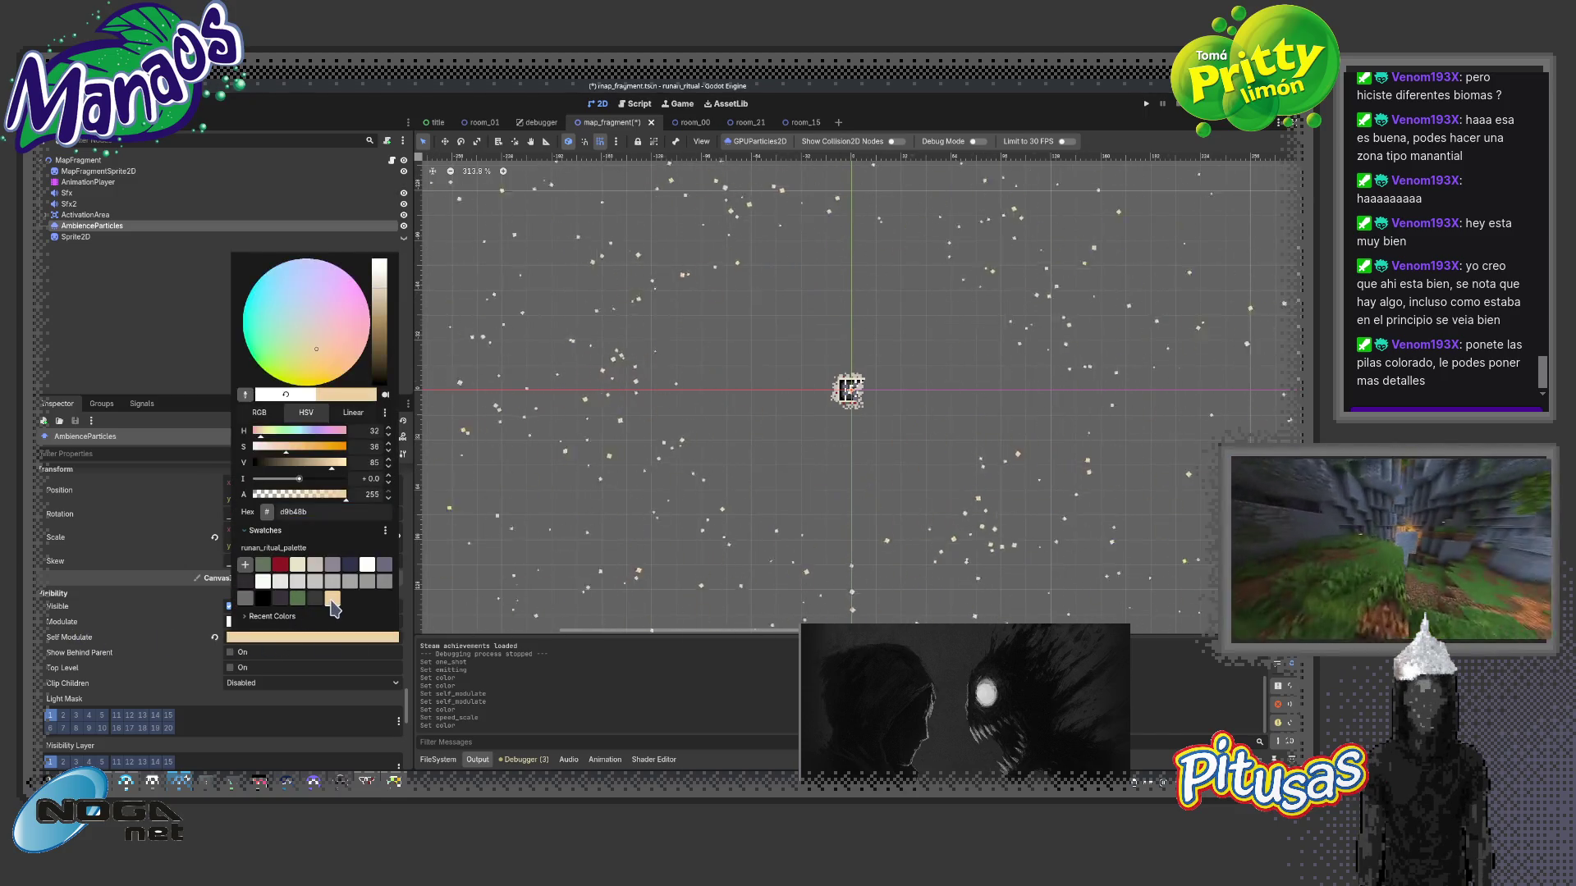
{"action": "left_click", "coordinate": [407, 703]}
{"action": "scroll", "coordinate": [409, 696], "scroll_direction": "up", "scroll_amount": 5}
{"action": "scroll", "coordinate": [412, 686], "scroll_direction": "up", "scroll_amount": 5}
{"action": "scroll", "coordinate": [416, 675], "scroll_direction": "up", "scroll_amount": 5}
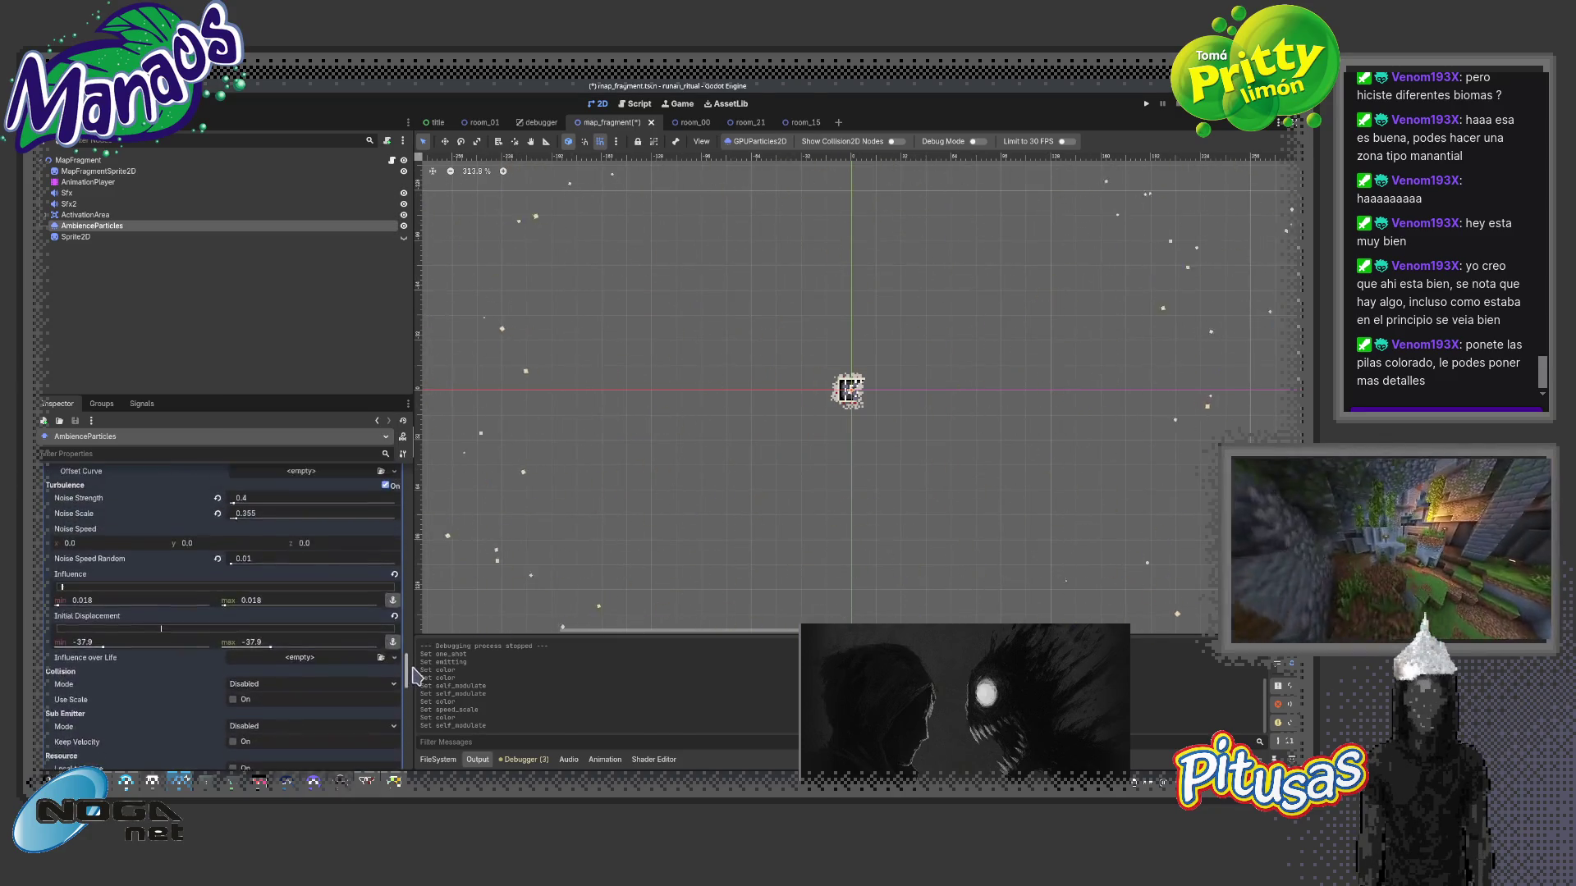
{"action": "scroll", "coordinate": [414, 676], "scroll_direction": "up", "scroll_amount": 2}
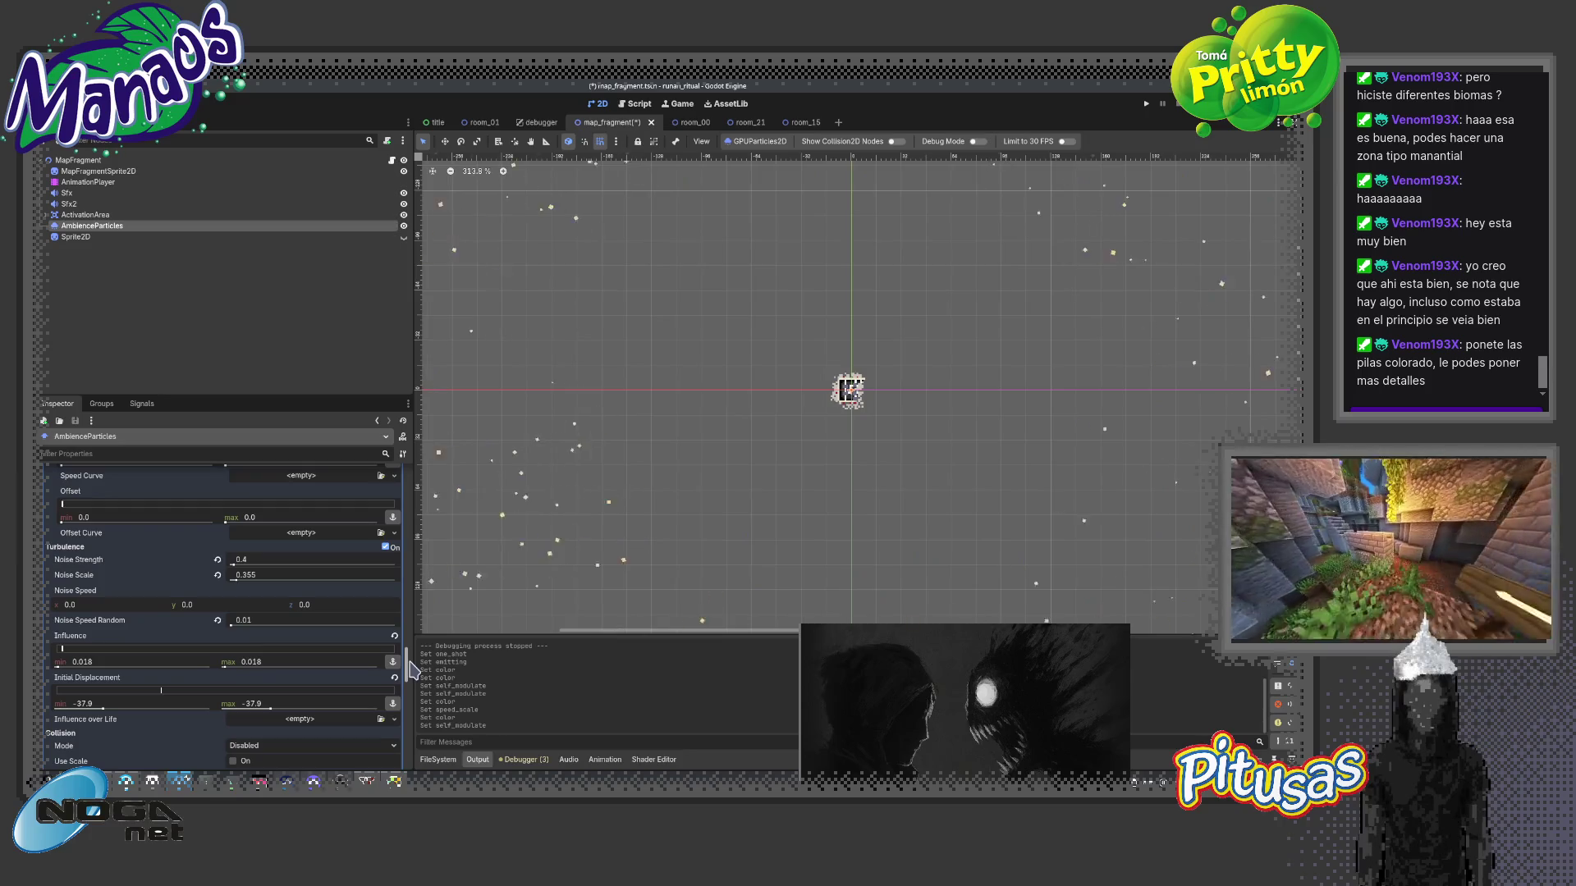
{"action": "scroll", "coordinate": [410, 664], "scroll_direction": "up", "scroll_amount": 1}
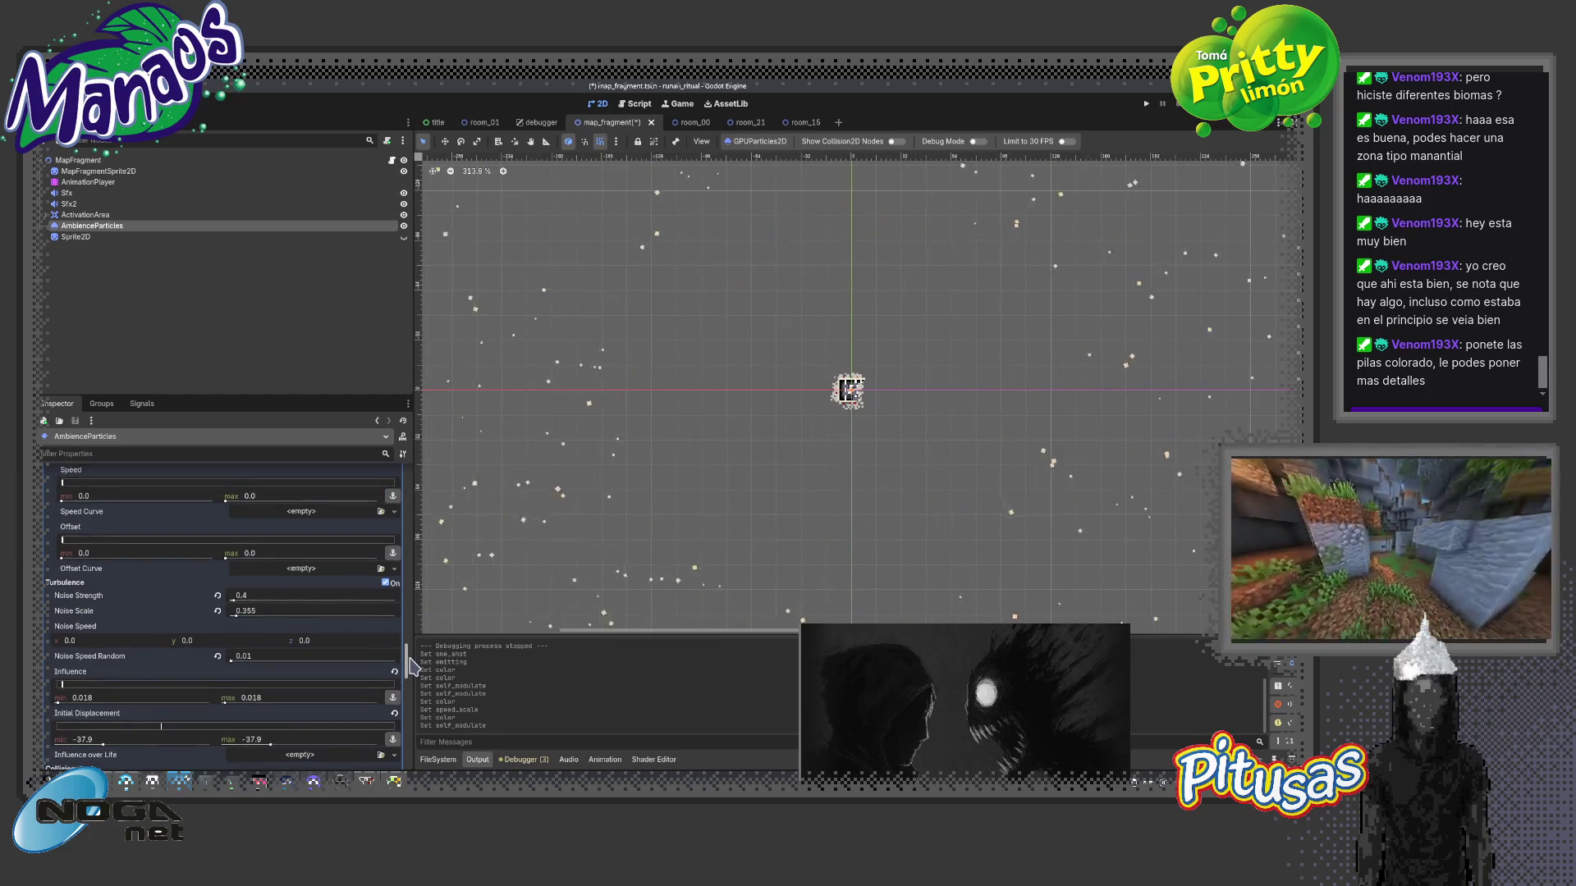
{"action": "scroll", "coordinate": [410, 663], "scroll_direction": "up", "scroll_amount": 2}
{"action": "scroll", "coordinate": [410, 661], "scroll_direction": "up", "scroll_amount": 1}
{"action": "scroll", "coordinate": [410, 658], "scroll_direction": "up", "scroll_amount": 1}
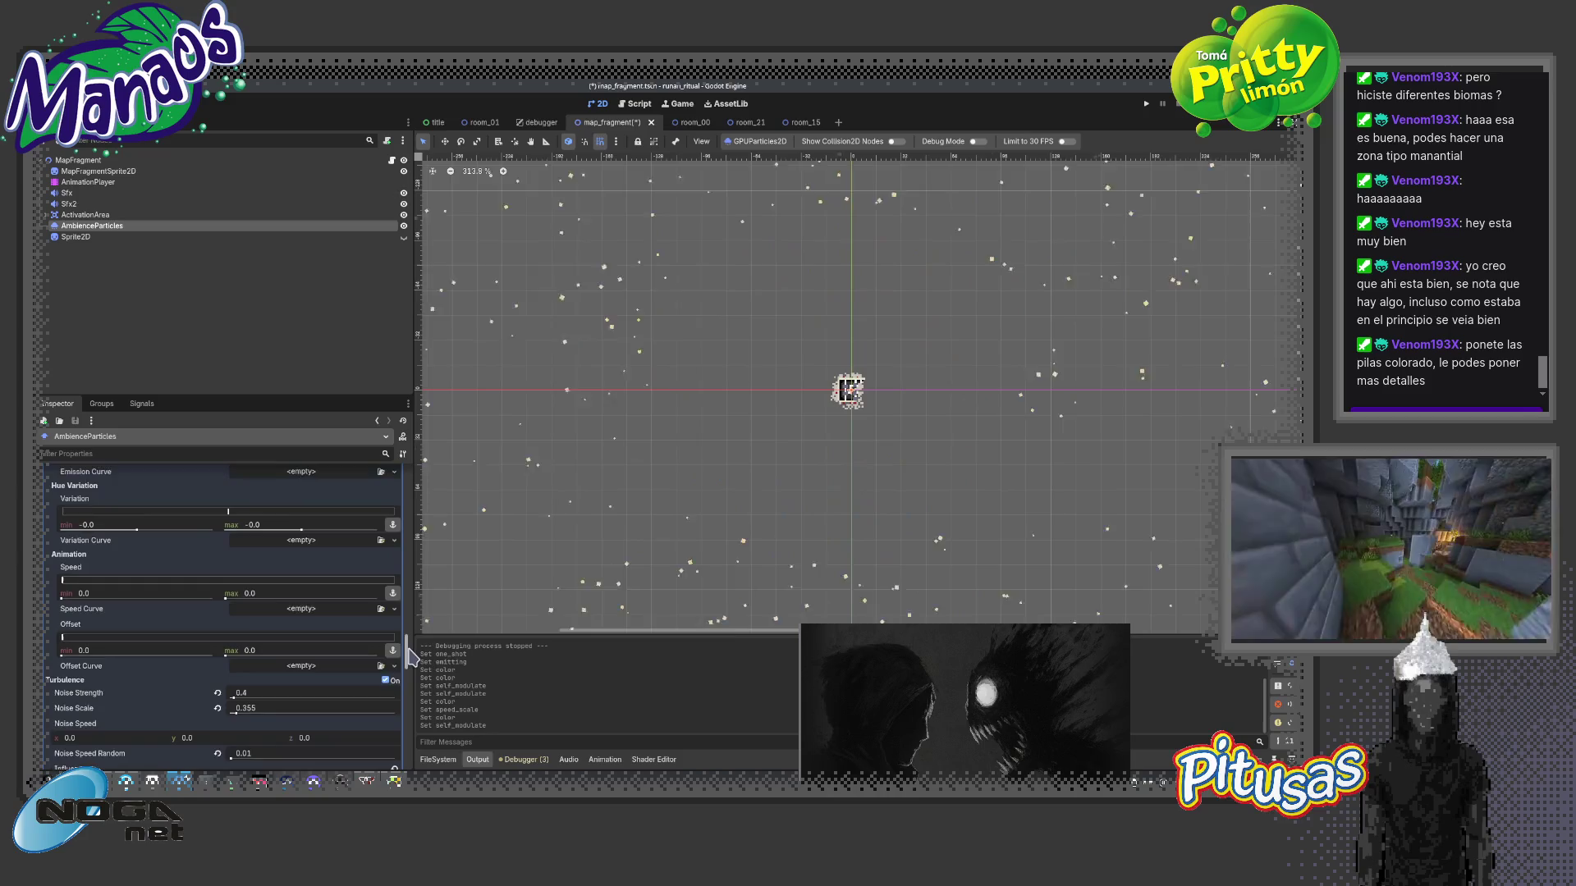
{"action": "scroll", "coordinate": [409, 657], "scroll_direction": "up", "scroll_amount": 1}
{"action": "scroll", "coordinate": [410, 659], "scroll_direction": "down", "scroll_amount": 3}
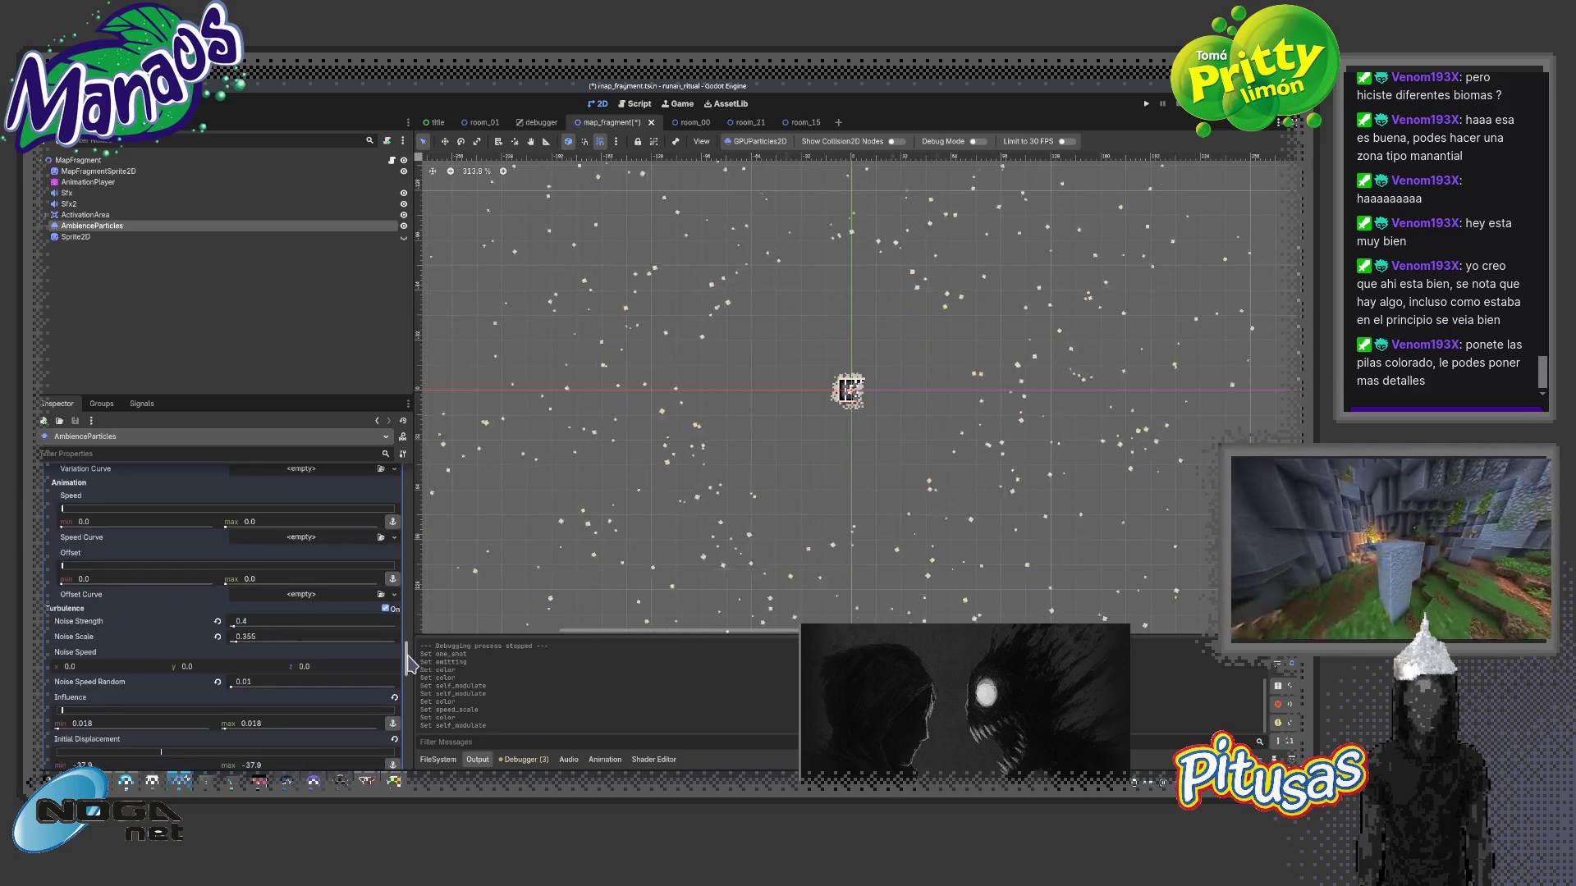
{"action": "scroll", "coordinate": [407, 645], "scroll_direction": "up", "scroll_amount": 4}
{"action": "scroll", "coordinate": [411, 640], "scroll_direction": "up", "scroll_amount": 4}
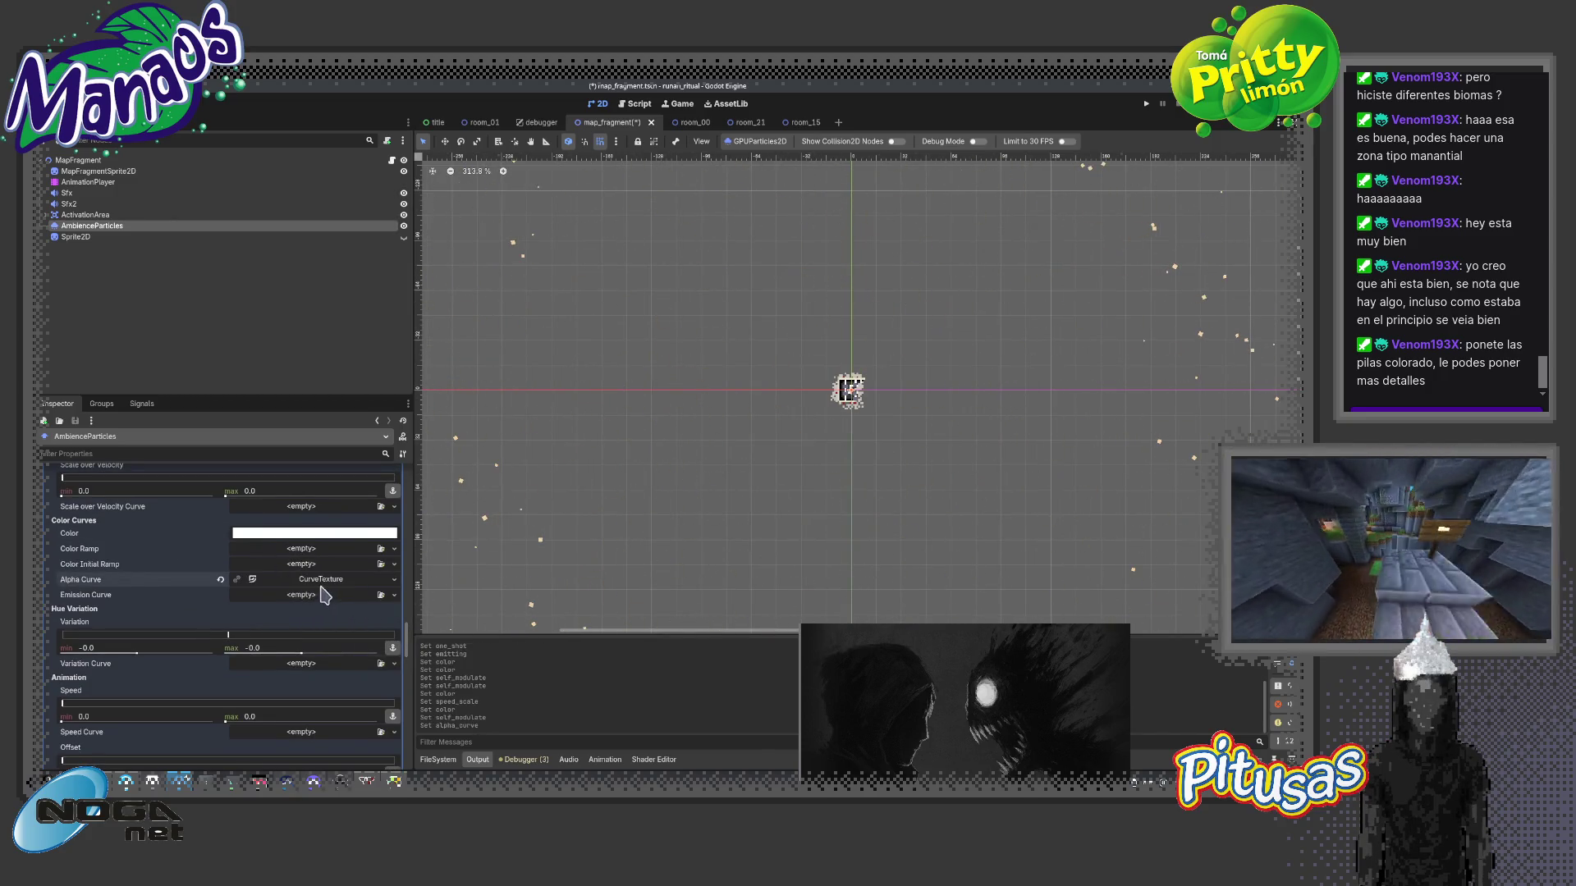
- Assign a new CurveTexture and Curve as Alpha Curve, peaking near 0.95 midway and fading to zero at both ends
{"action": "left_click", "coordinate": [318, 582]}
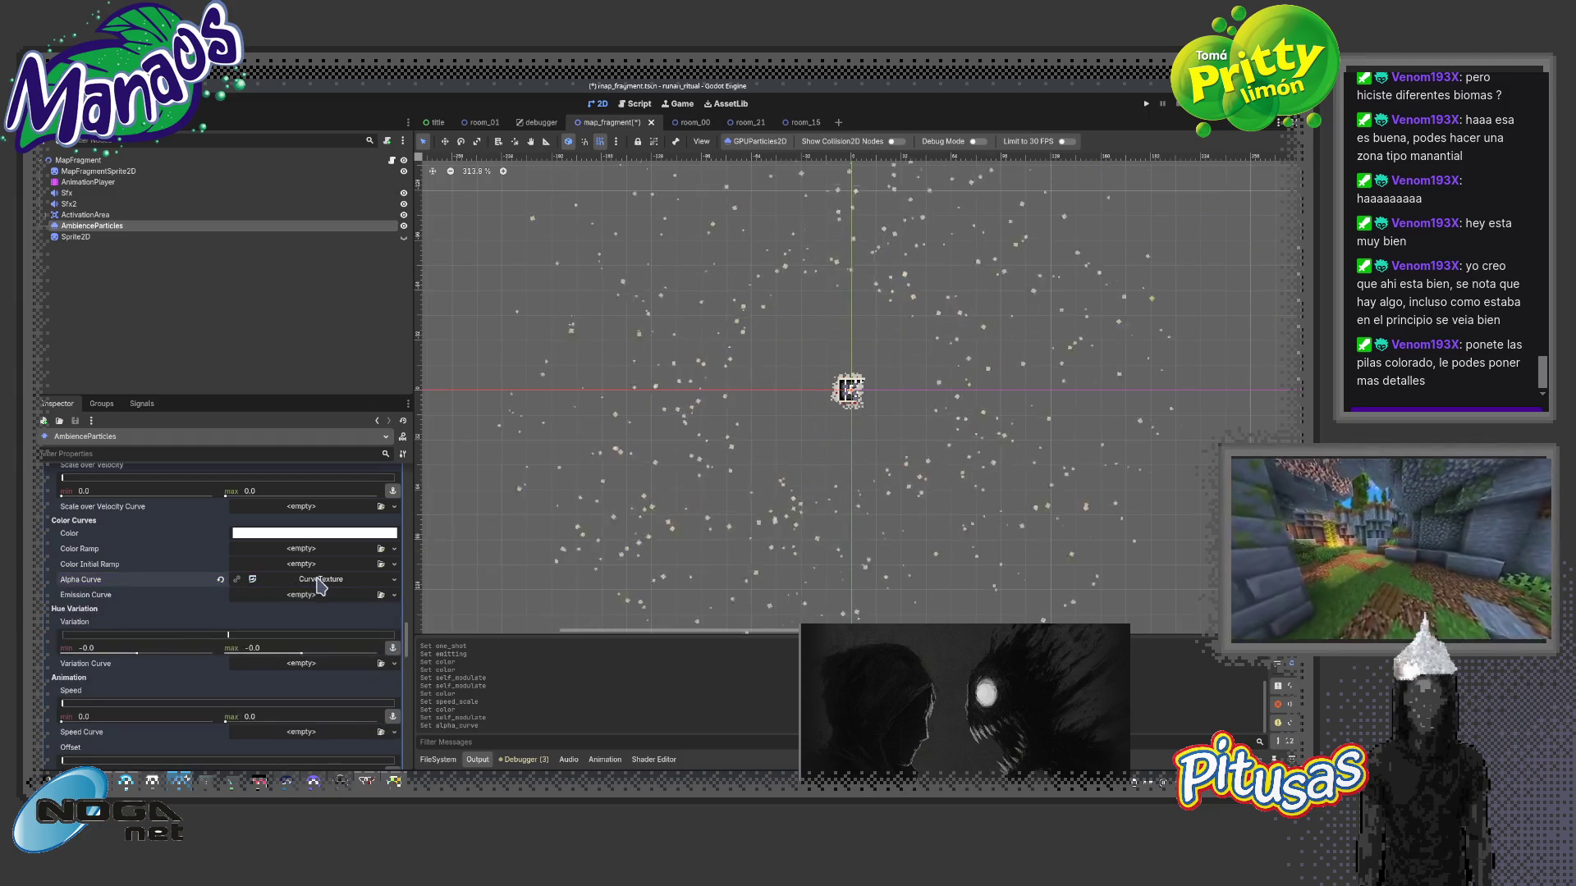
{"action": "left_click", "coordinate": [310, 586]}
{"action": "left_click", "coordinate": [343, 654]}
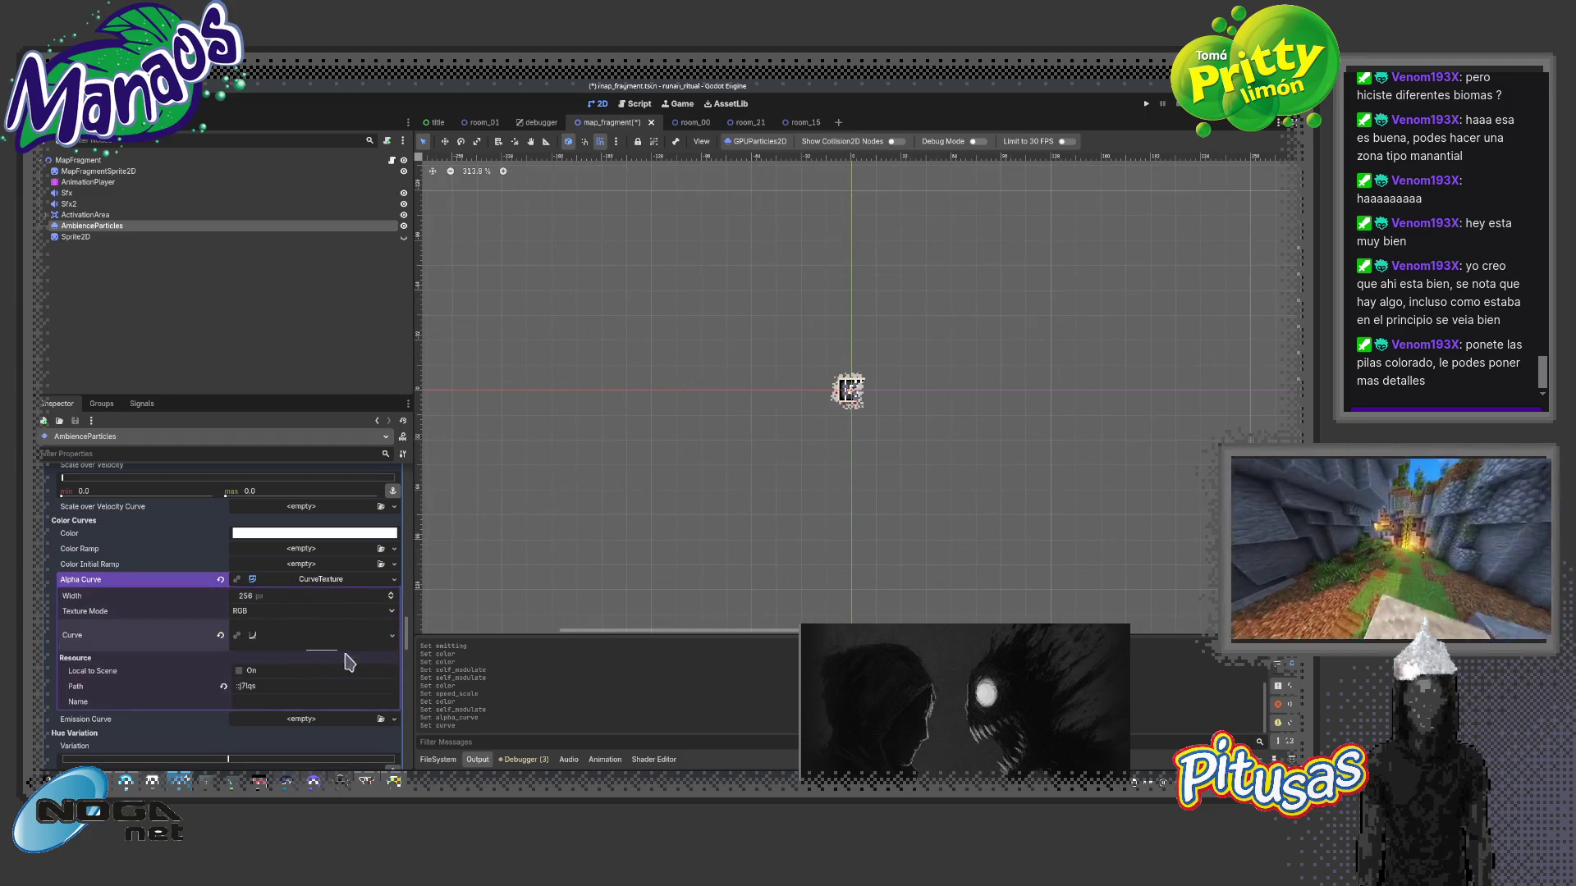
{"action": "left_click", "coordinate": [315, 639]}
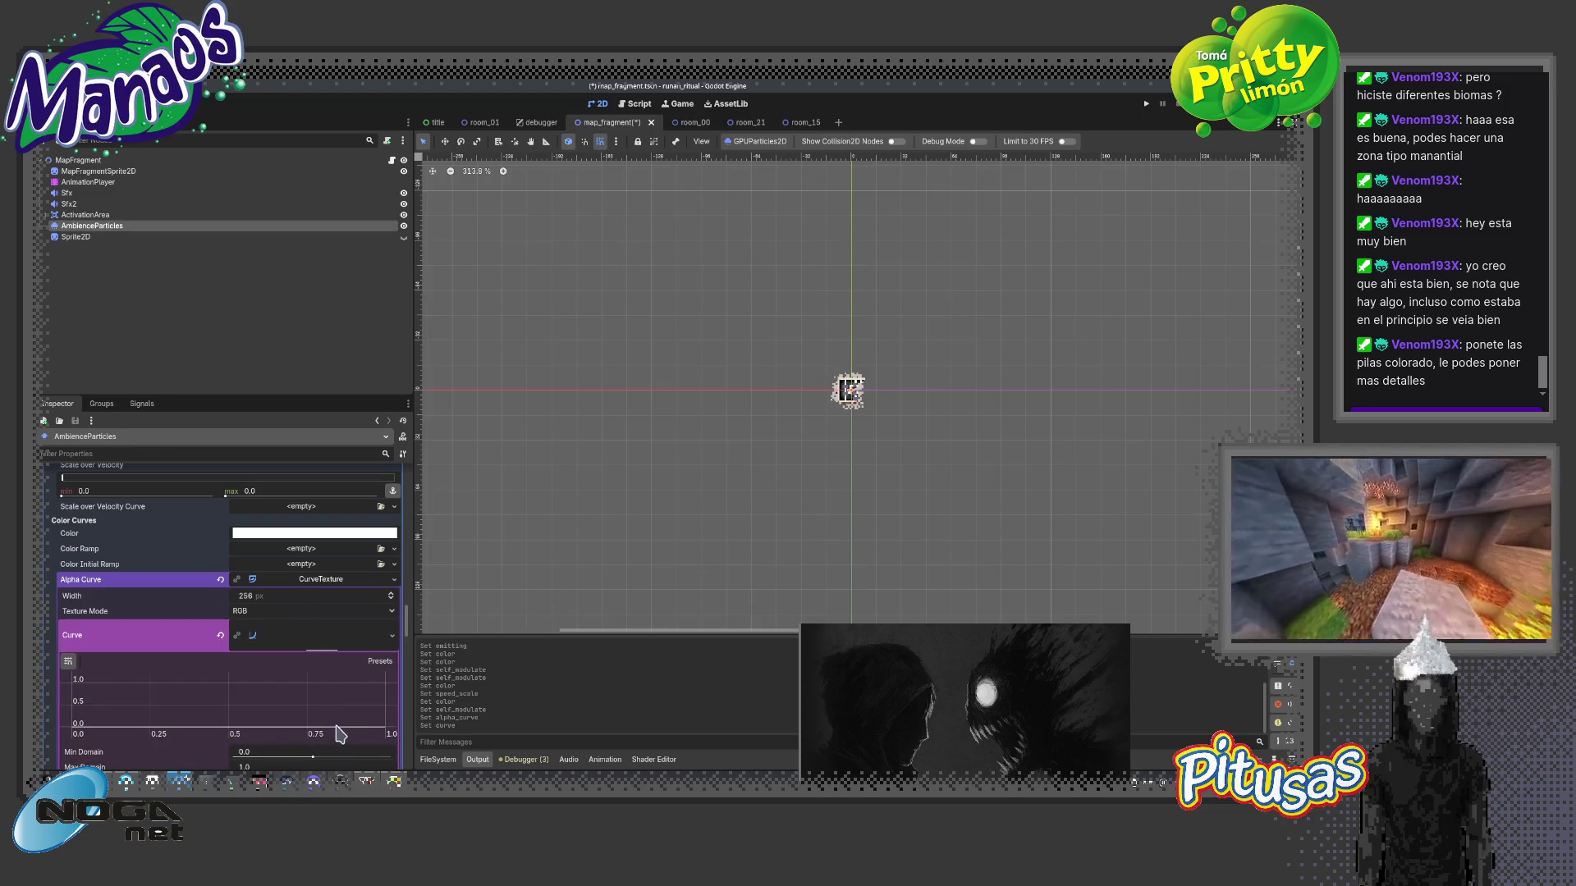
{"action": "left_click", "coordinate": [382, 734]}
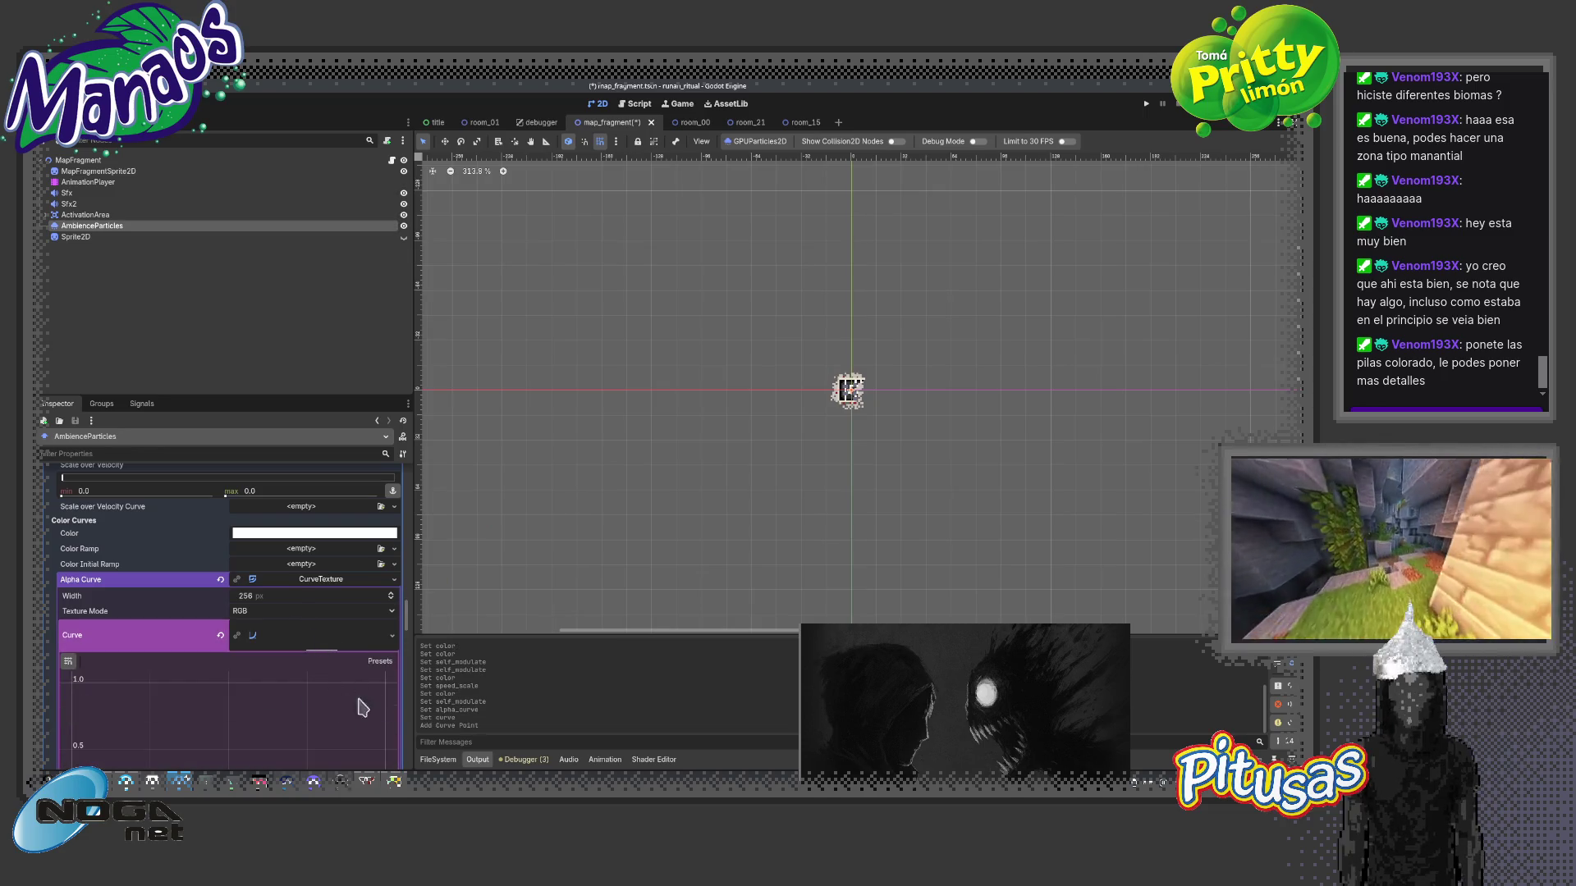
{"action": "left_click_drag", "start_coordinate": [408, 615], "coordinate": [409, 632]}
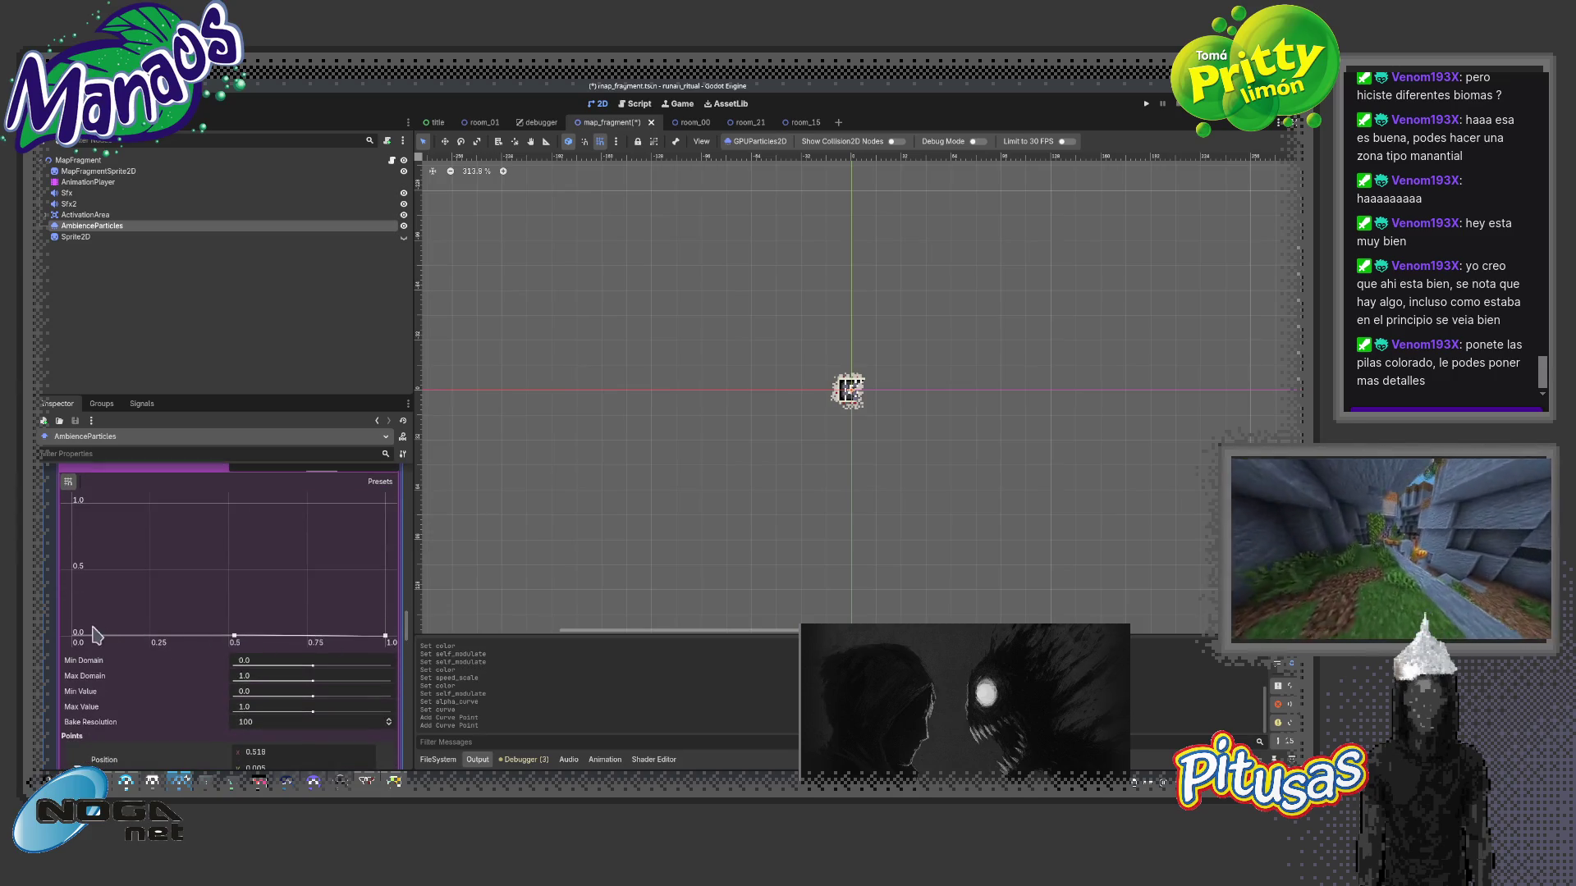
{"action": "left_click_drag", "start_coordinate": [236, 639], "coordinate": [227, 535]}
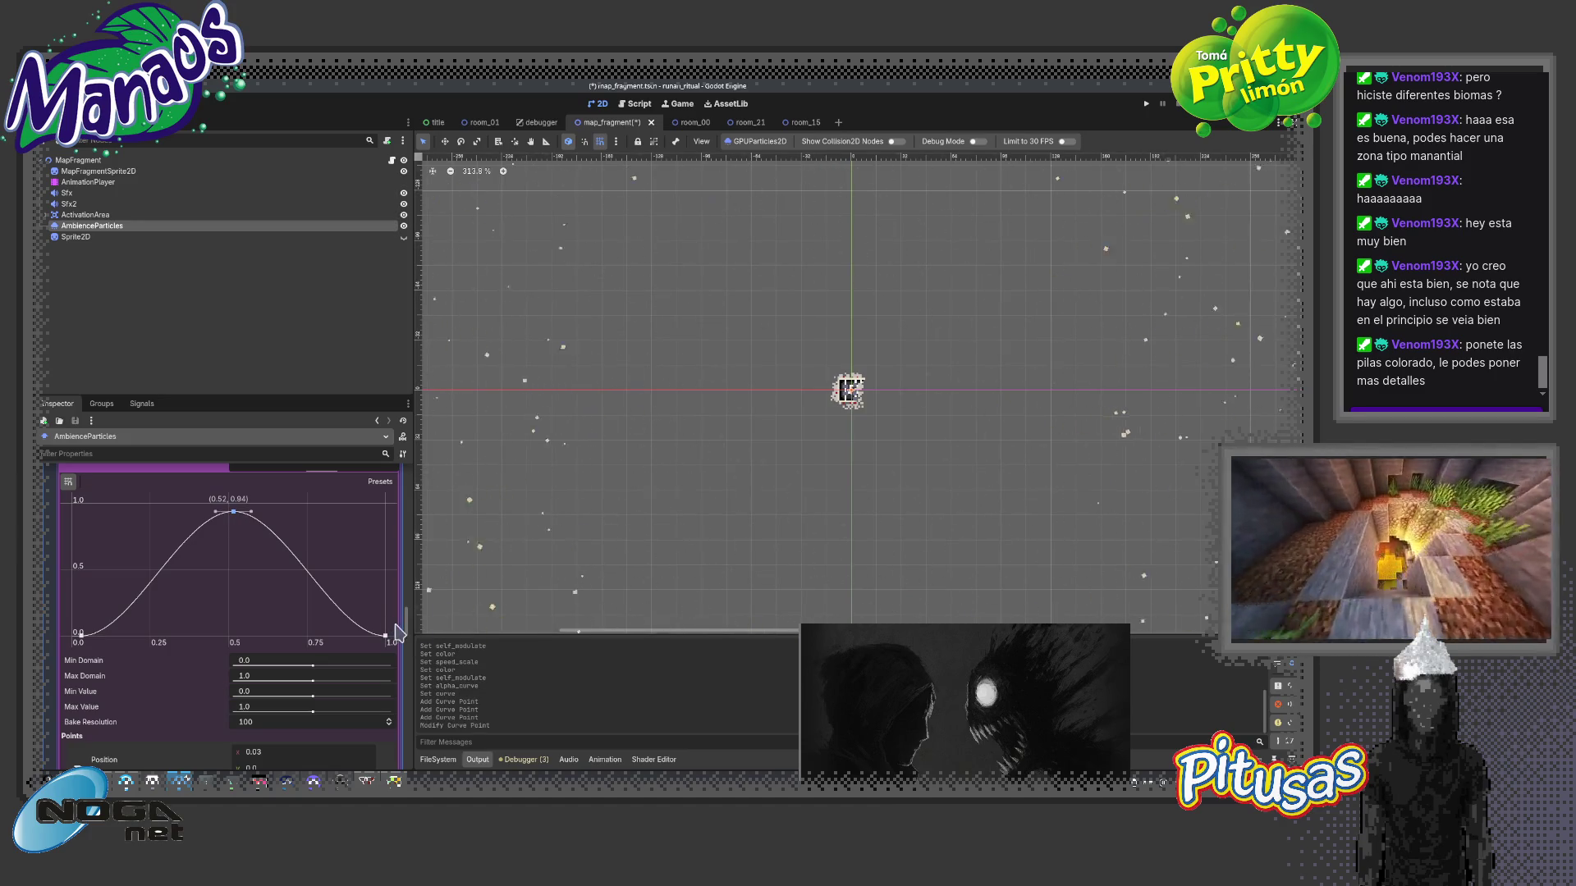
{"action": "left_click_drag", "start_coordinate": [407, 632], "coordinate": [415, 515]}
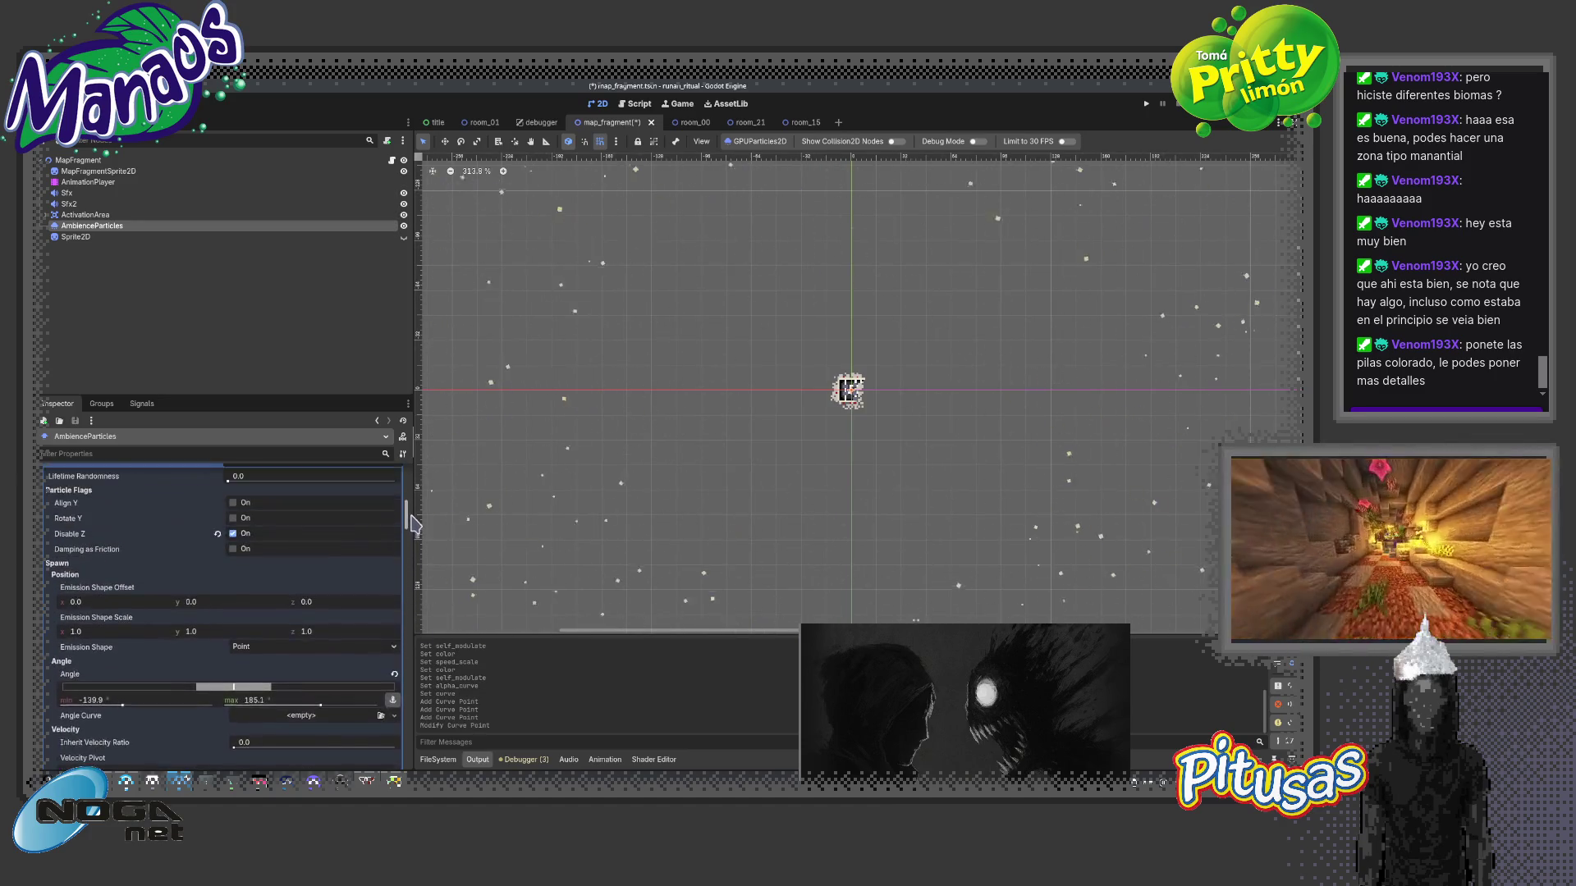
- Raise the particles' Speed Scale to 1.2 and return to the room_01 scene
{"action": "left_click_drag", "start_coordinate": [413, 515], "coordinate": [414, 488]}
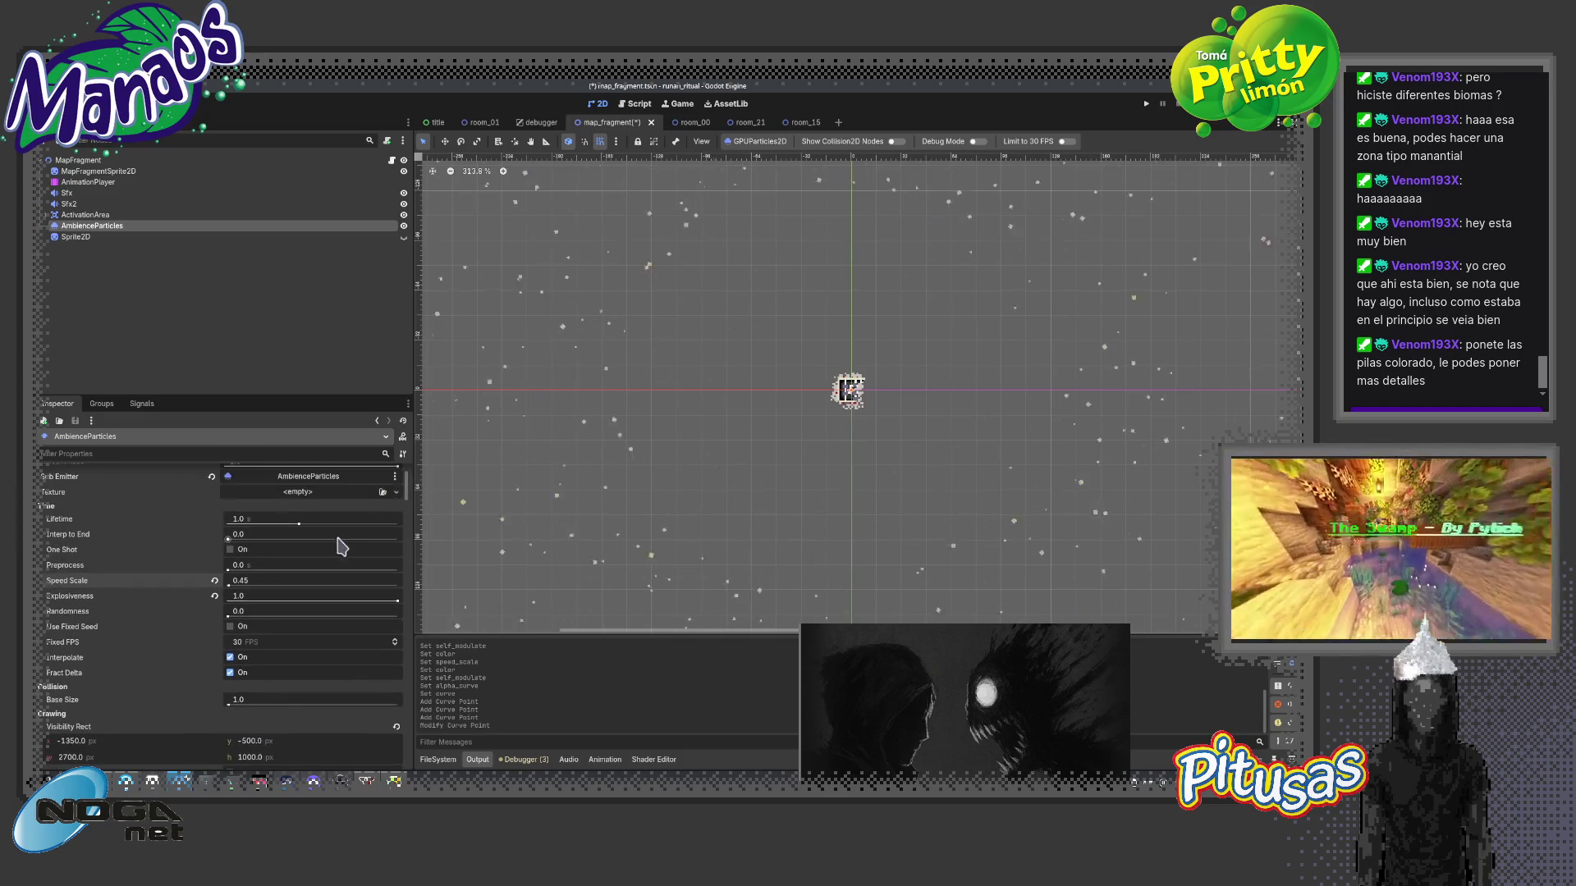
{"action": "type", "text": "1.2"}
{"action": "key", "text": "Return"}
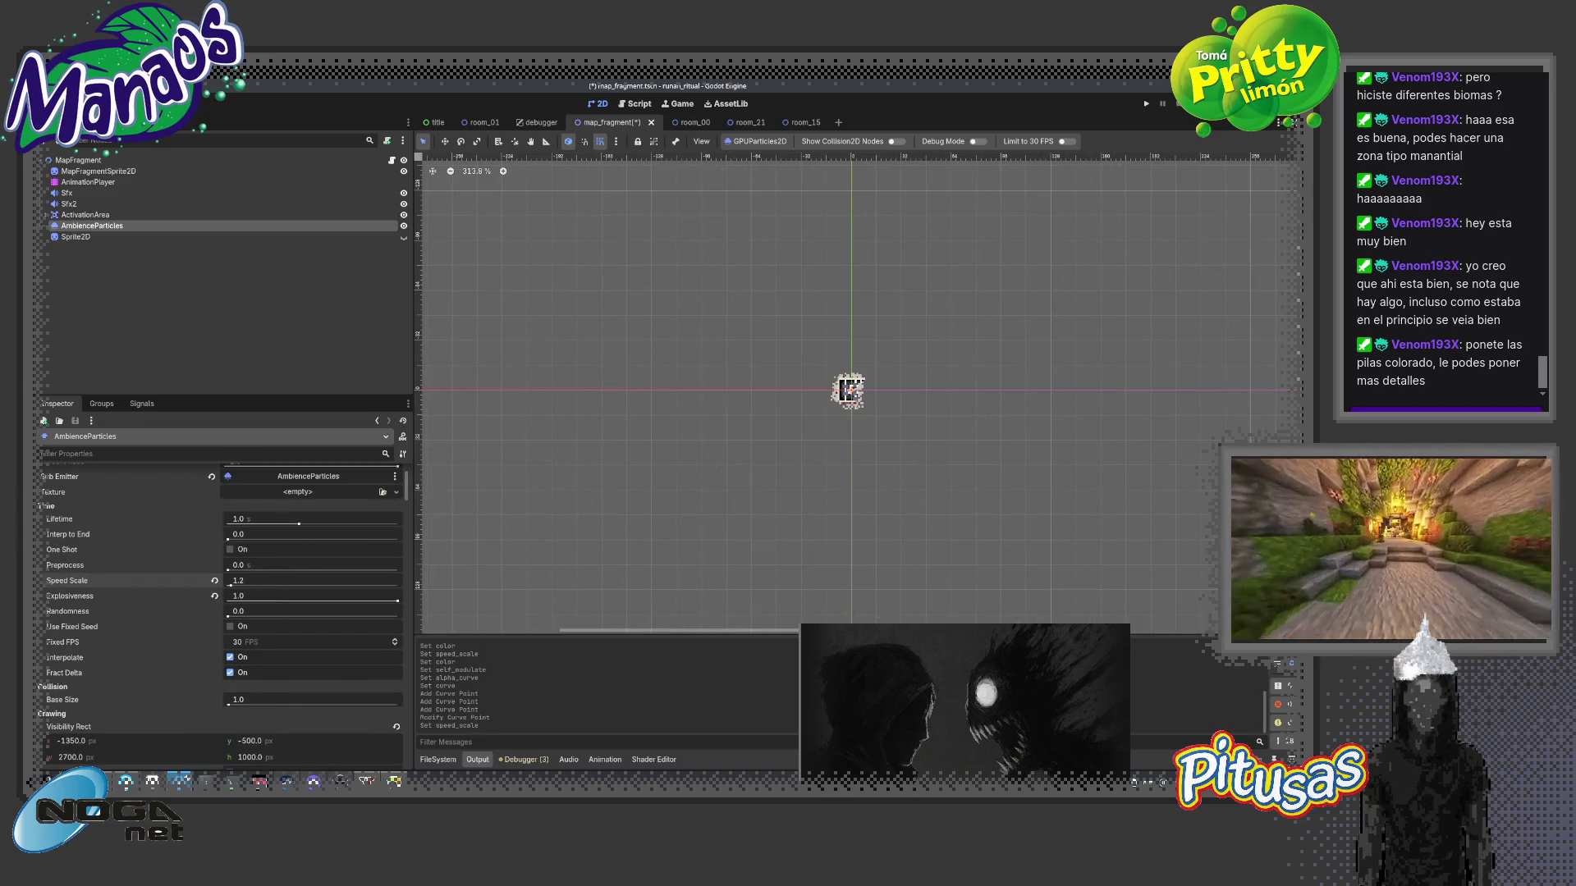
{"action": "scroll", "coordinate": [591, 517], "scroll_direction": "down", "scroll_amount": 5}
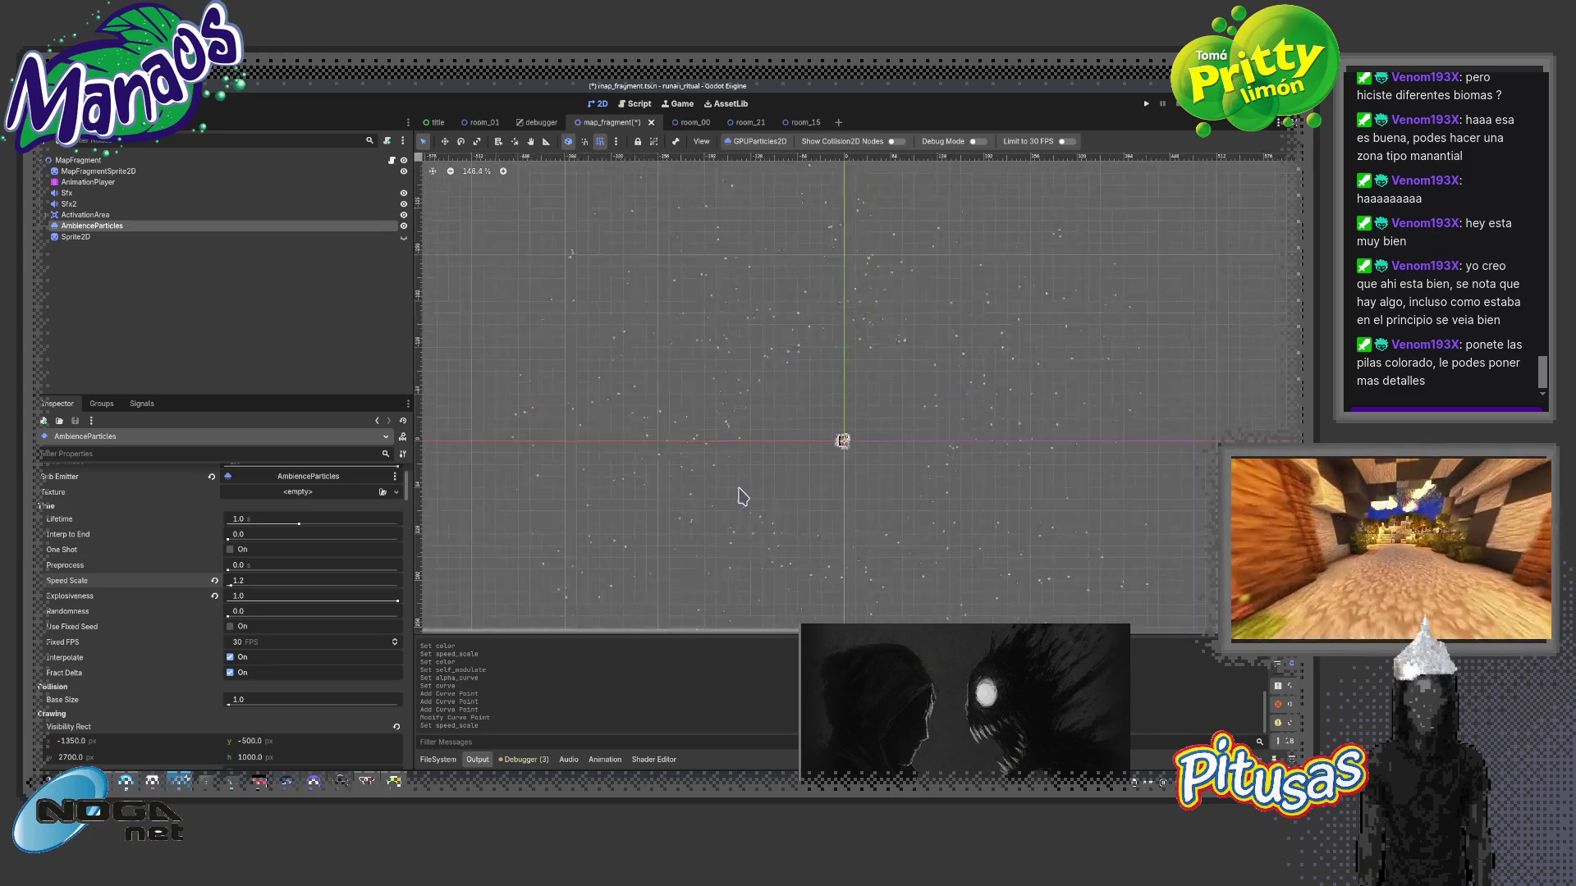
{"action": "left_click", "coordinate": [482, 123]}
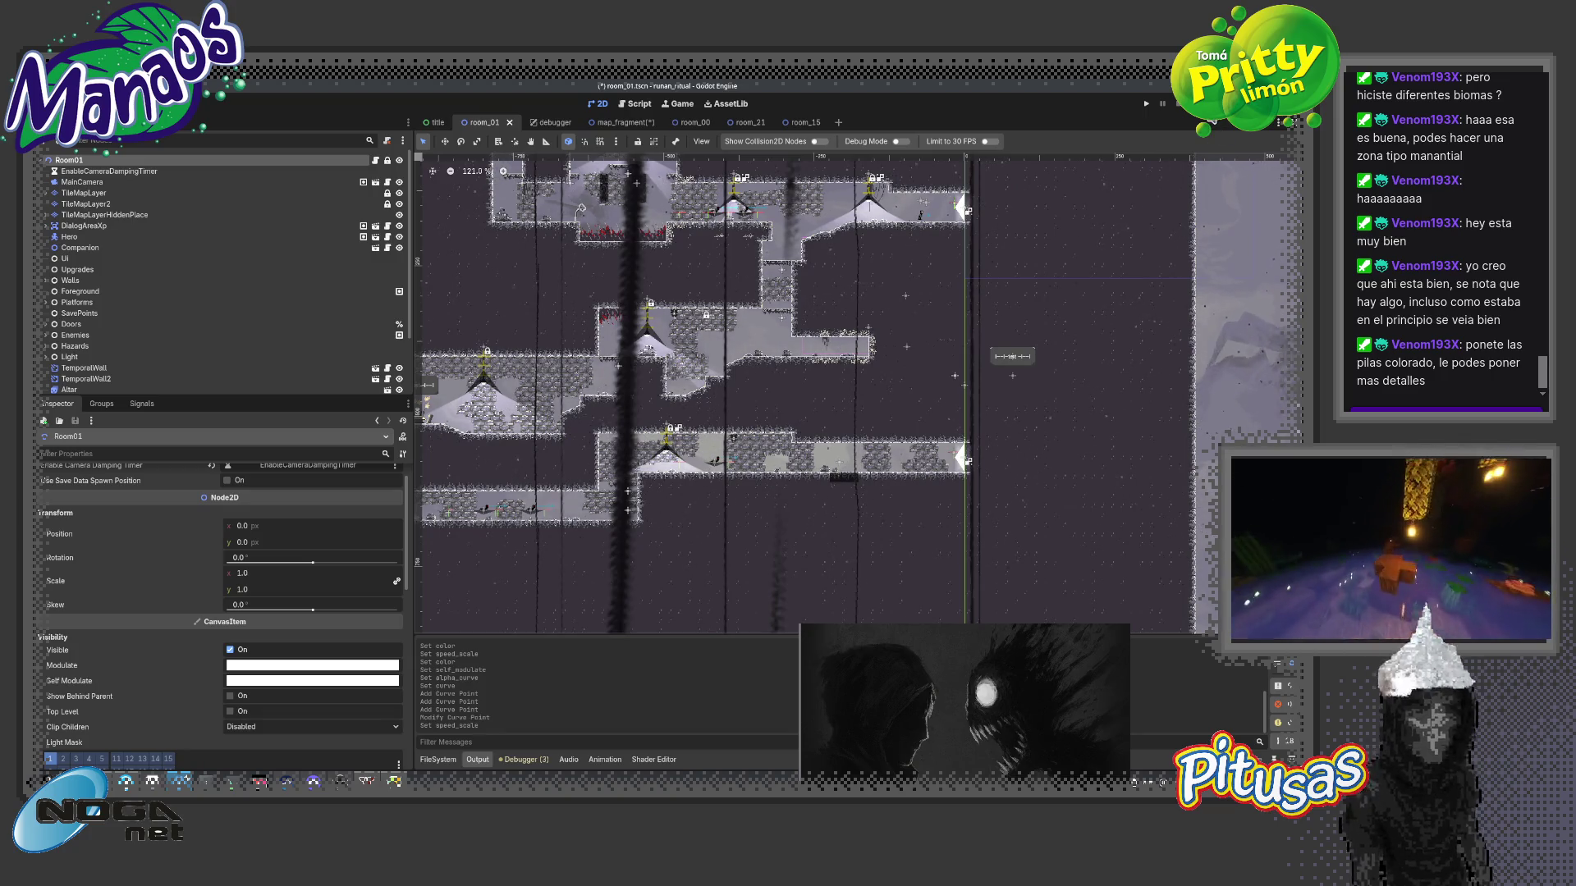
{"action": "key", "text": "F6"}
{"action": "left_click", "coordinate": [1190, 104]}
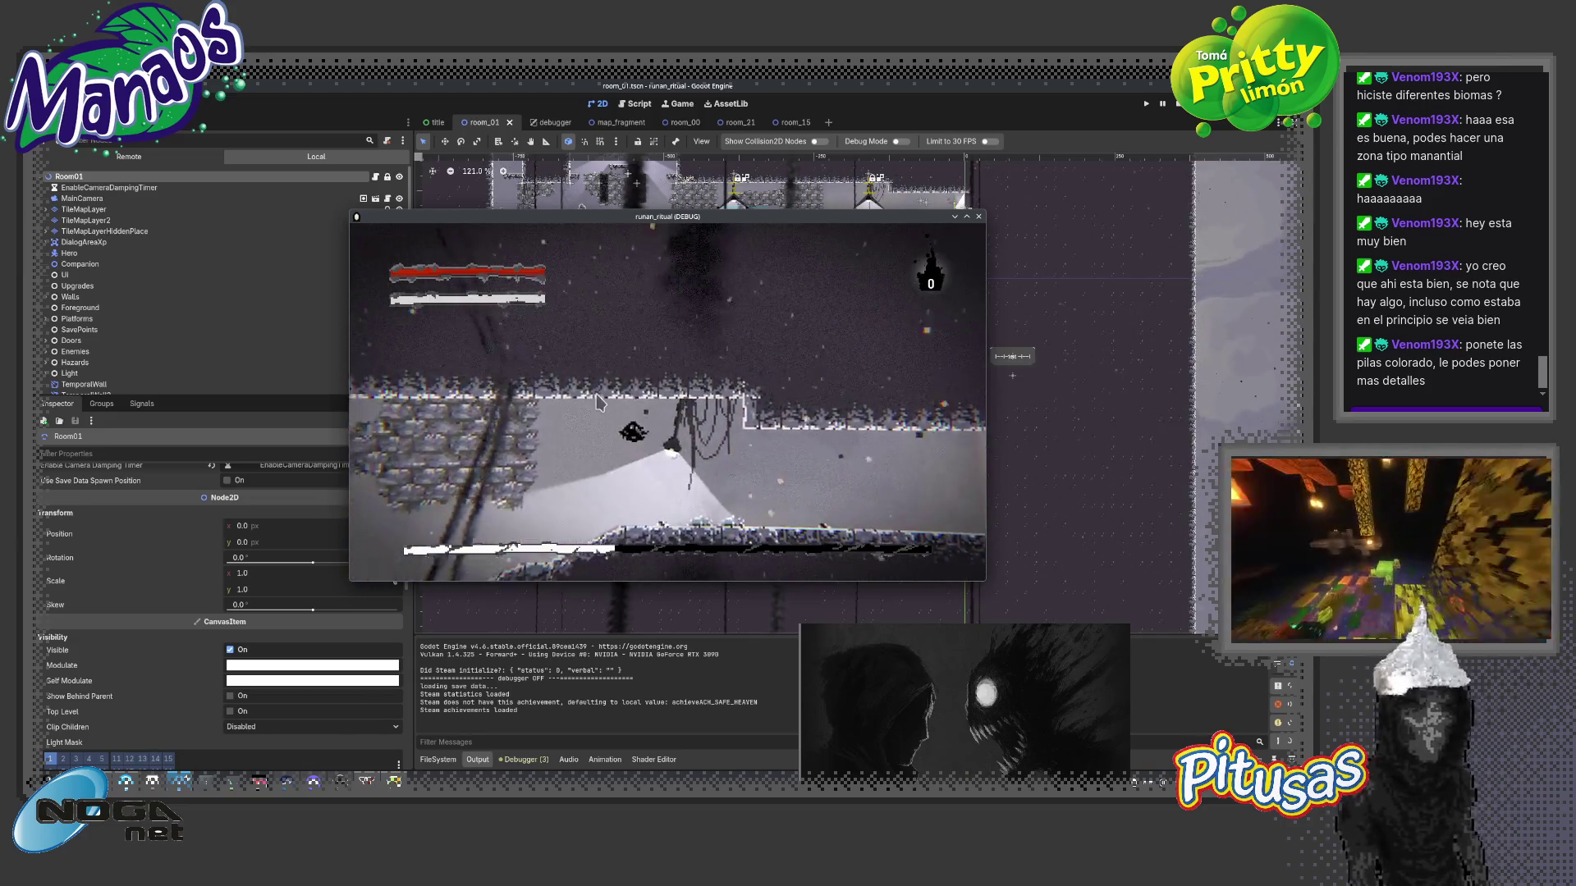
{"action": "key", "text": "Left"}
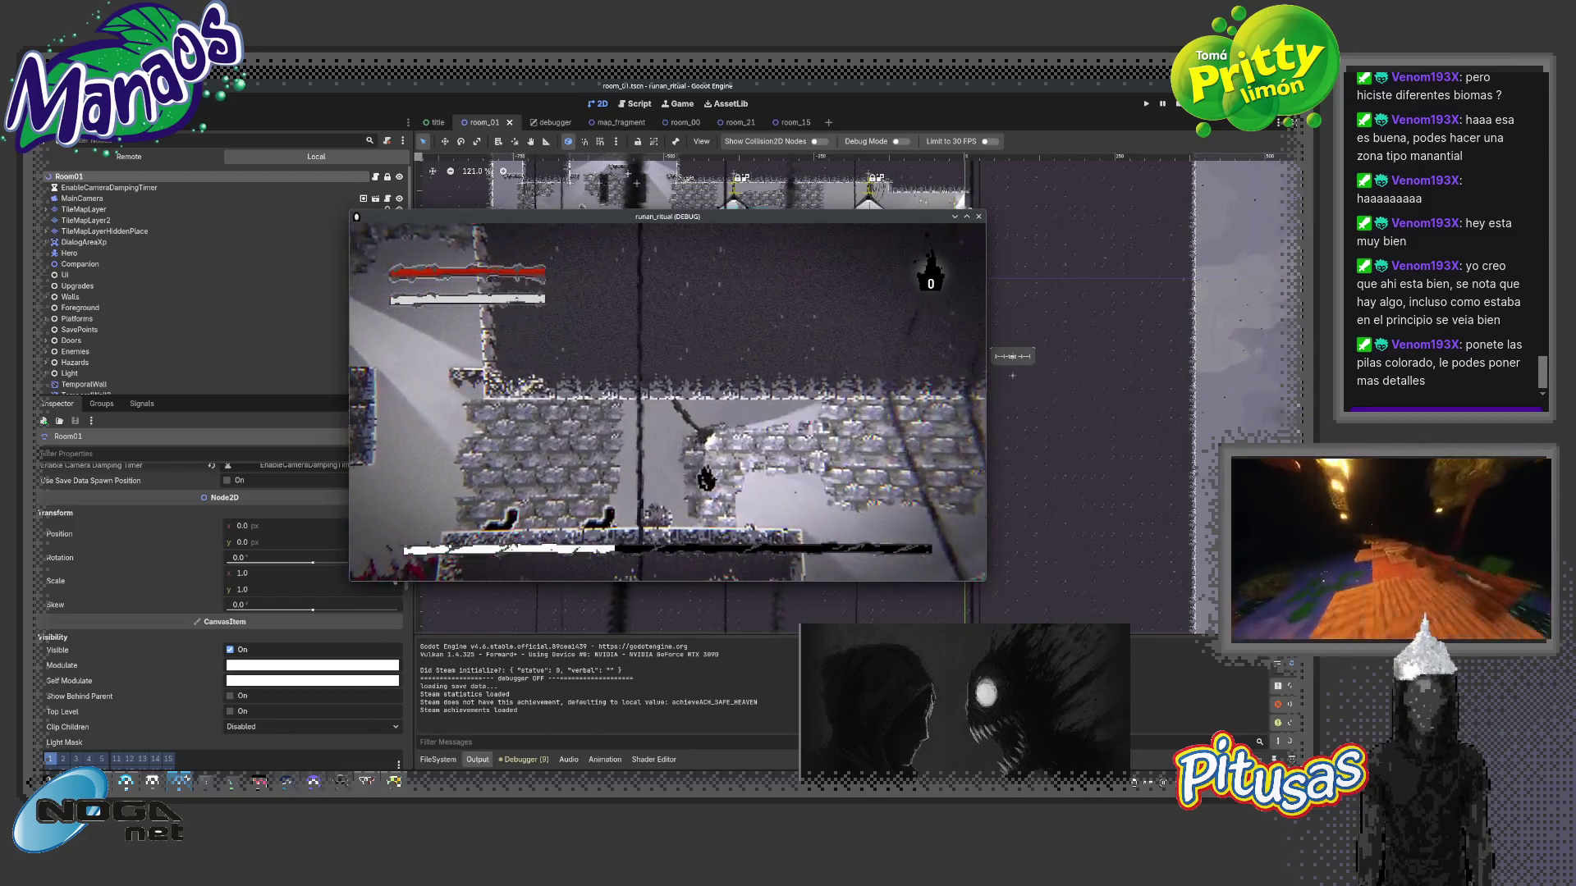
{"action": "key", "text": "Right"}
{"action": "key", "text": "Right"}
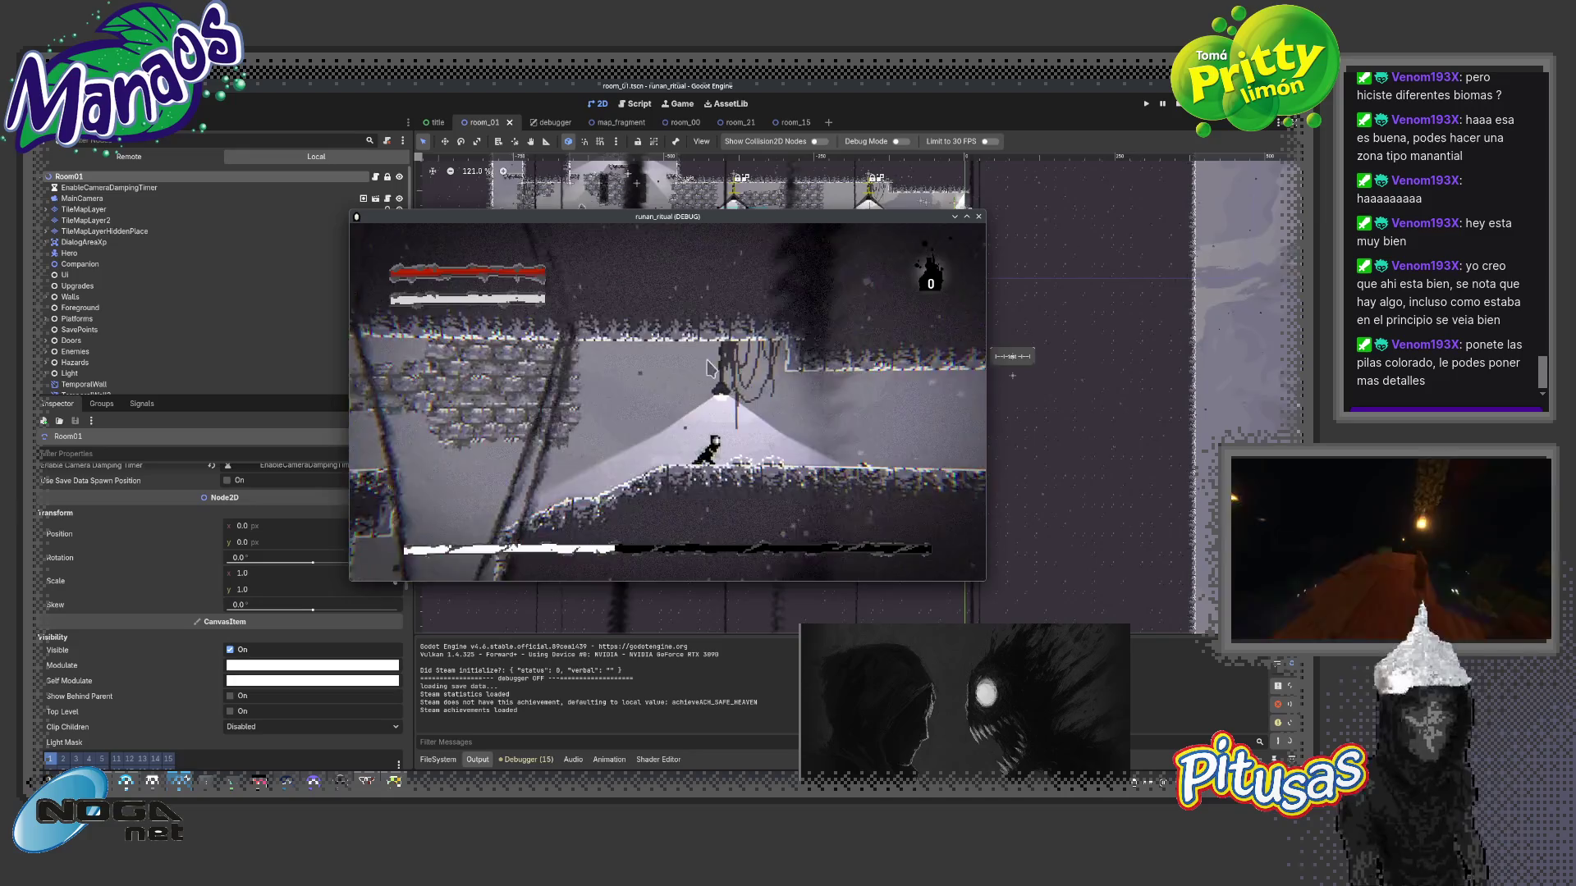
{"action": "key", "text": "Right"}
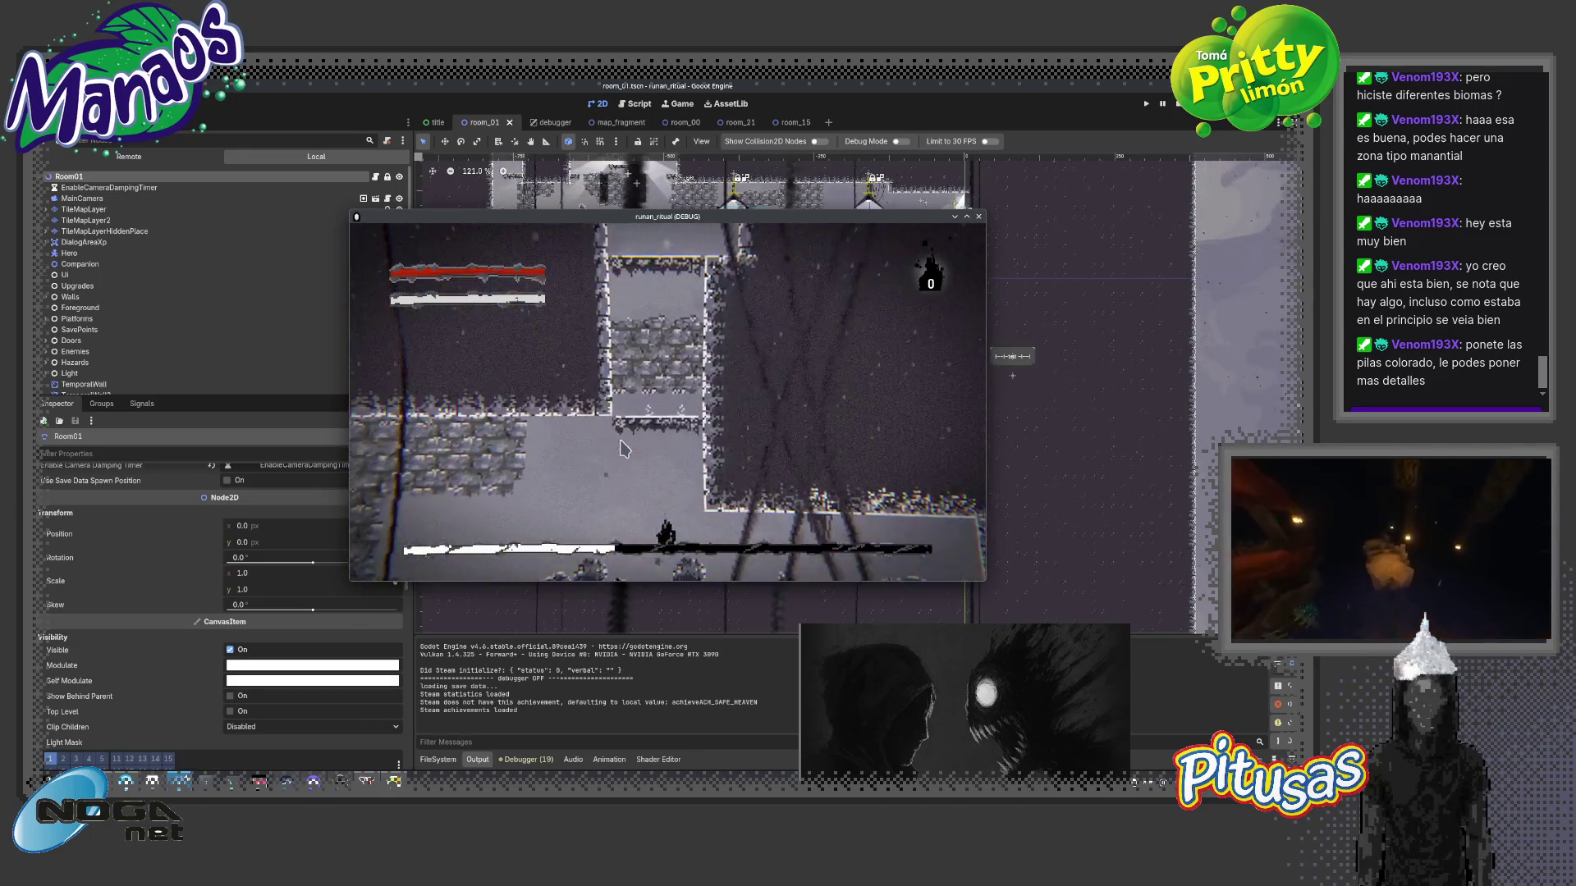
{"action": "key", "text": "Right"}
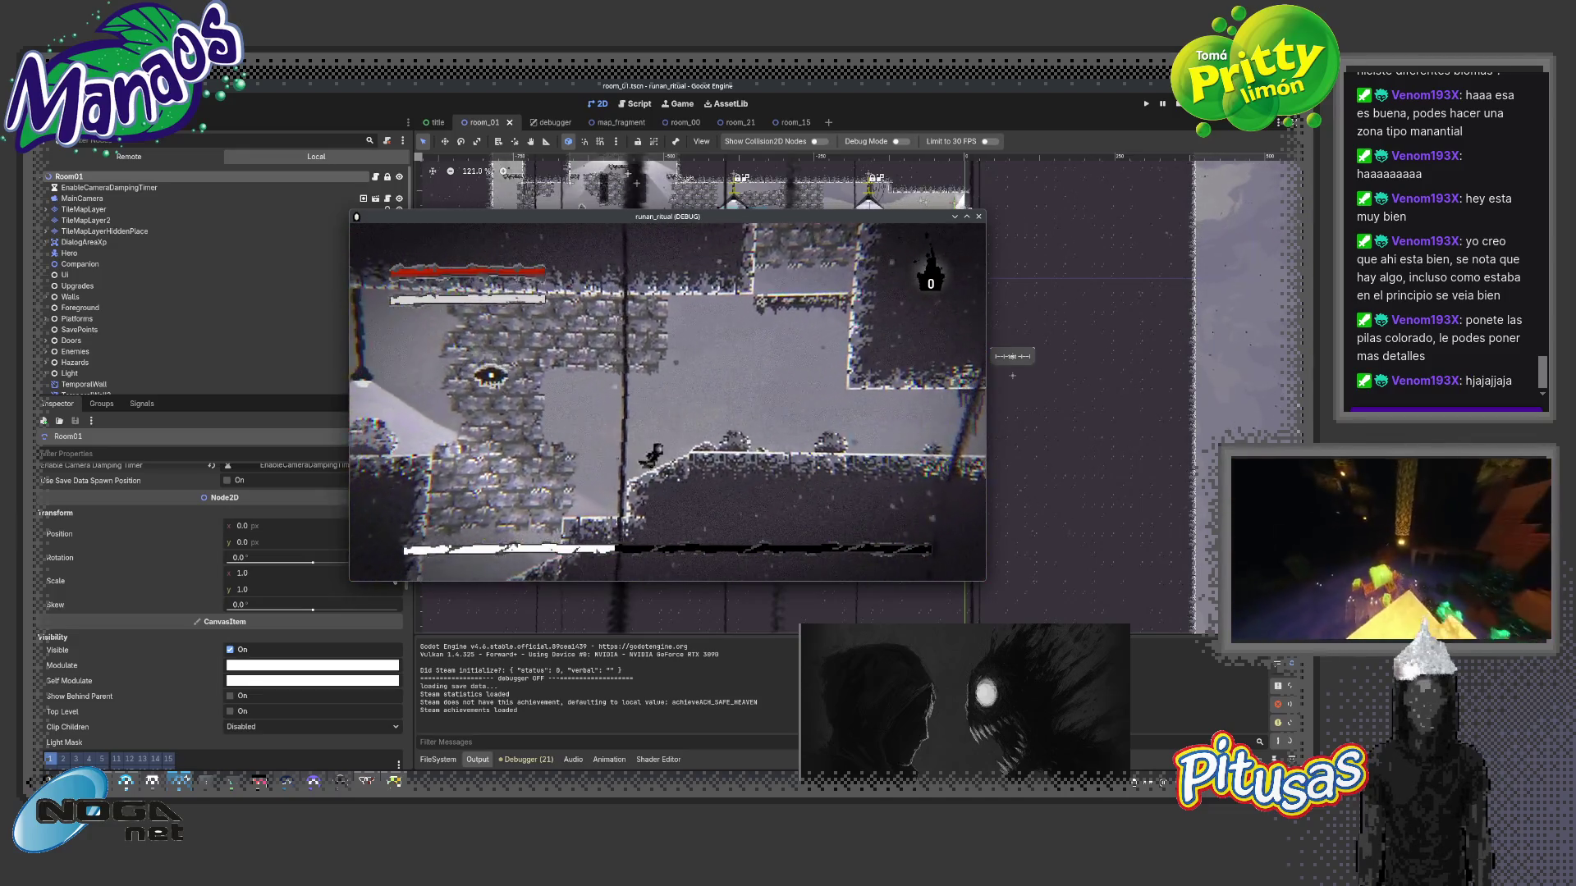
{"action": "key", "text": "Right"}
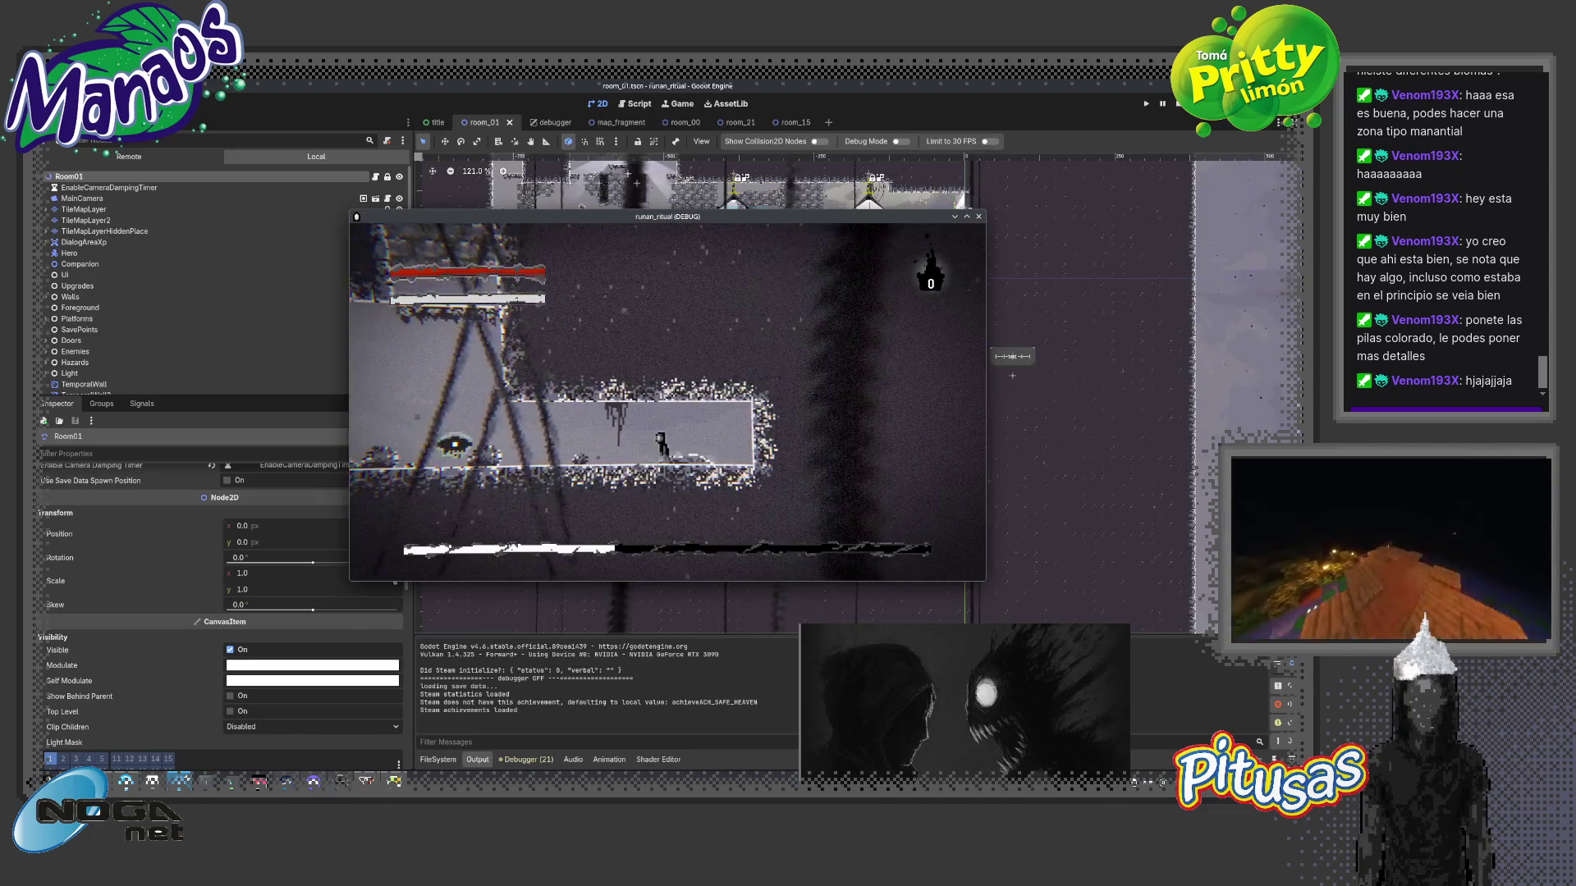
{"action": "key", "text": "Left"}
{"action": "key", "text": "Left"}
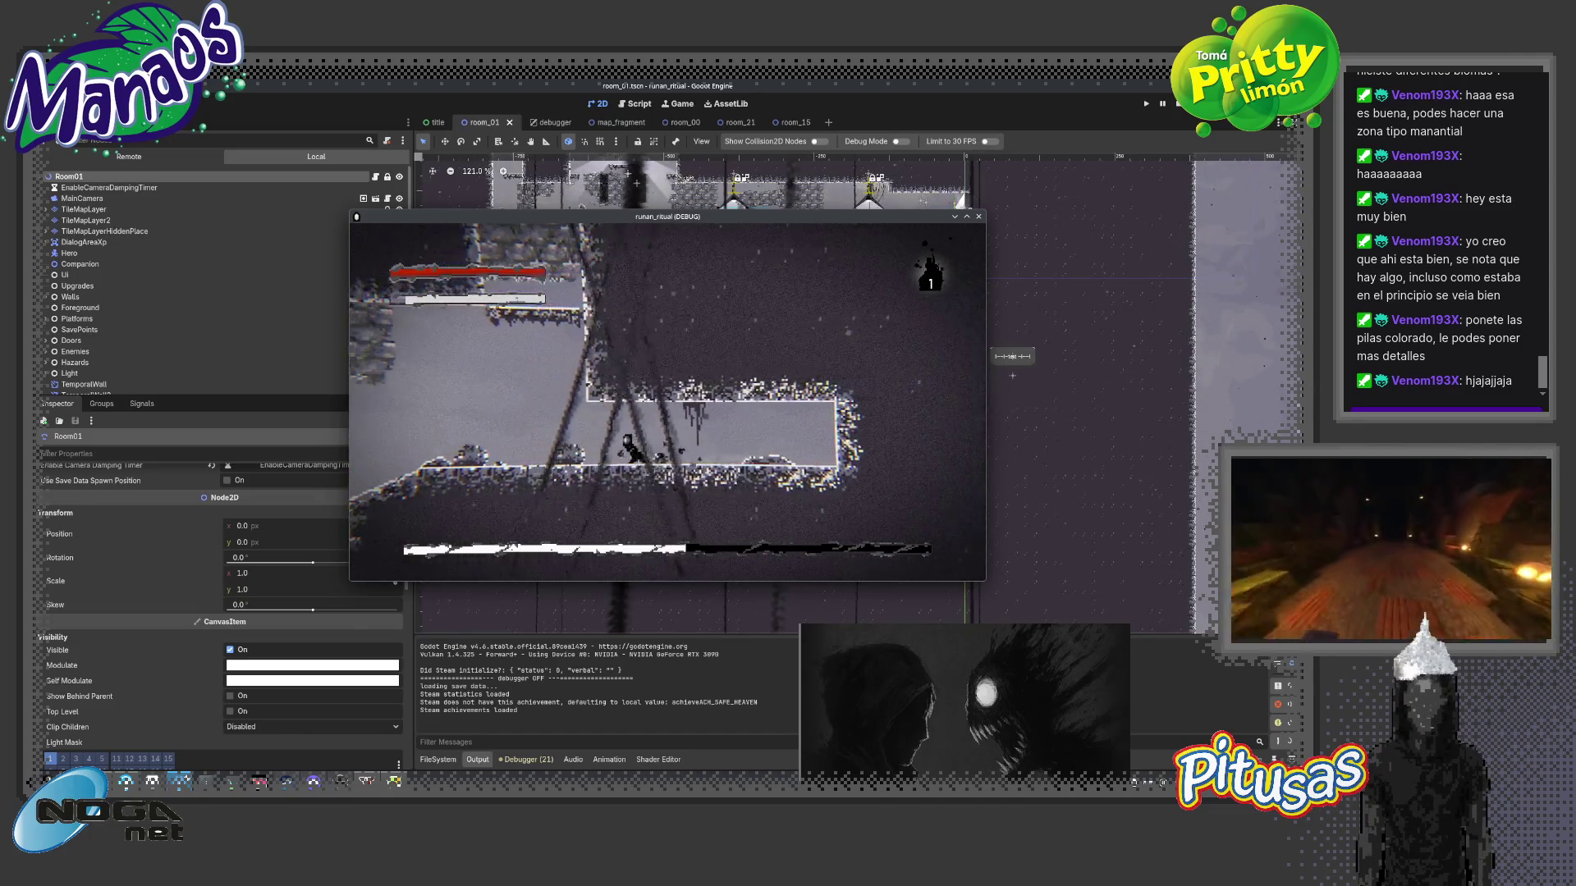
{"action": "key", "text": "F8"}
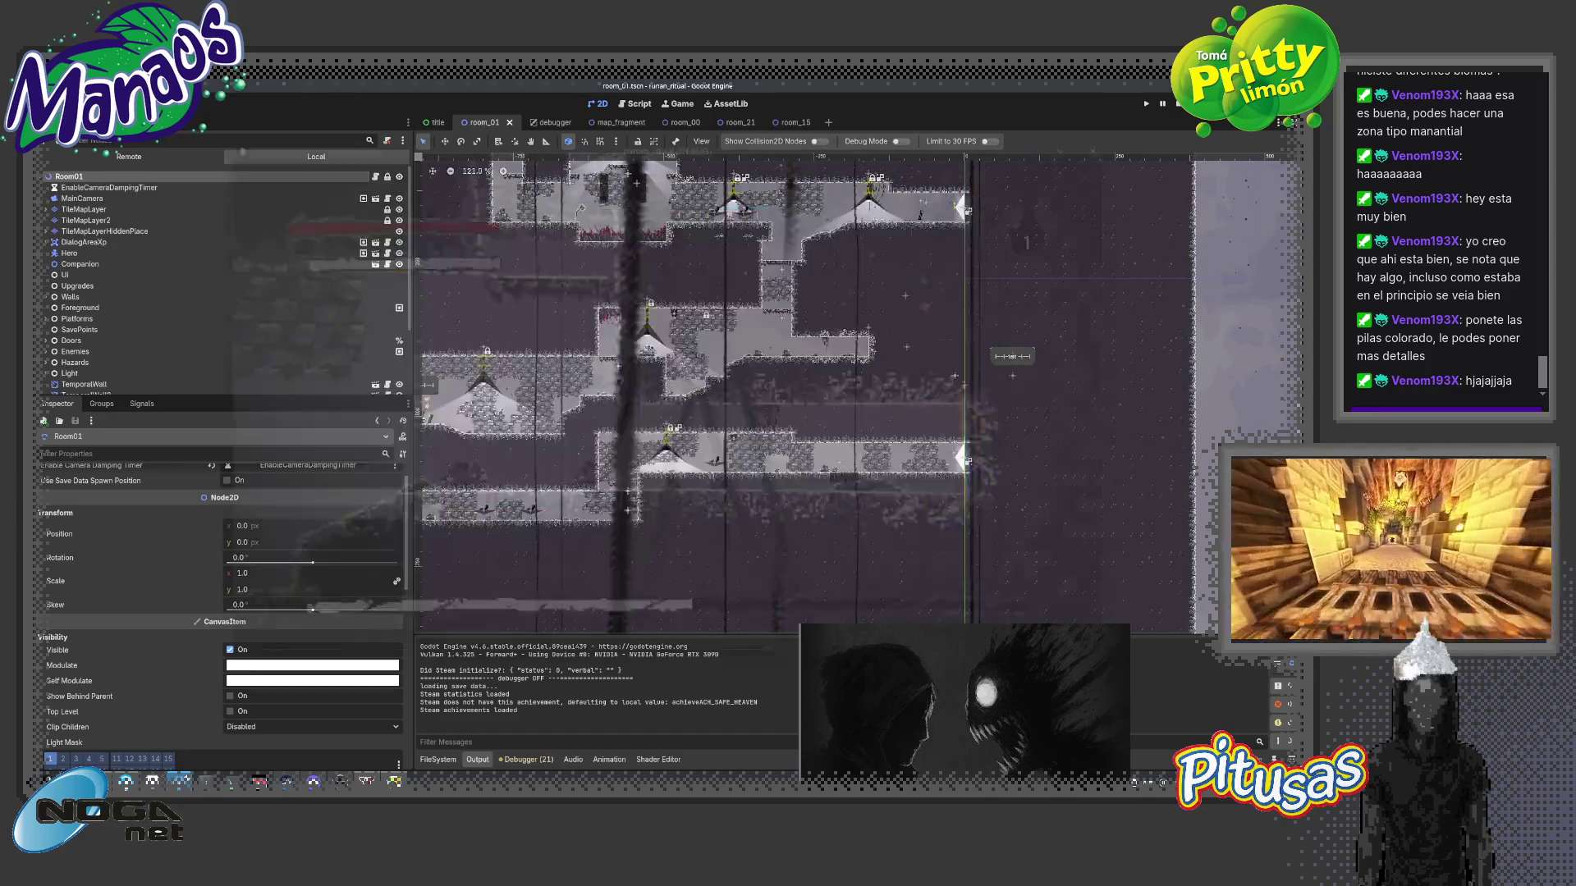
- In map_fragment, set the particles back to One Shot emission, then return to room_01
{"action": "left_click", "coordinate": [618, 122]}
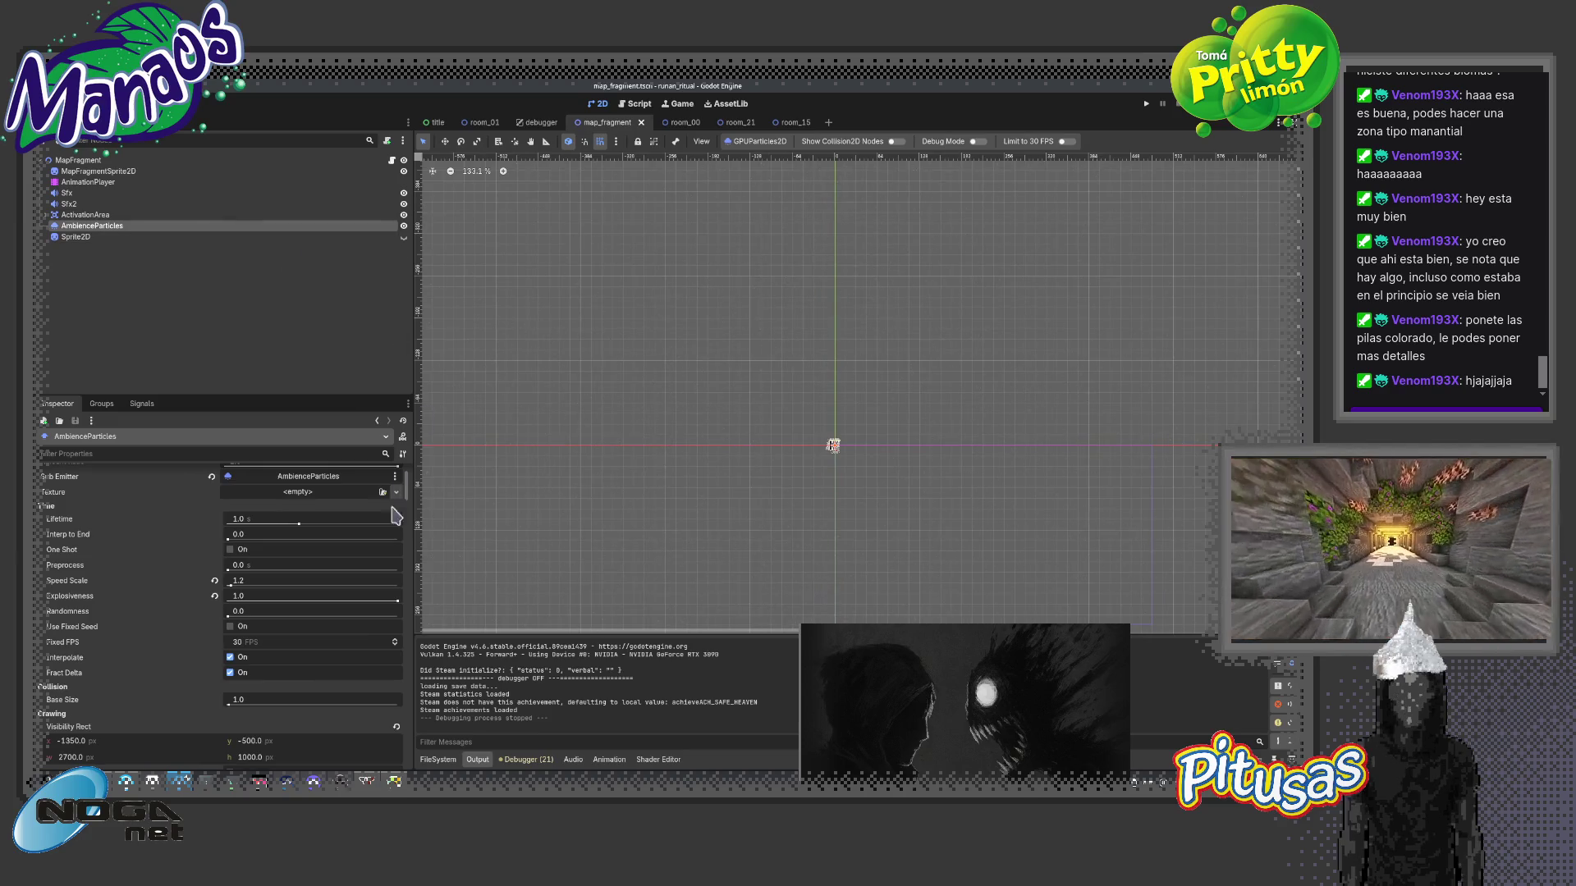
{"action": "left_click", "coordinate": [231, 550]}
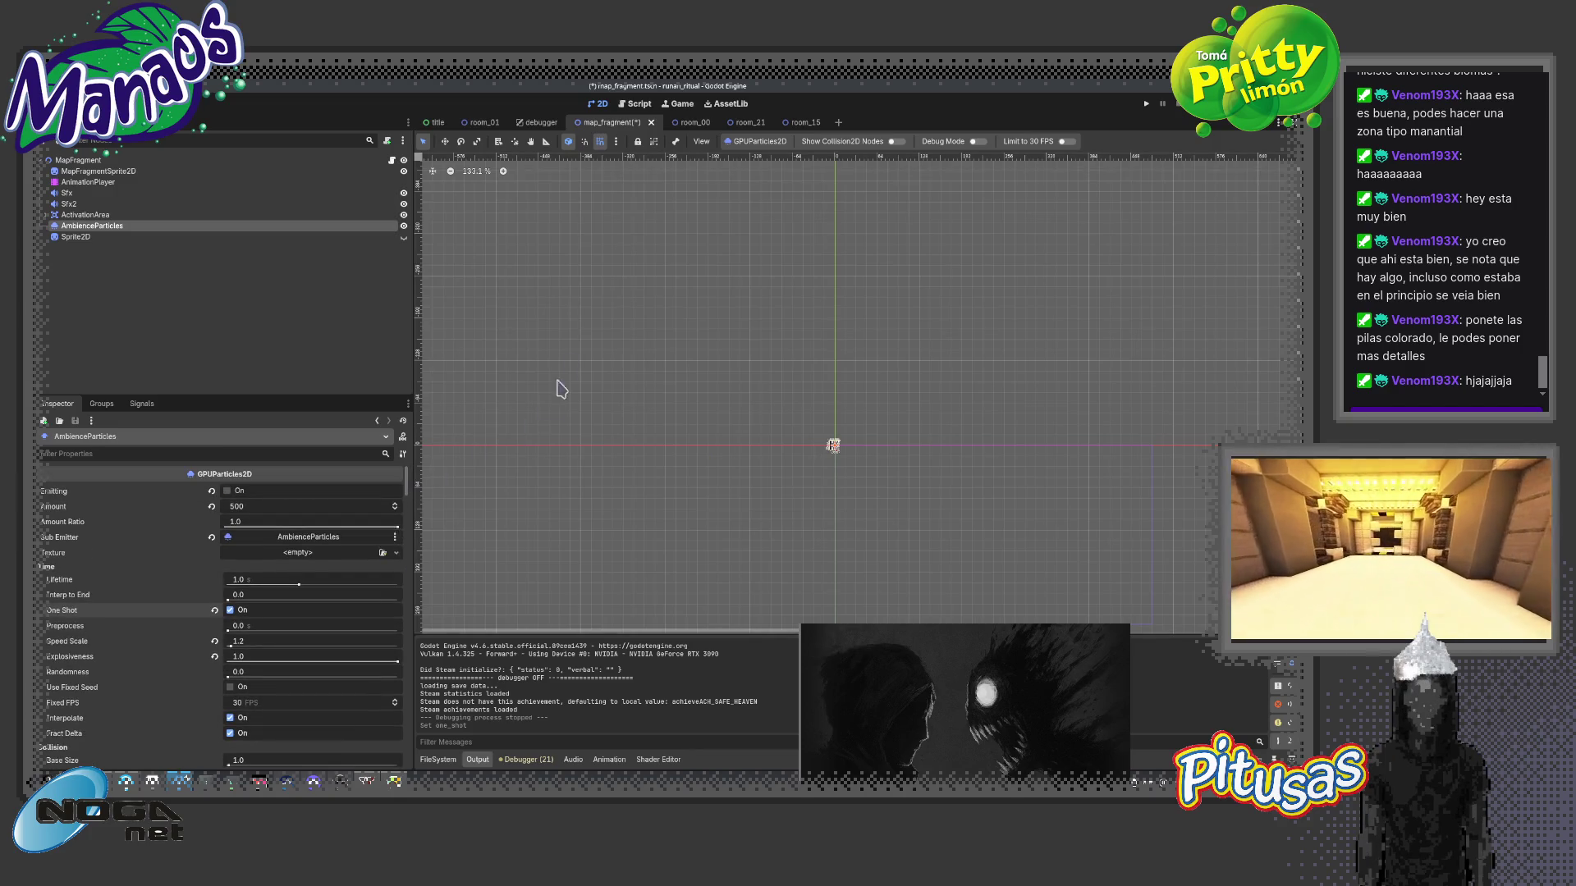
{"action": "left_click", "coordinate": [470, 129]}
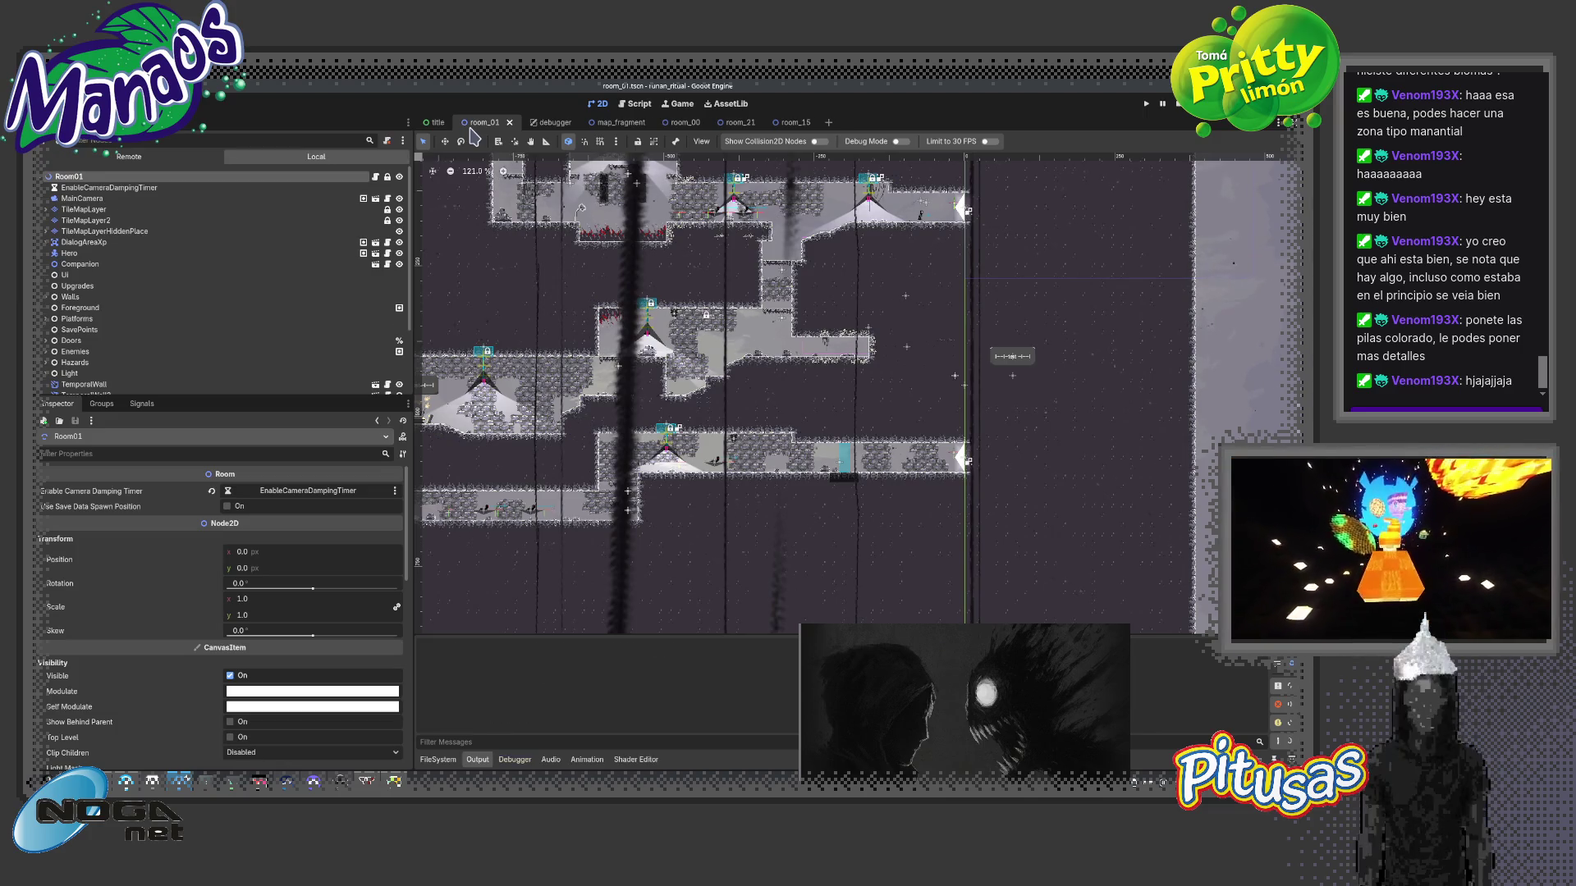
- Run room_01 with F6 and walk the character through the corridors, shaft and lamp room
{"action": "key", "text": "F6"}
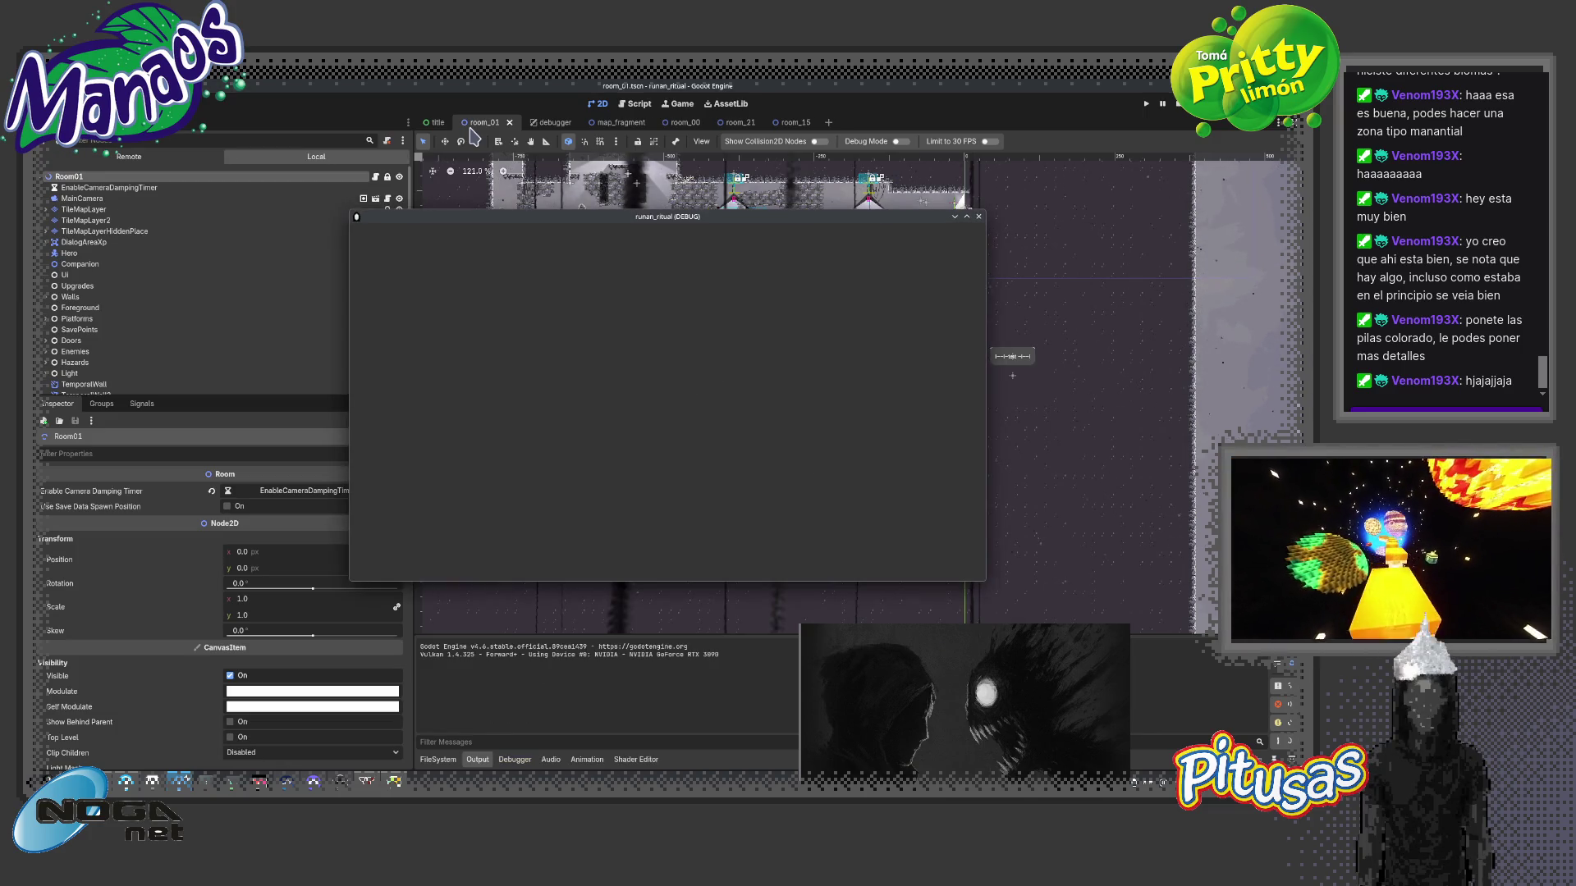
{"action": "key", "text": "Right"}
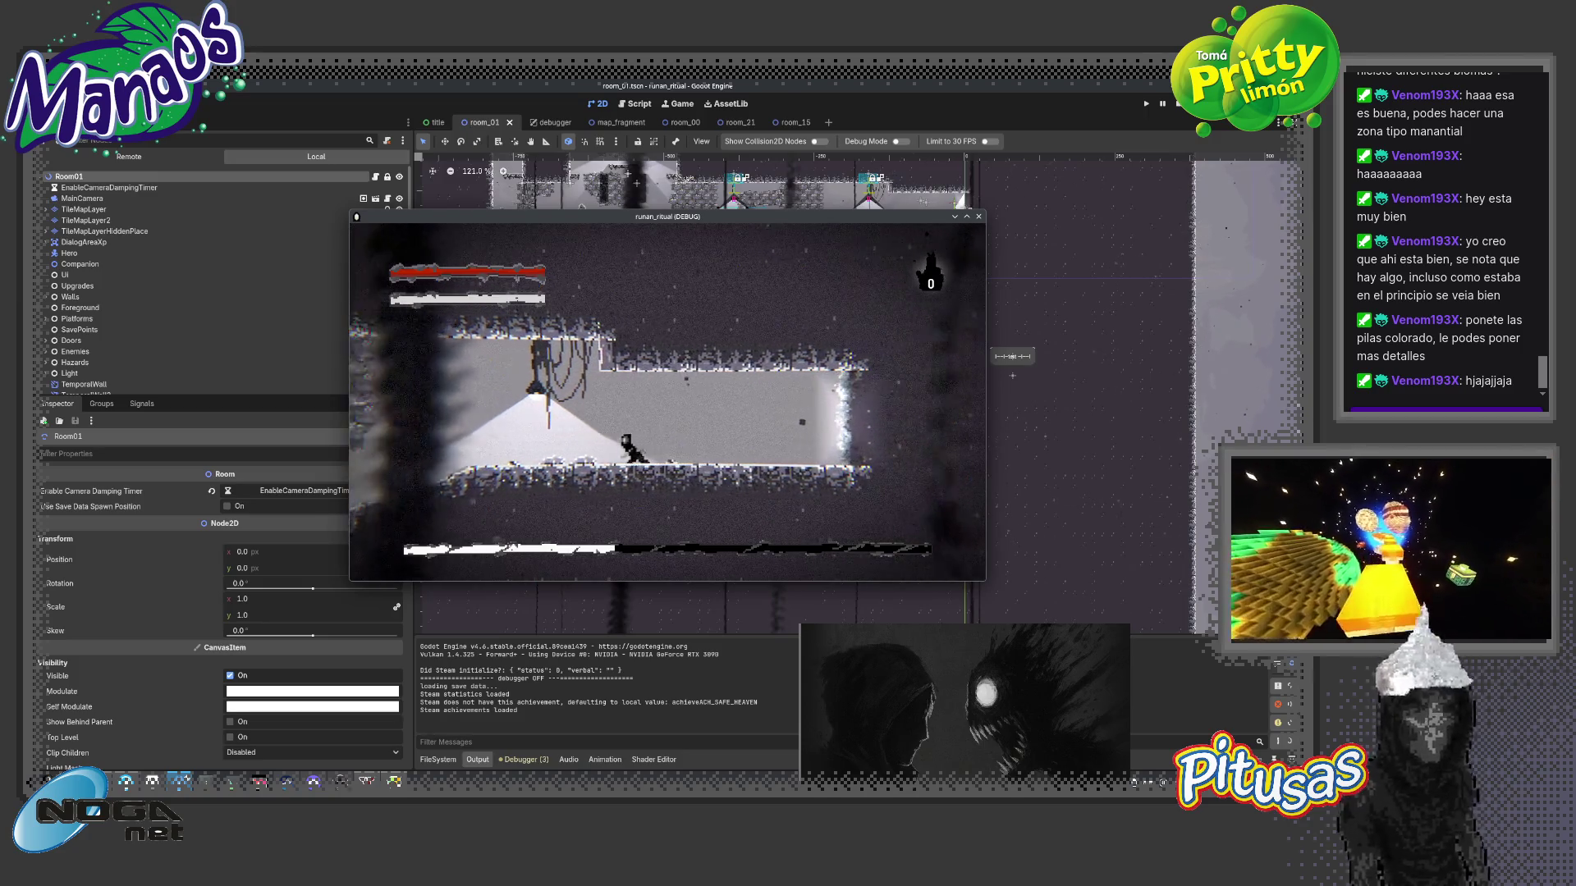
{"action": "key", "text": "Right"}
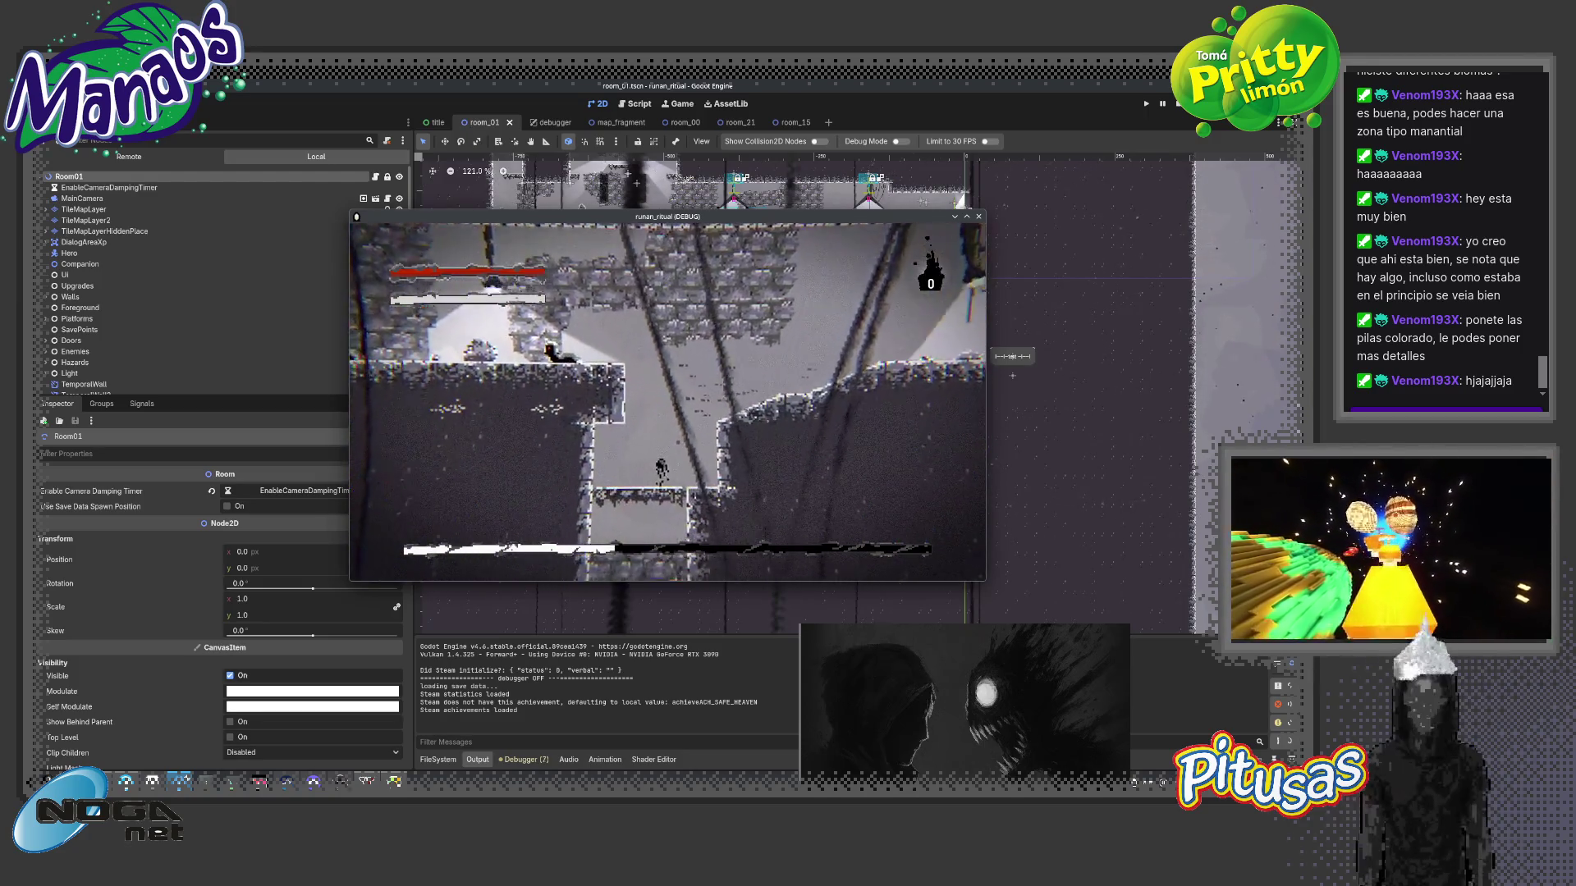
{"action": "key", "text": "Left"}
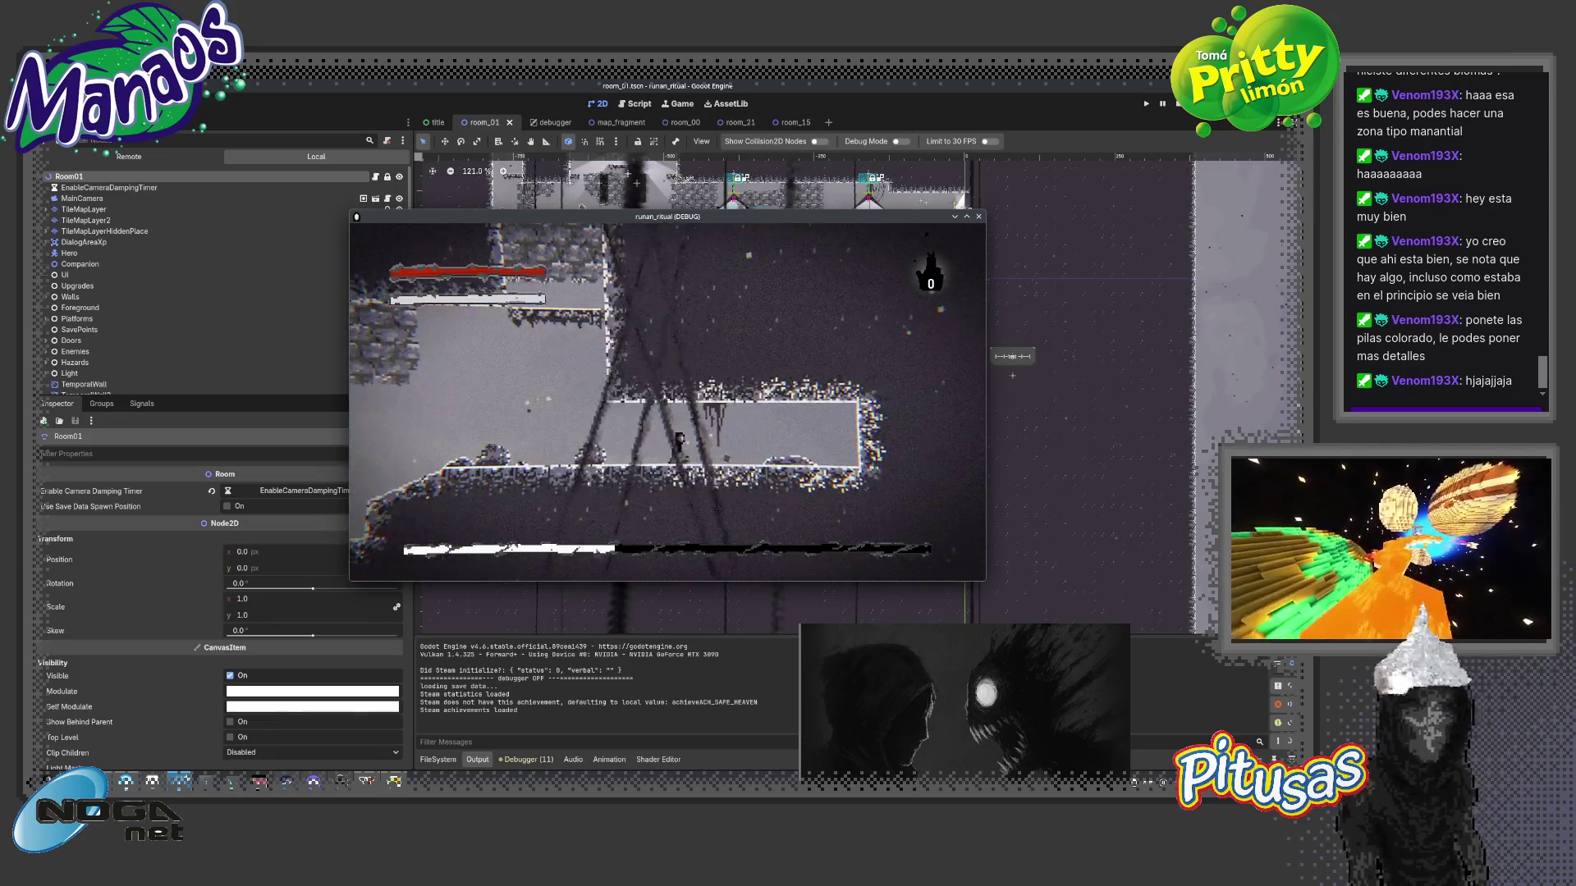
{"action": "key", "text": "Left"}
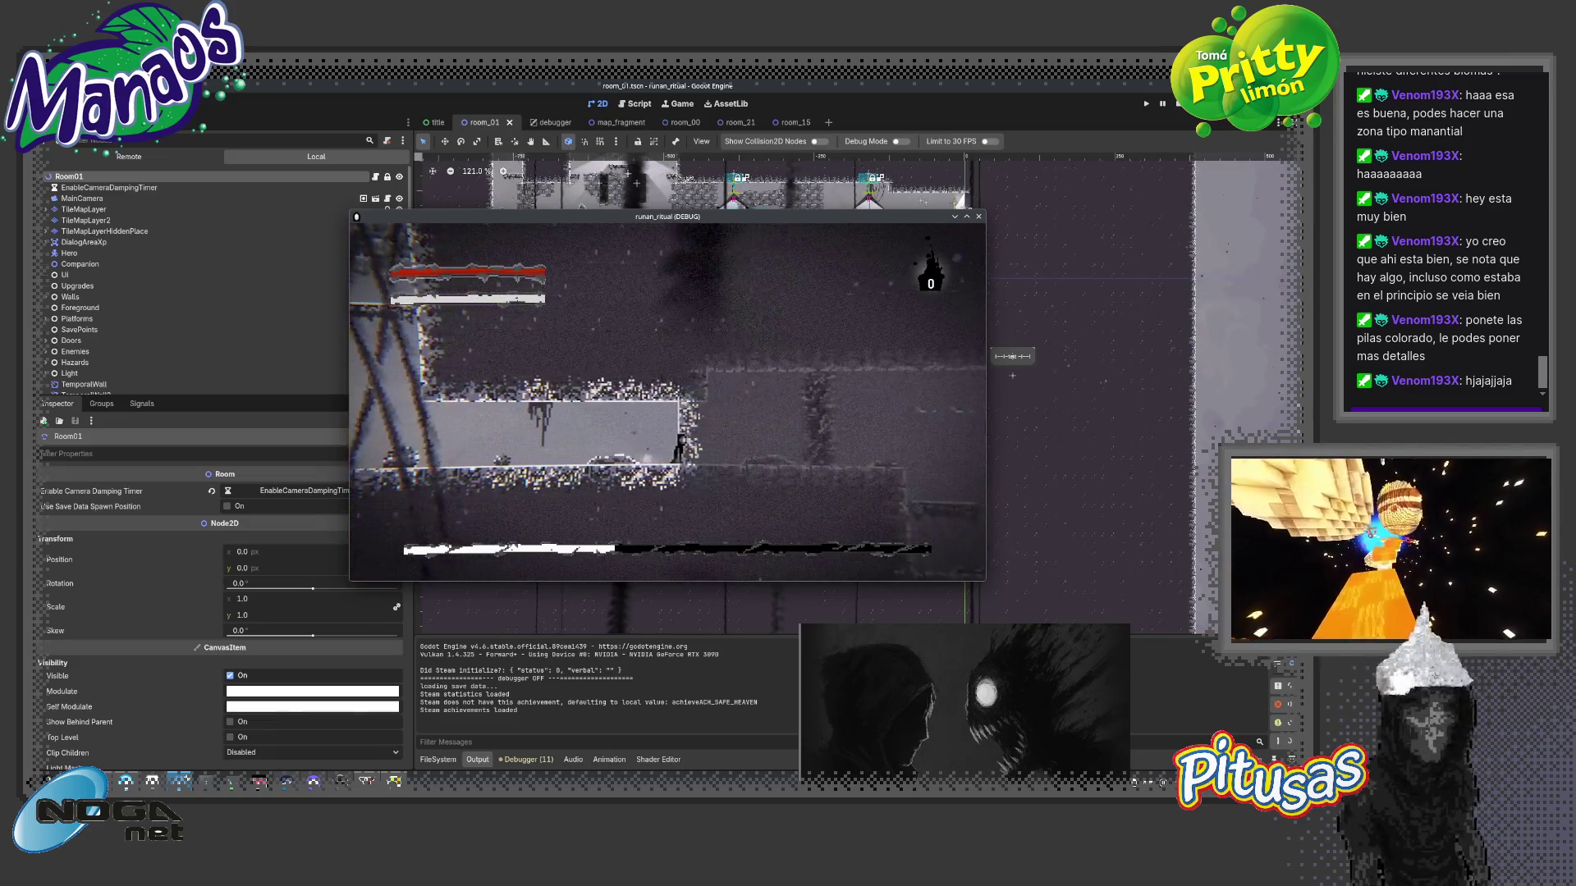
{"action": "key", "text": "Left"}
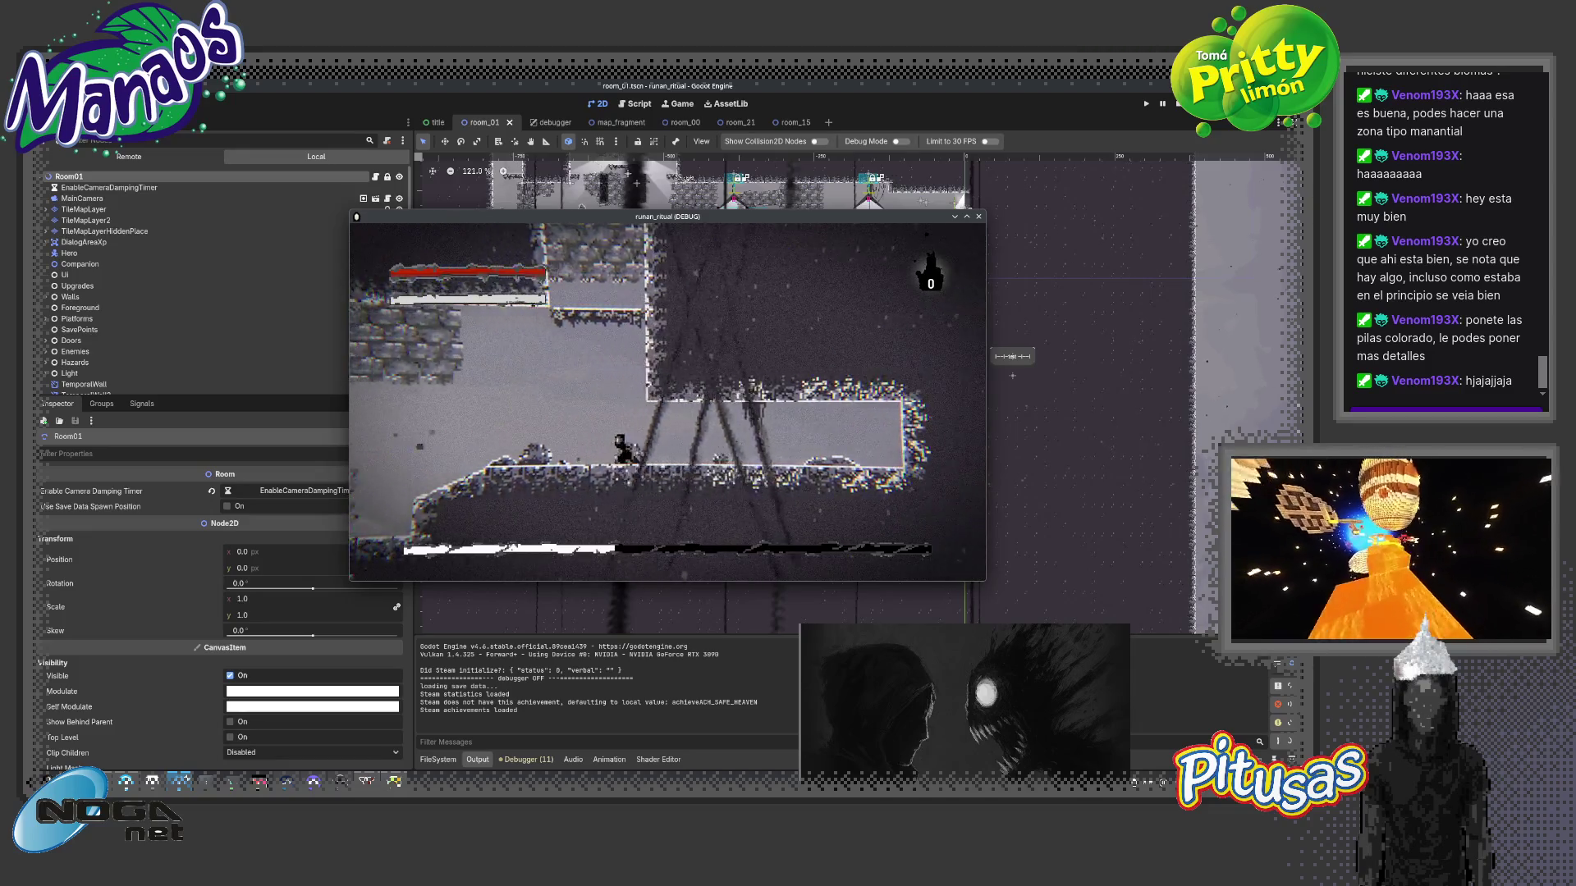
{"action": "key", "text": "Up"}
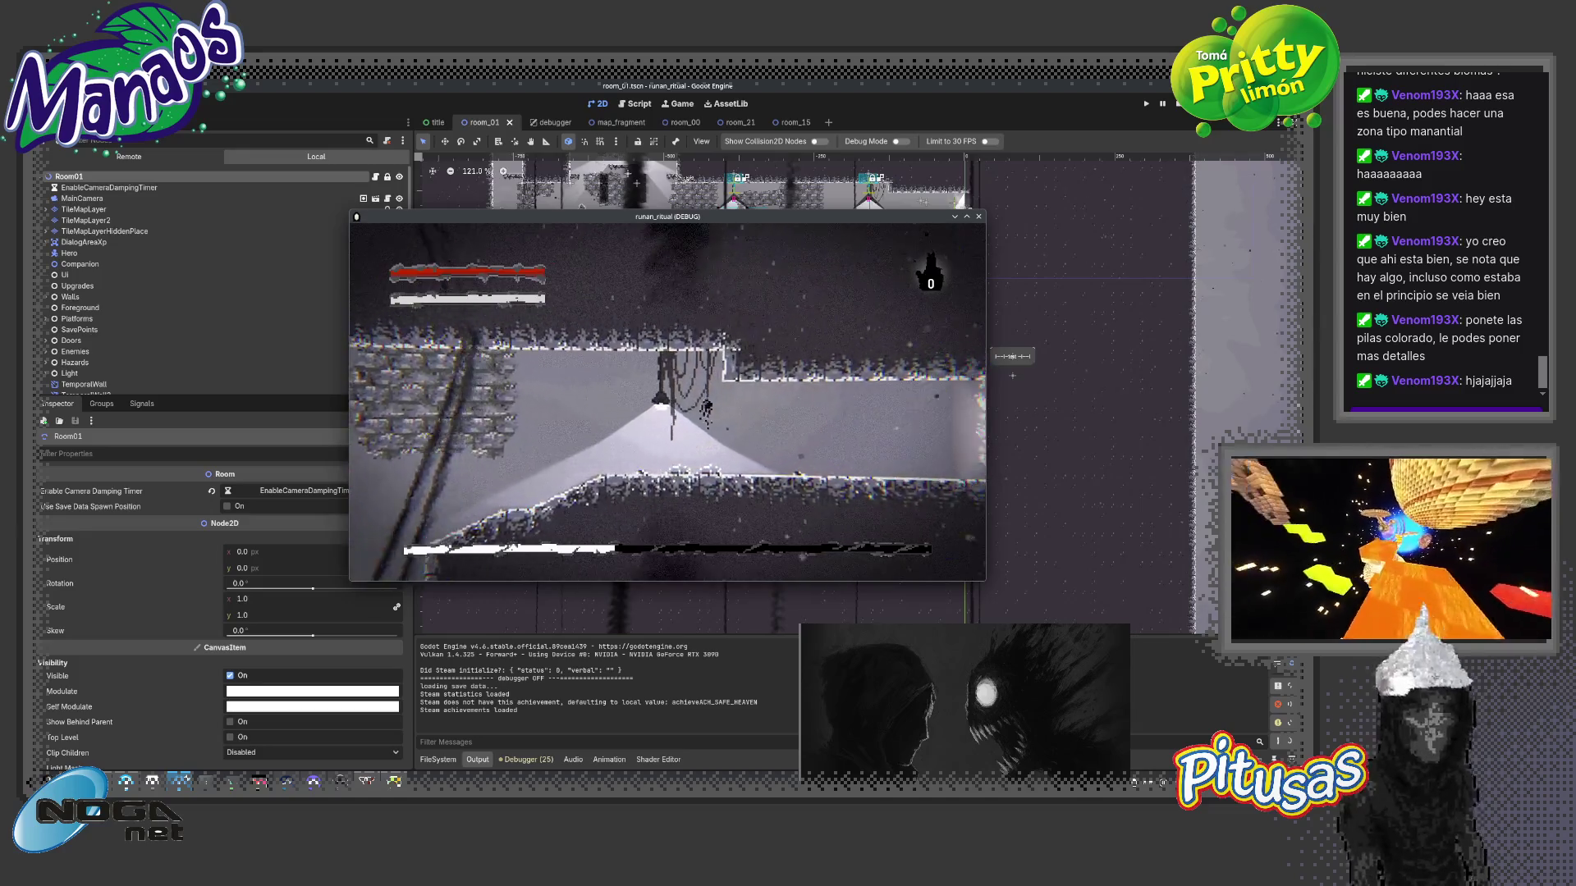
{"action": "key", "text": "Right"}
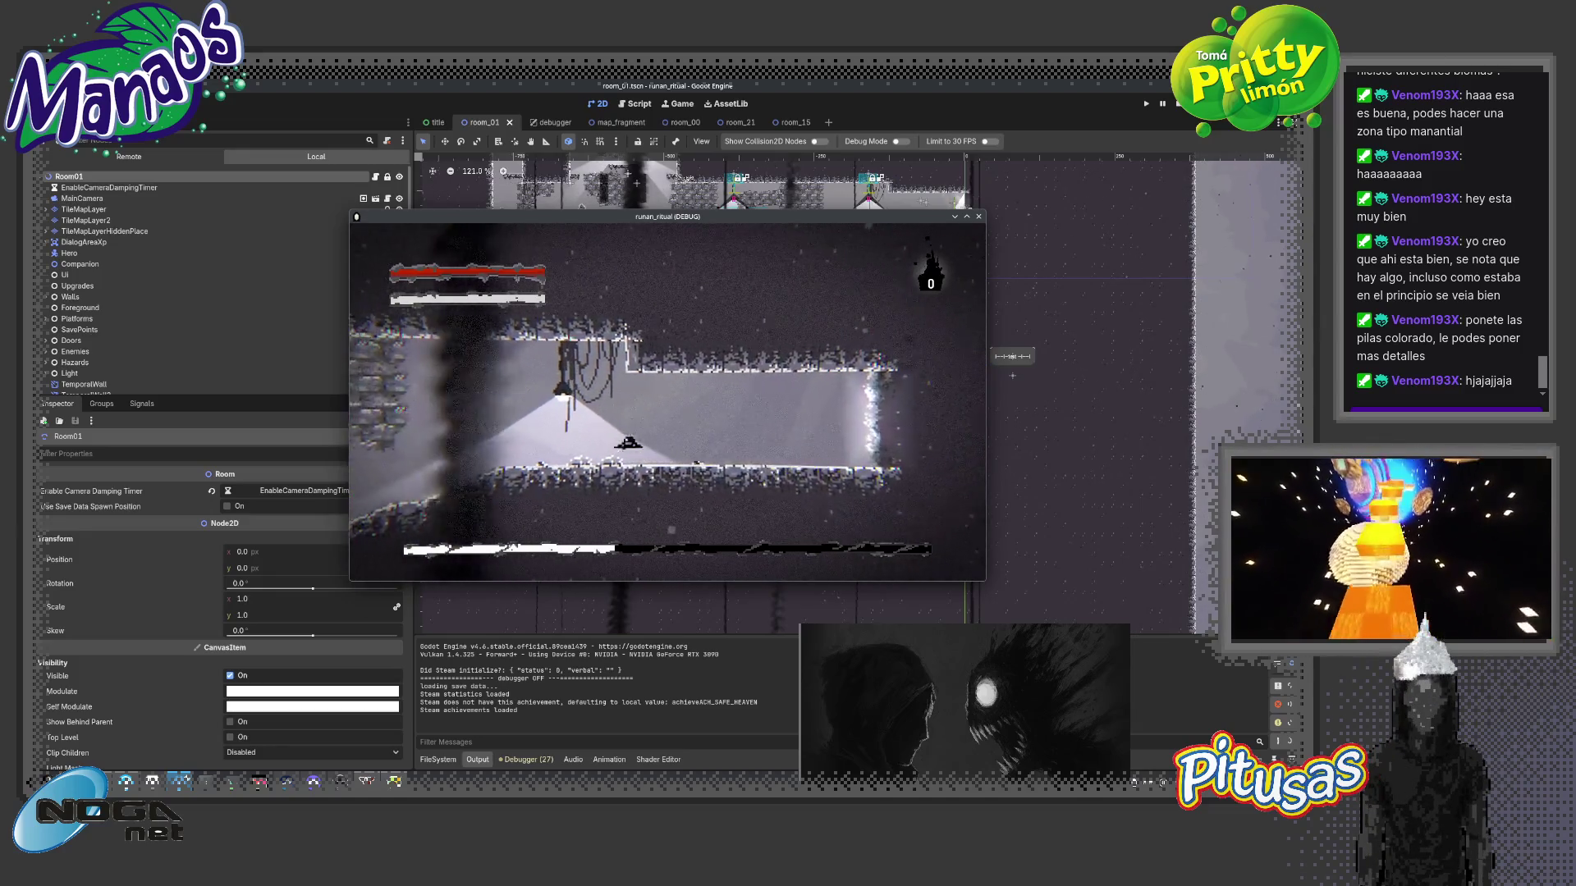
{"action": "key", "text": "Right"}
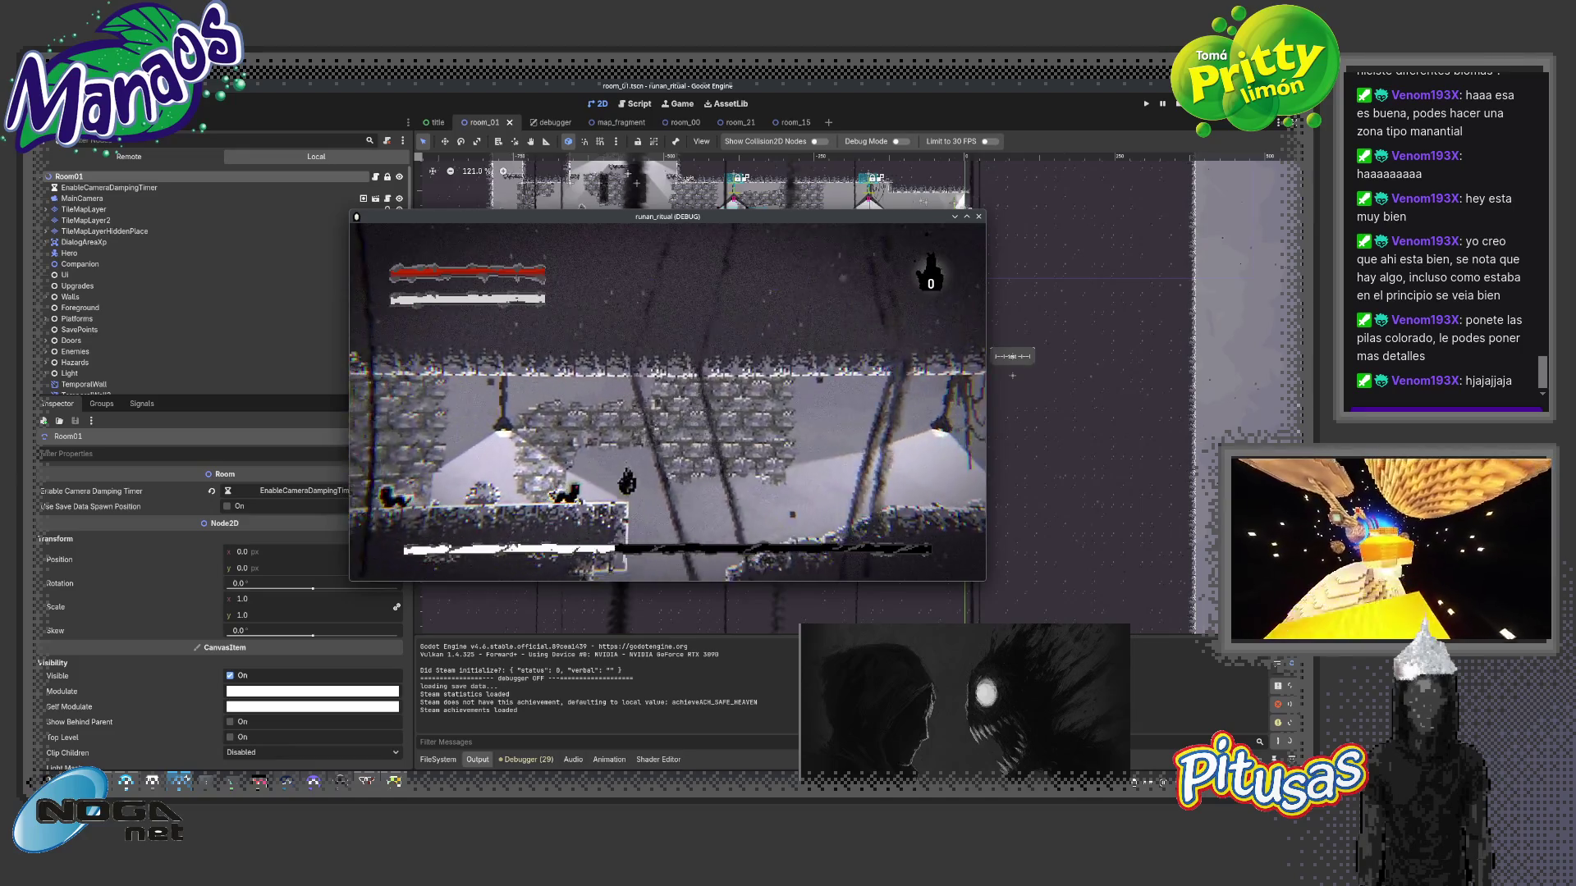
{"action": "key", "text": "Left"}
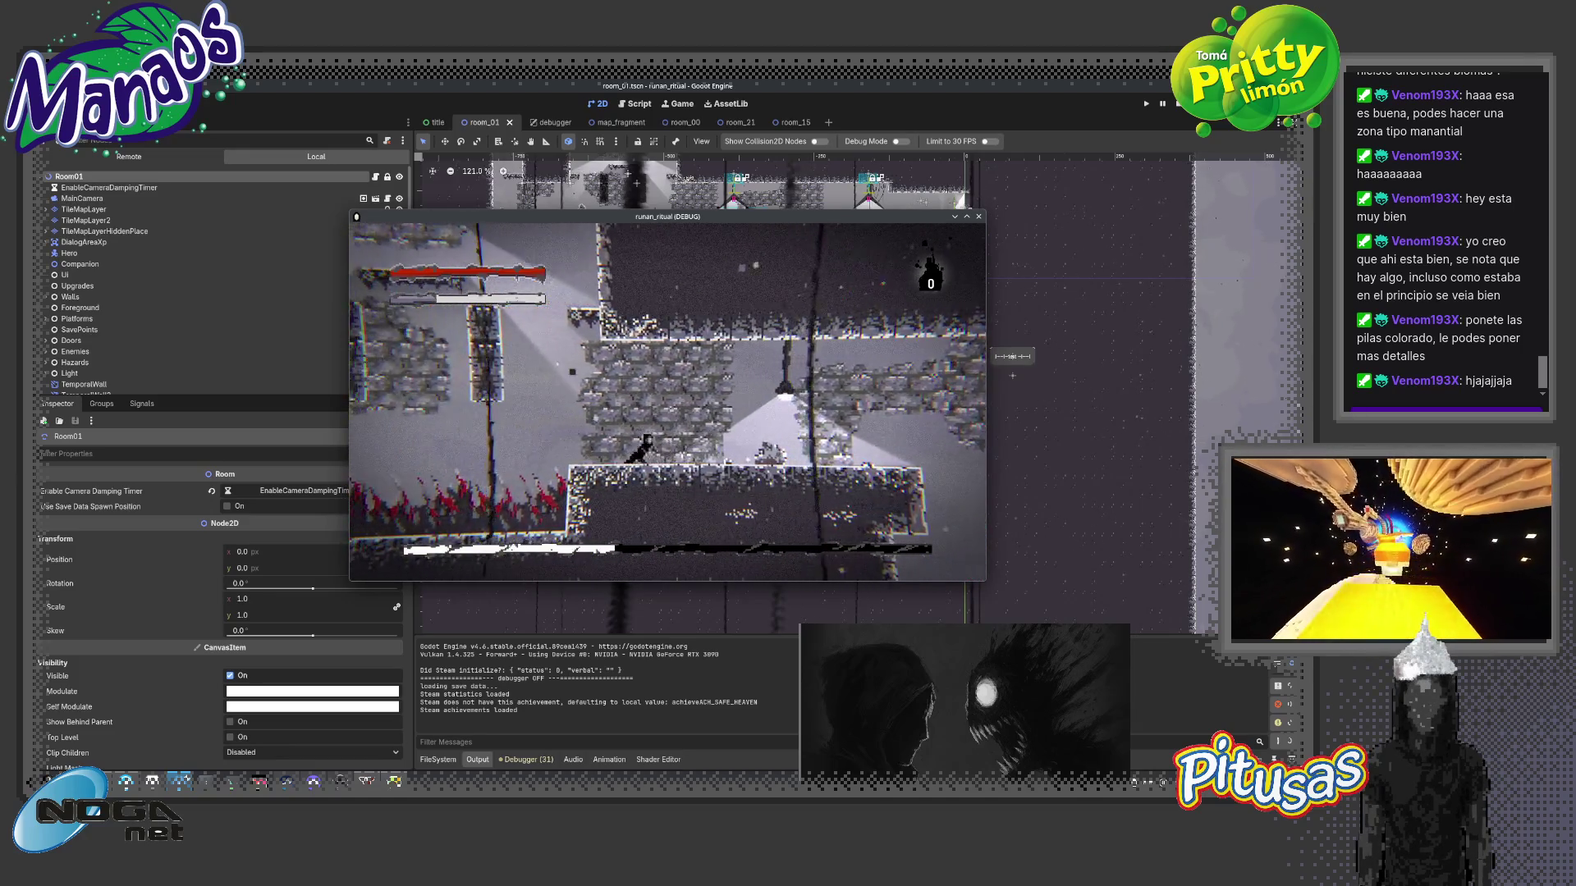
- Run back and forth on the platform, drop into the lower room, then stop the playtest with Escape
{"action": "key", "text": "Right"}
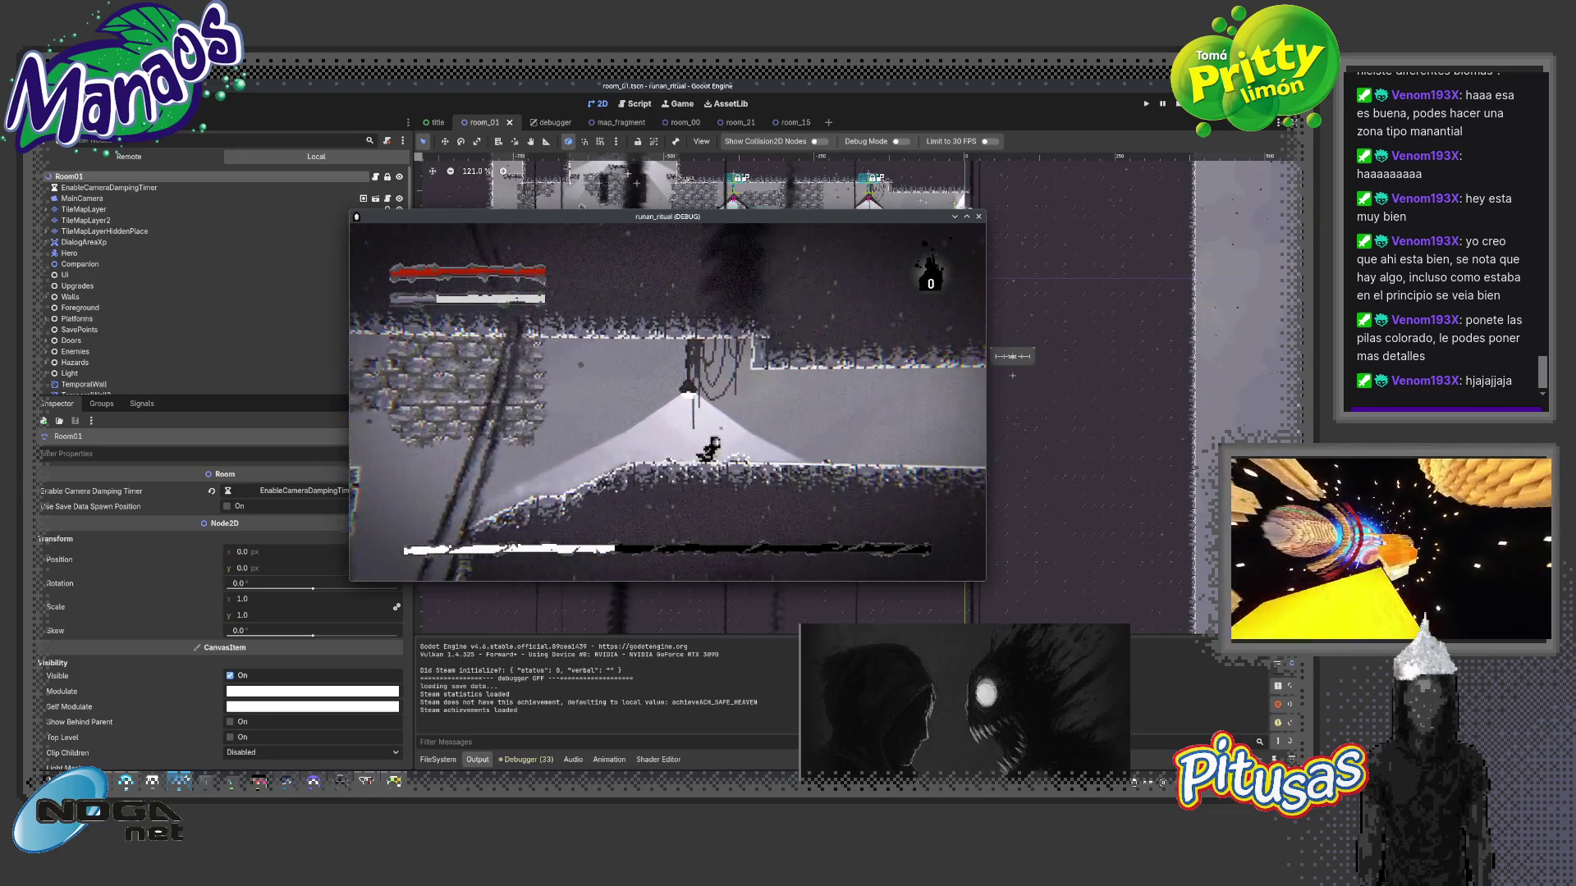
{"action": "key", "text": "Right"}
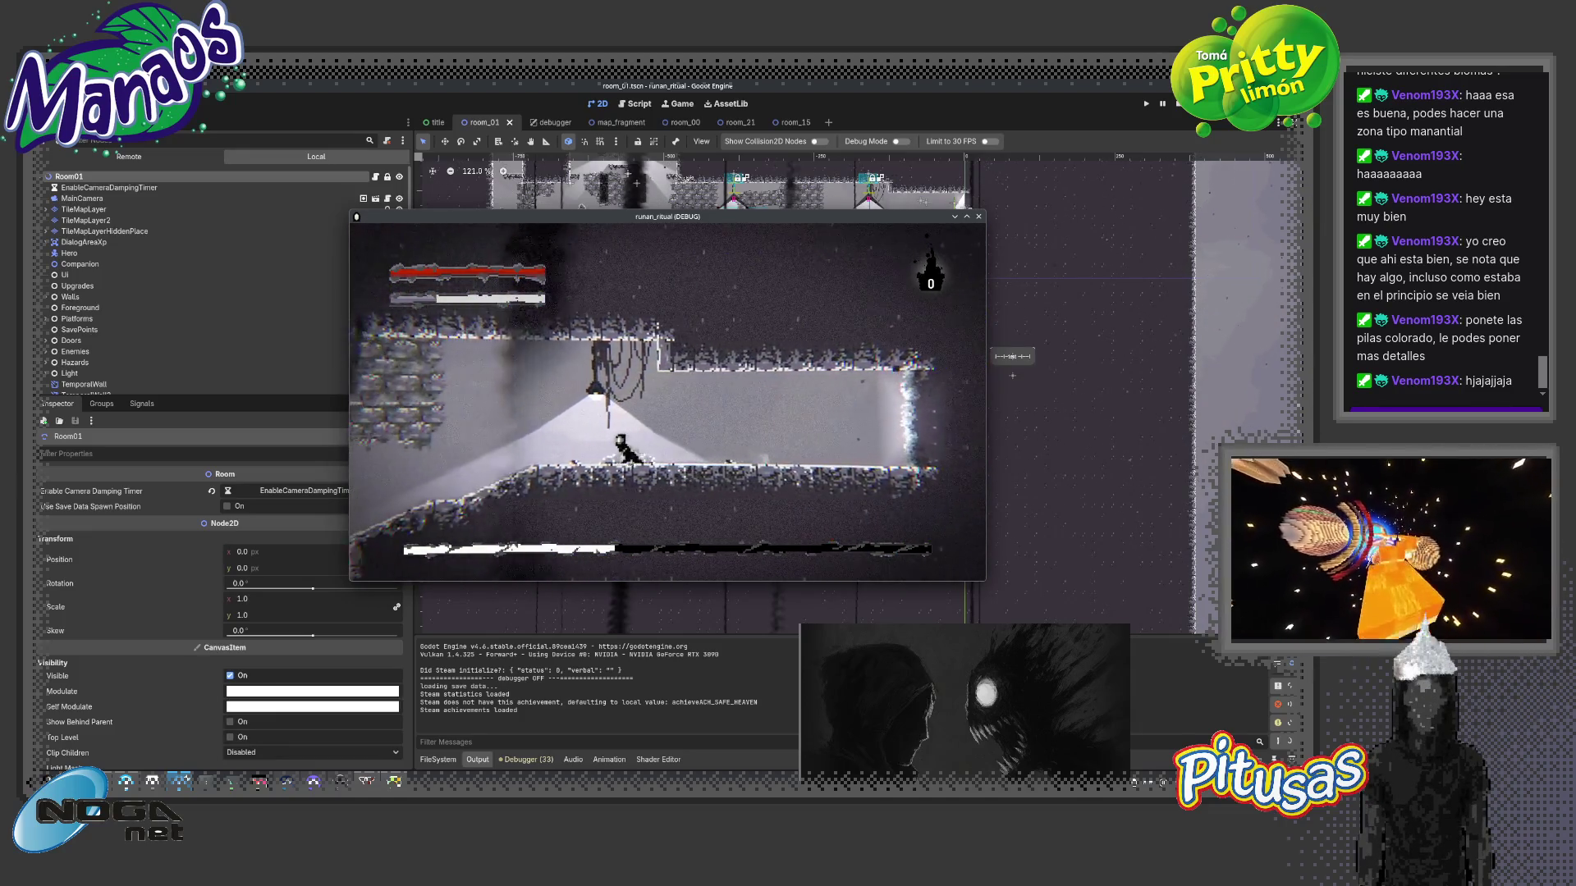
{"action": "key", "text": "Left"}
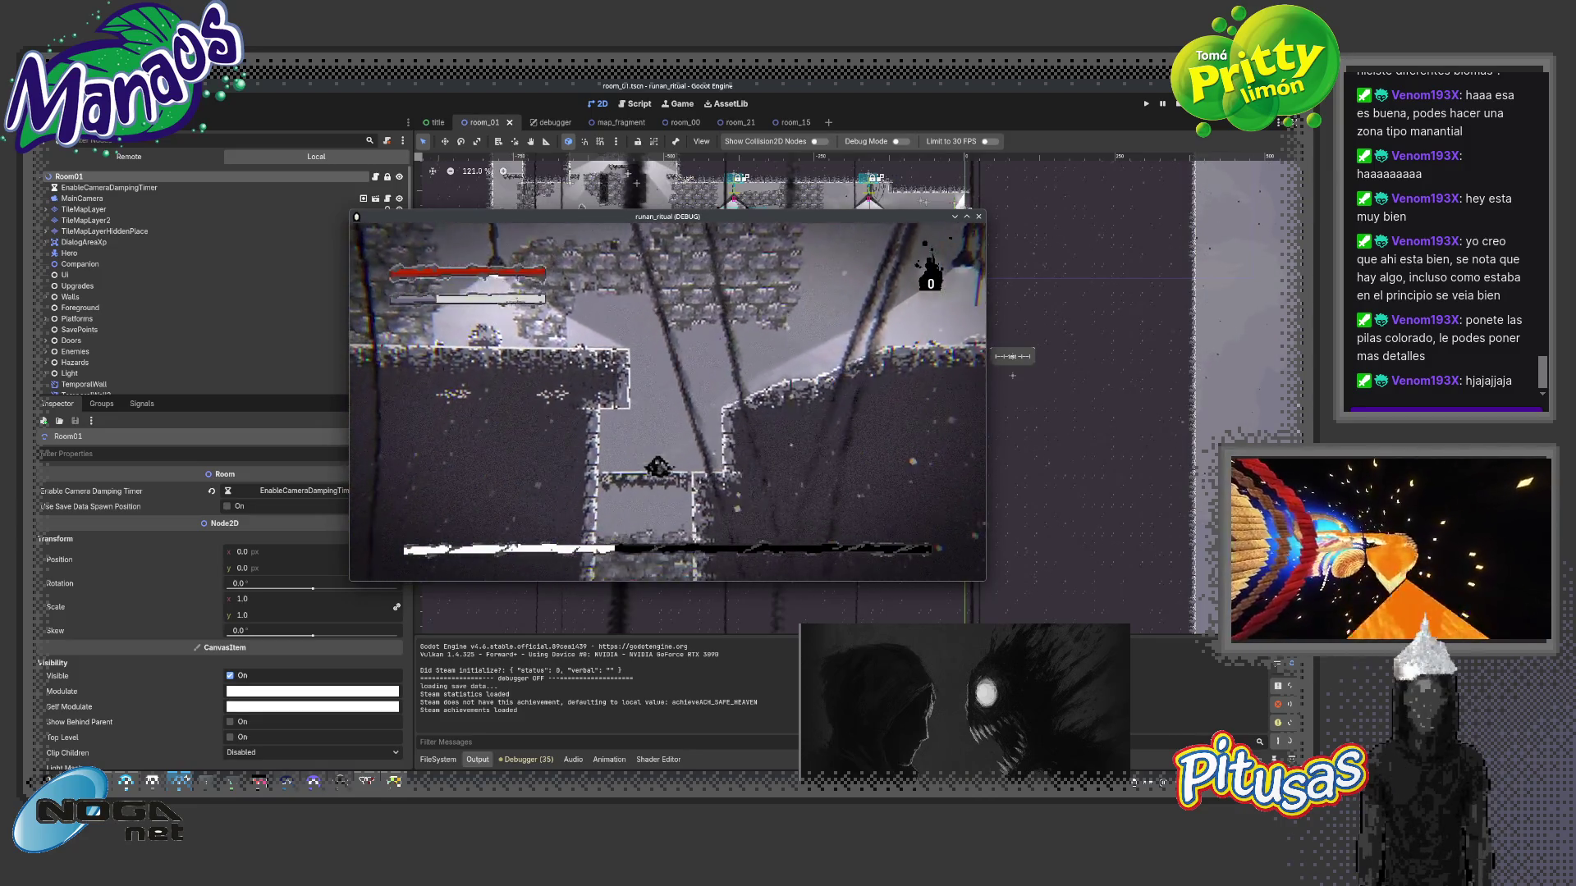
{"action": "key", "text": "Left"}
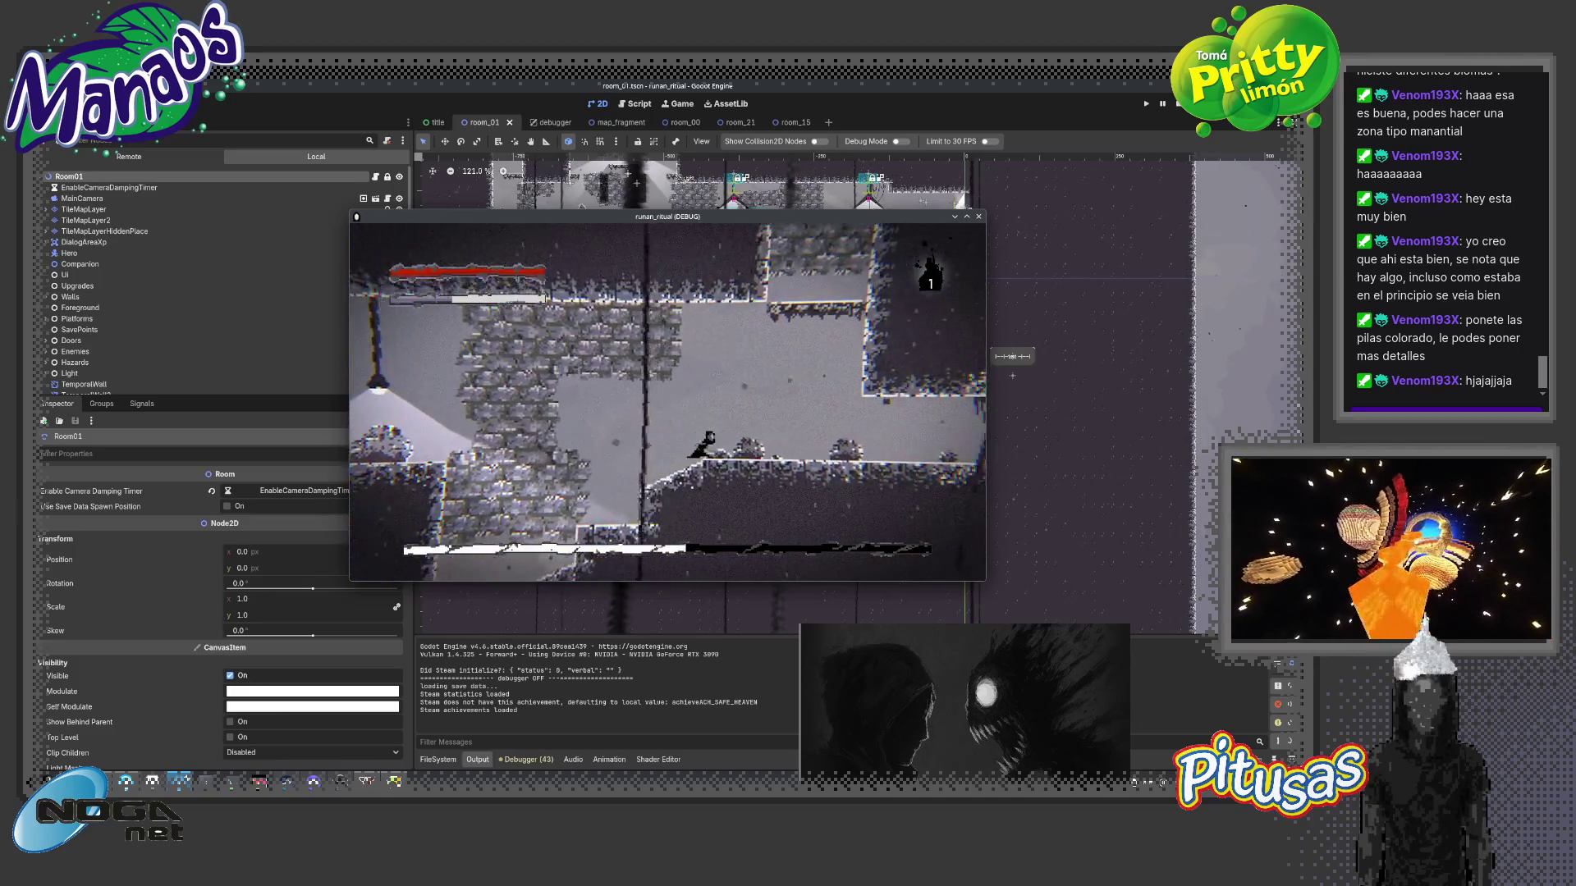
{"action": "key", "text": "Right"}
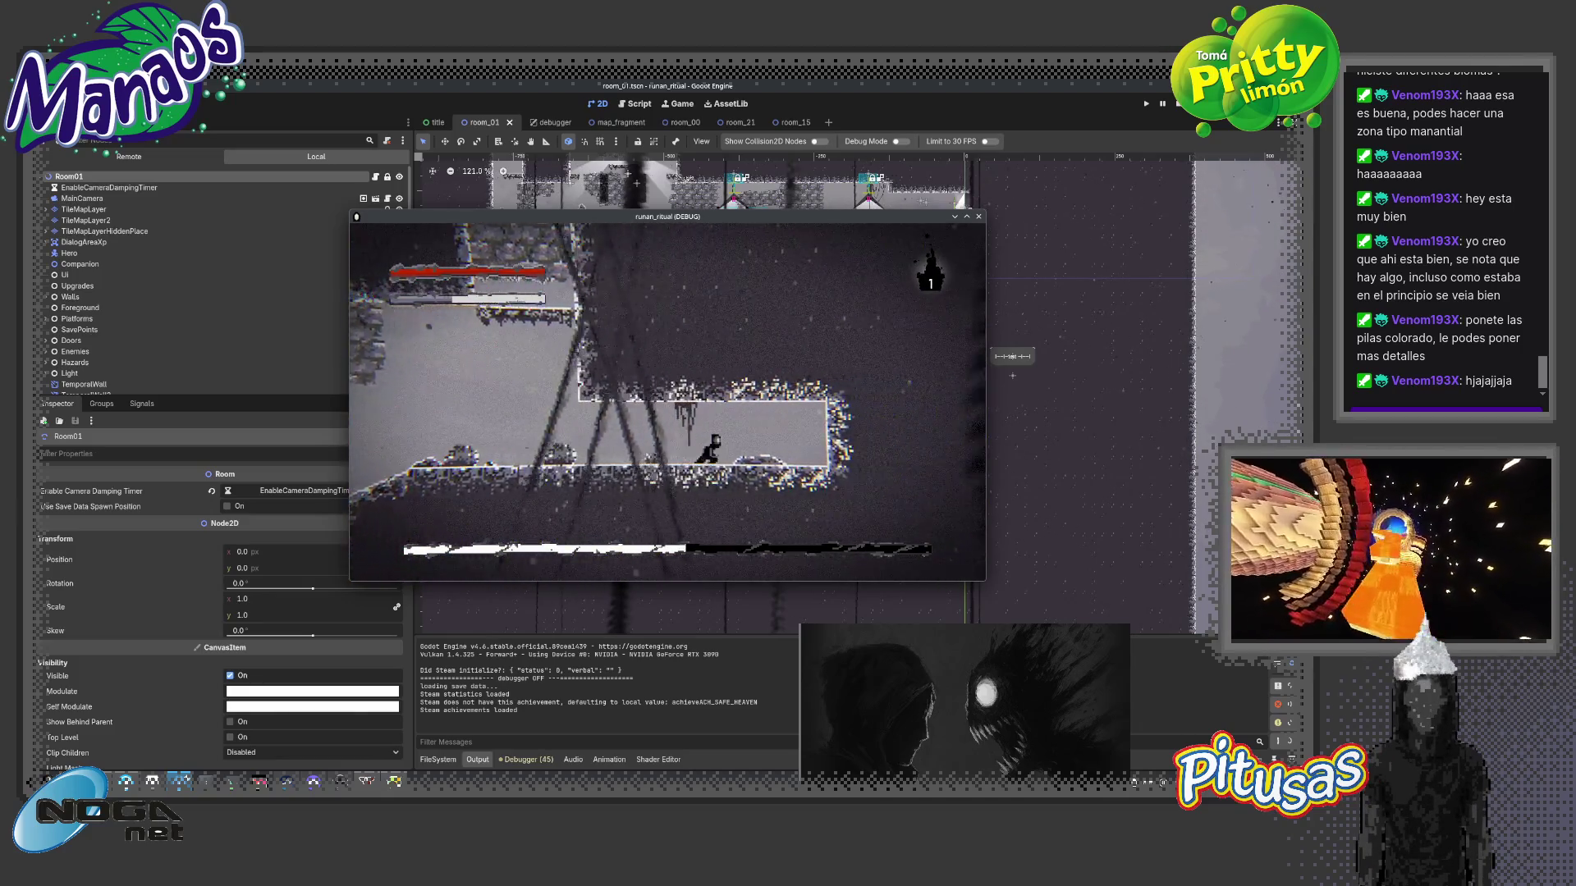
{"action": "key", "text": "Right"}
{"action": "key", "text": "Left"}
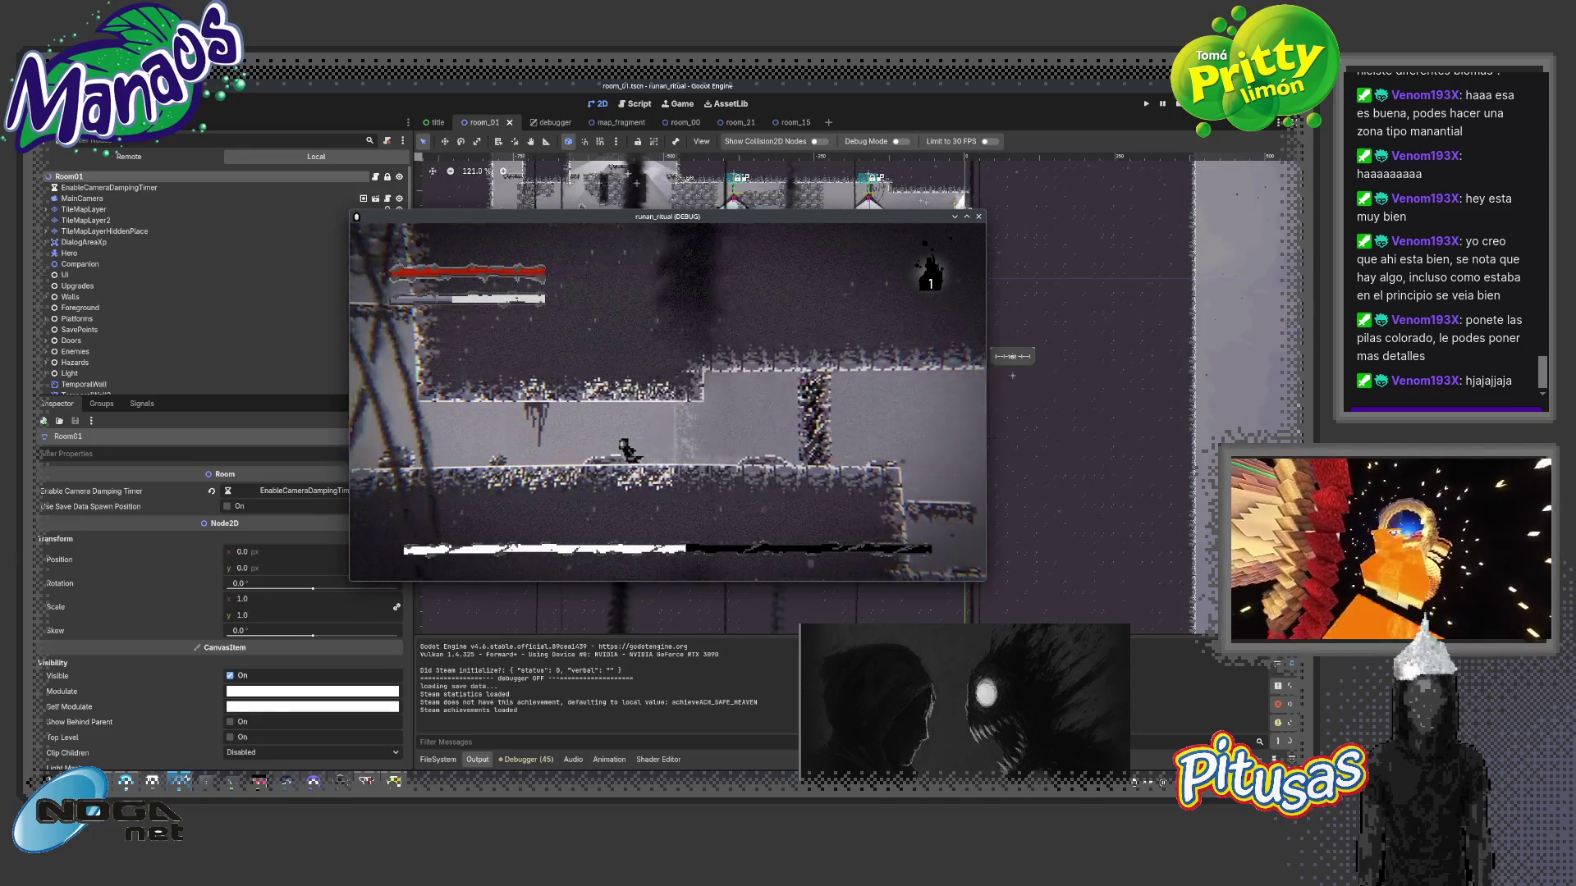
{"action": "key", "text": "Down"}
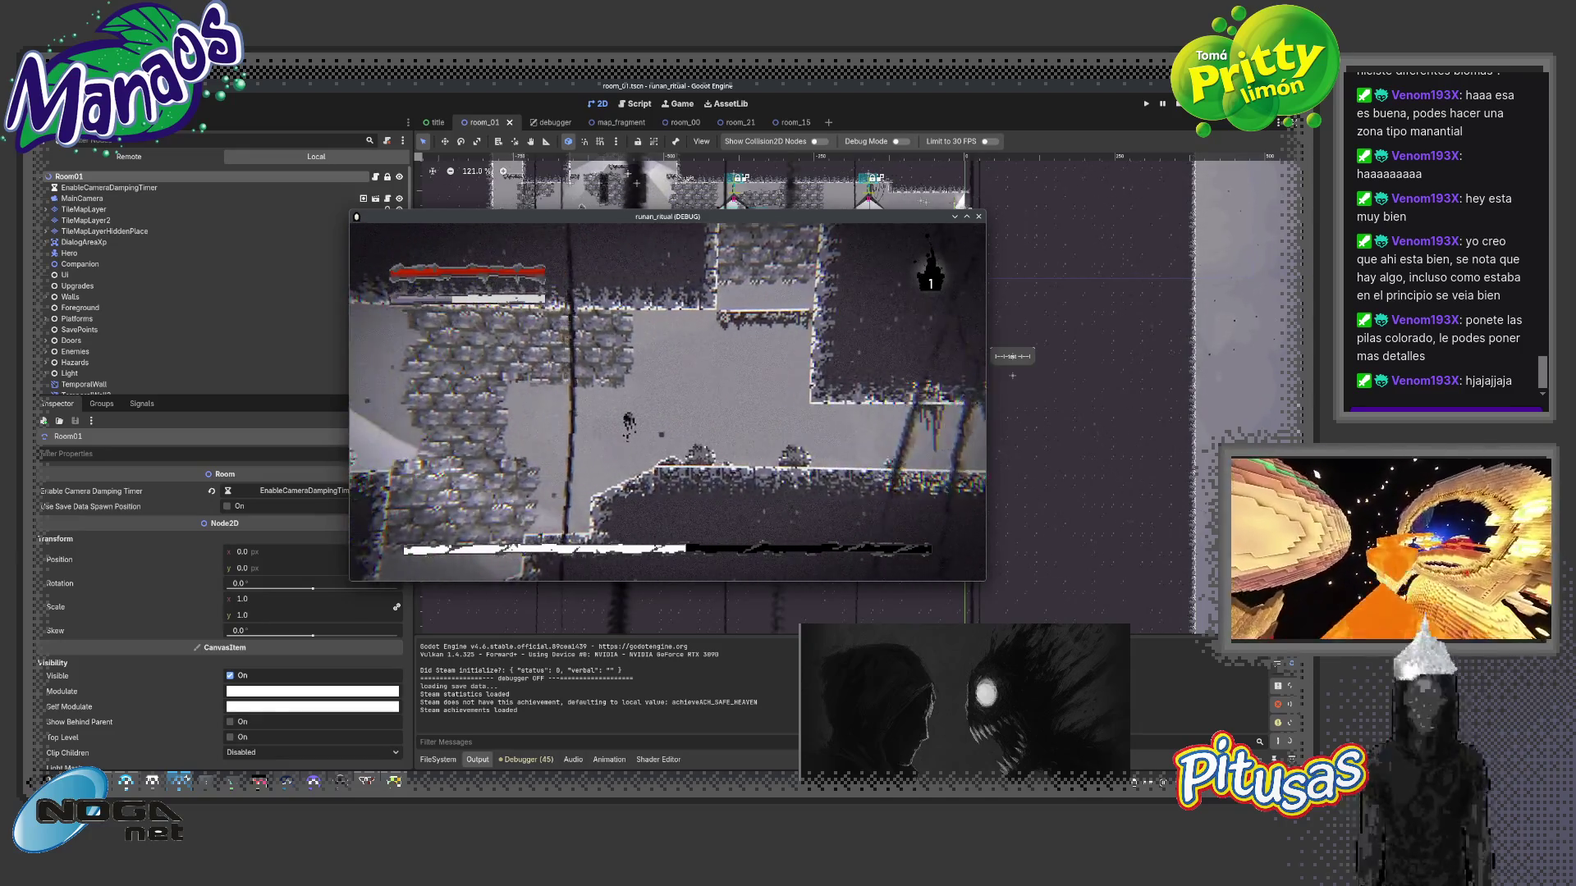
{"action": "key", "text": "Right"}
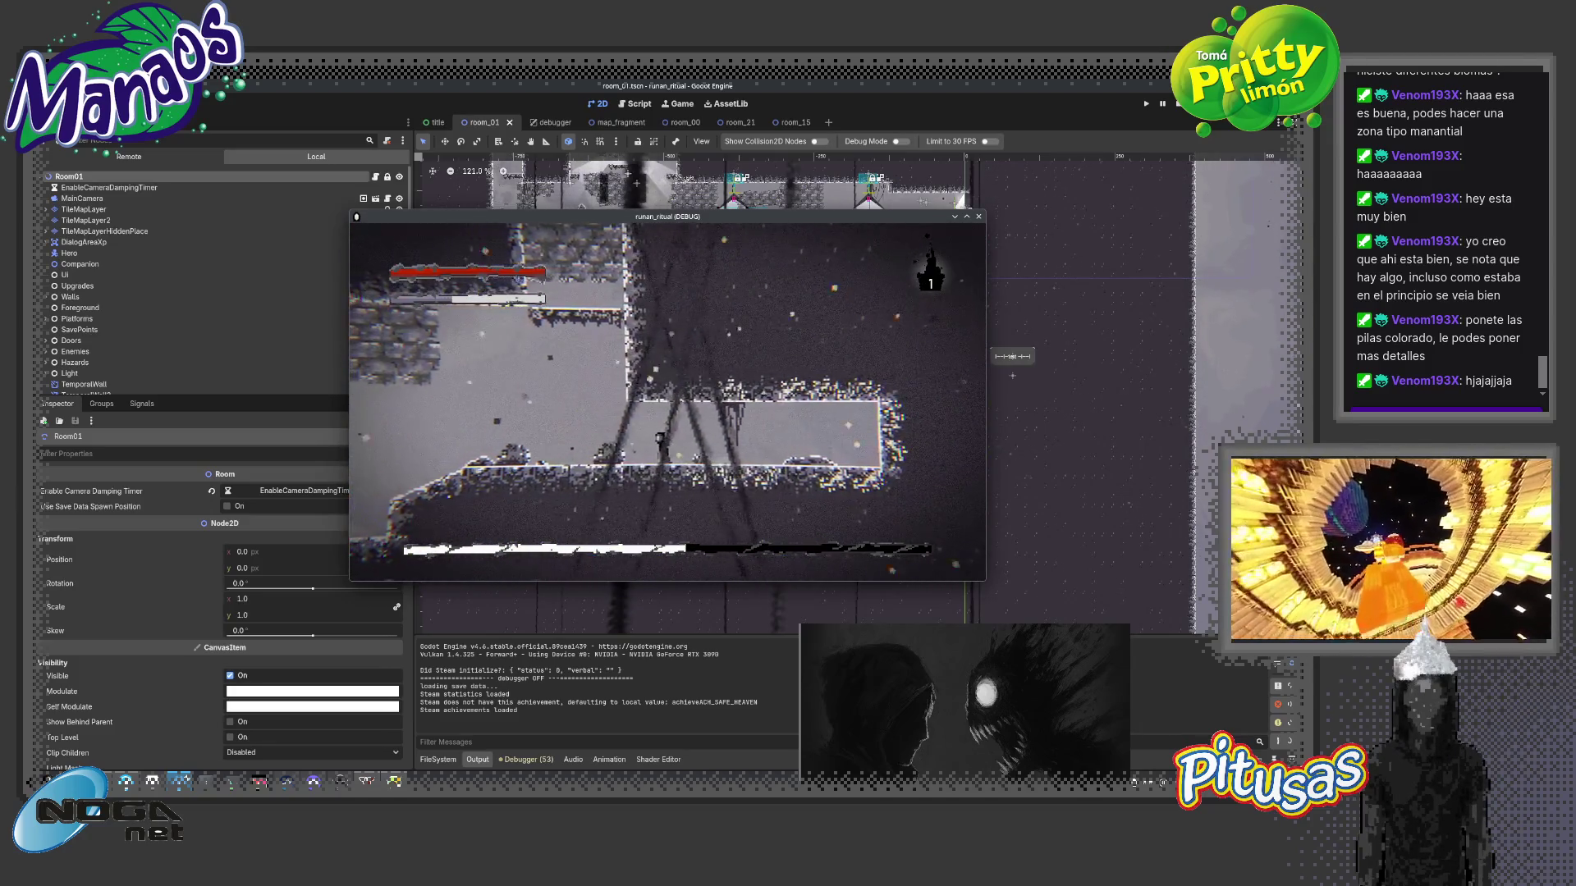
{"action": "key", "text": "Escape"}
{"action": "scroll", "coordinate": [745, 188], "scroll_direction": "up", "scroll_amount": 3}
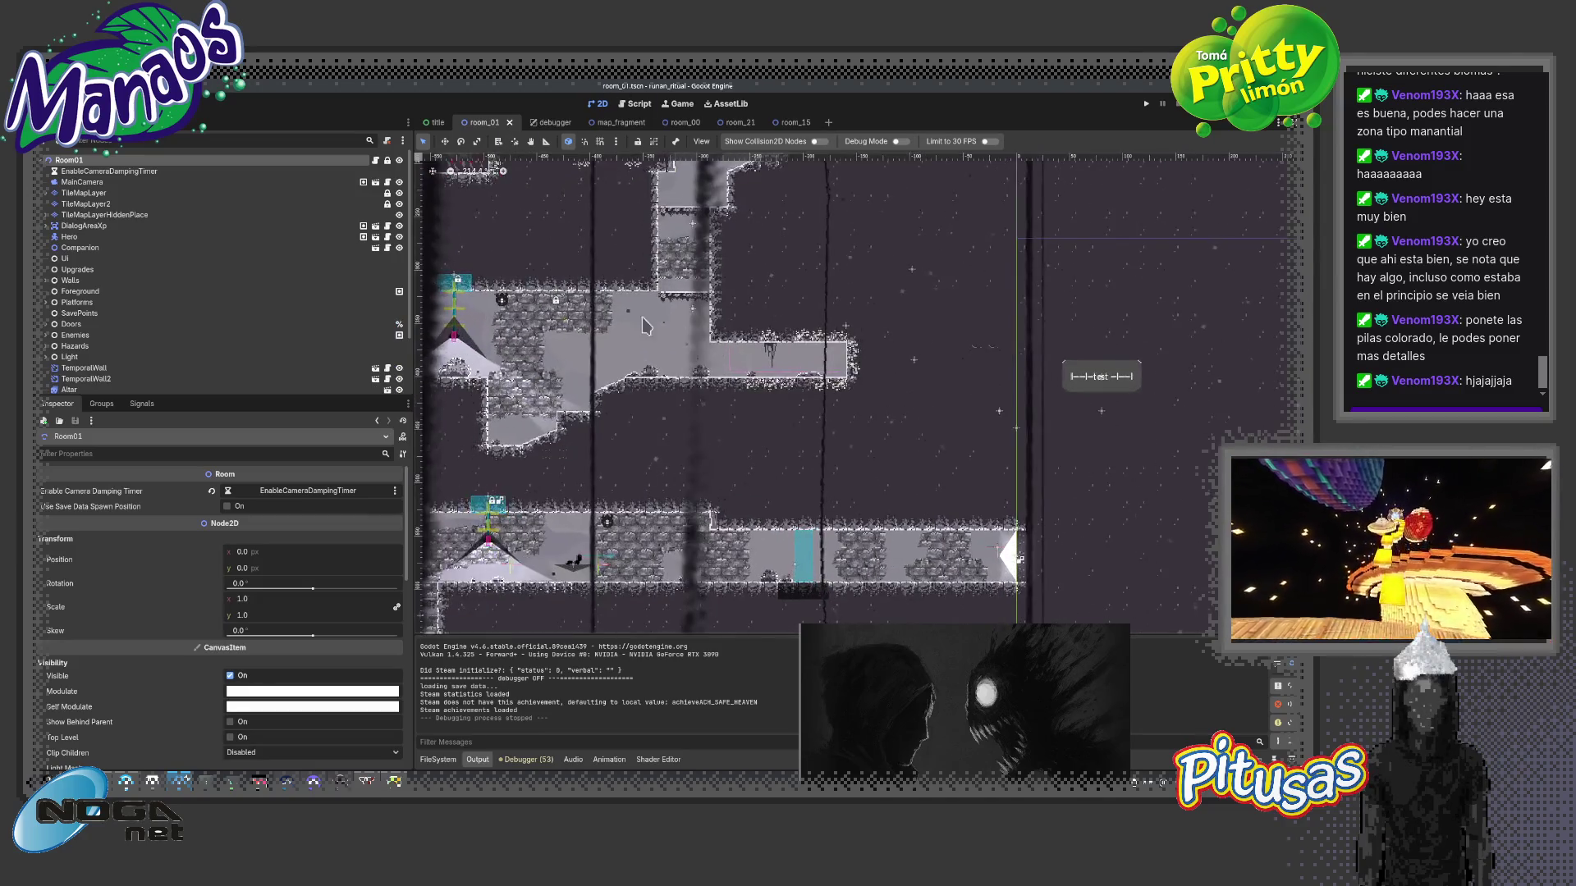
- Select TileMapLayer, pick Terrain01 in the Terrains tab and paint it into the cave corridor
{"action": "left_click", "coordinate": [85, 192]}
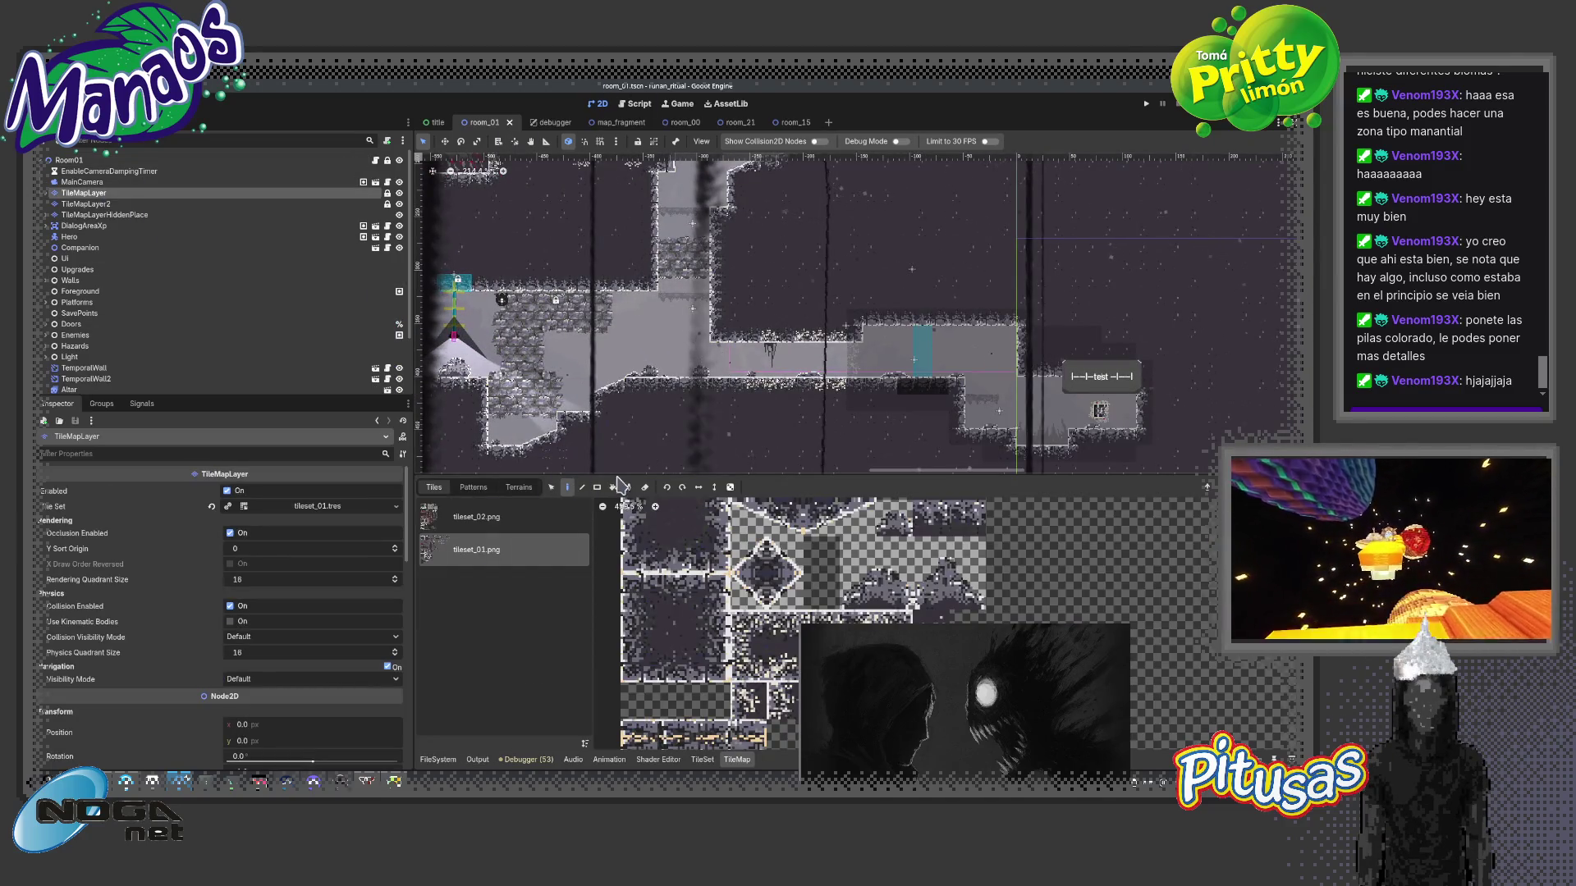
{"action": "left_click_drag", "start_coordinate": [630, 470], "coordinate": [777, 410]}
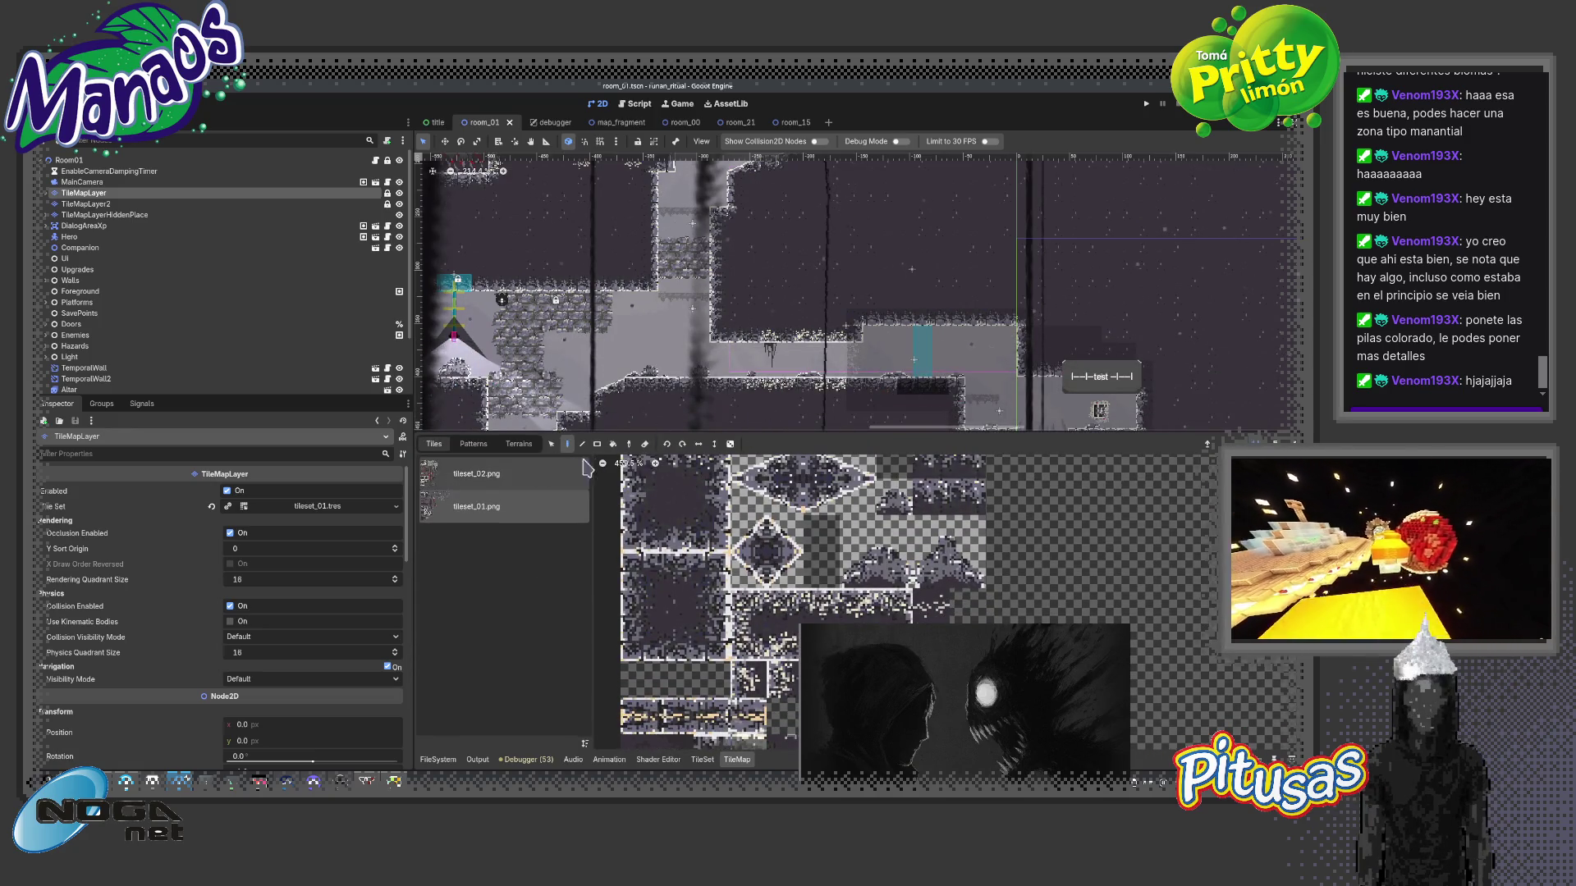
{"action": "left_click", "coordinate": [519, 444]}
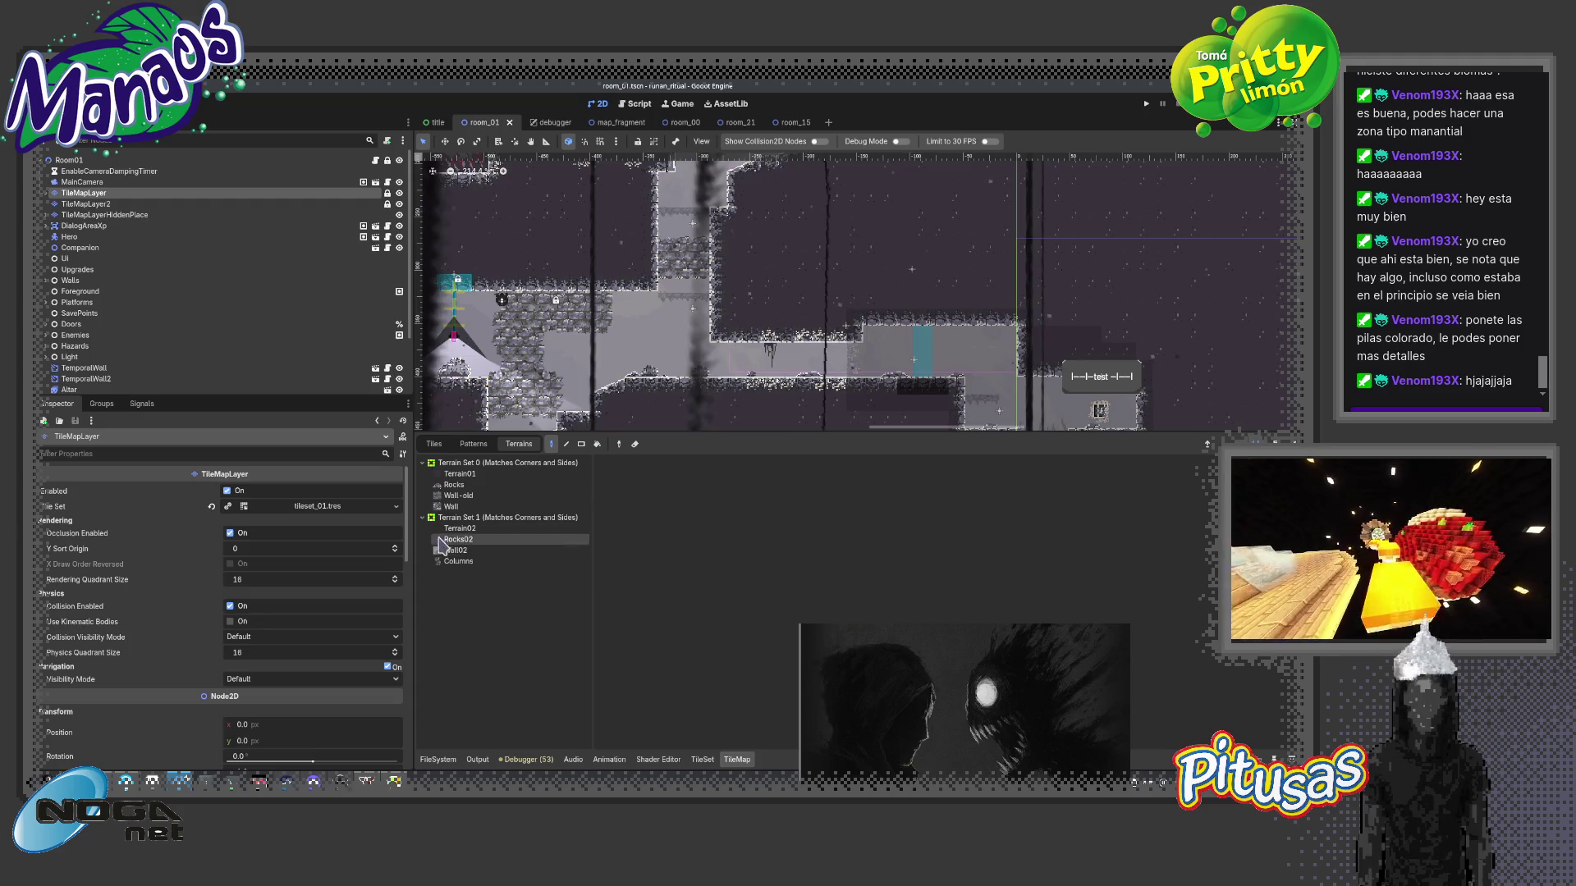
{"action": "left_click", "coordinate": [489, 474]}
{"action": "scroll", "coordinate": [789, 350], "scroll_direction": "up", "scroll_amount": 1}
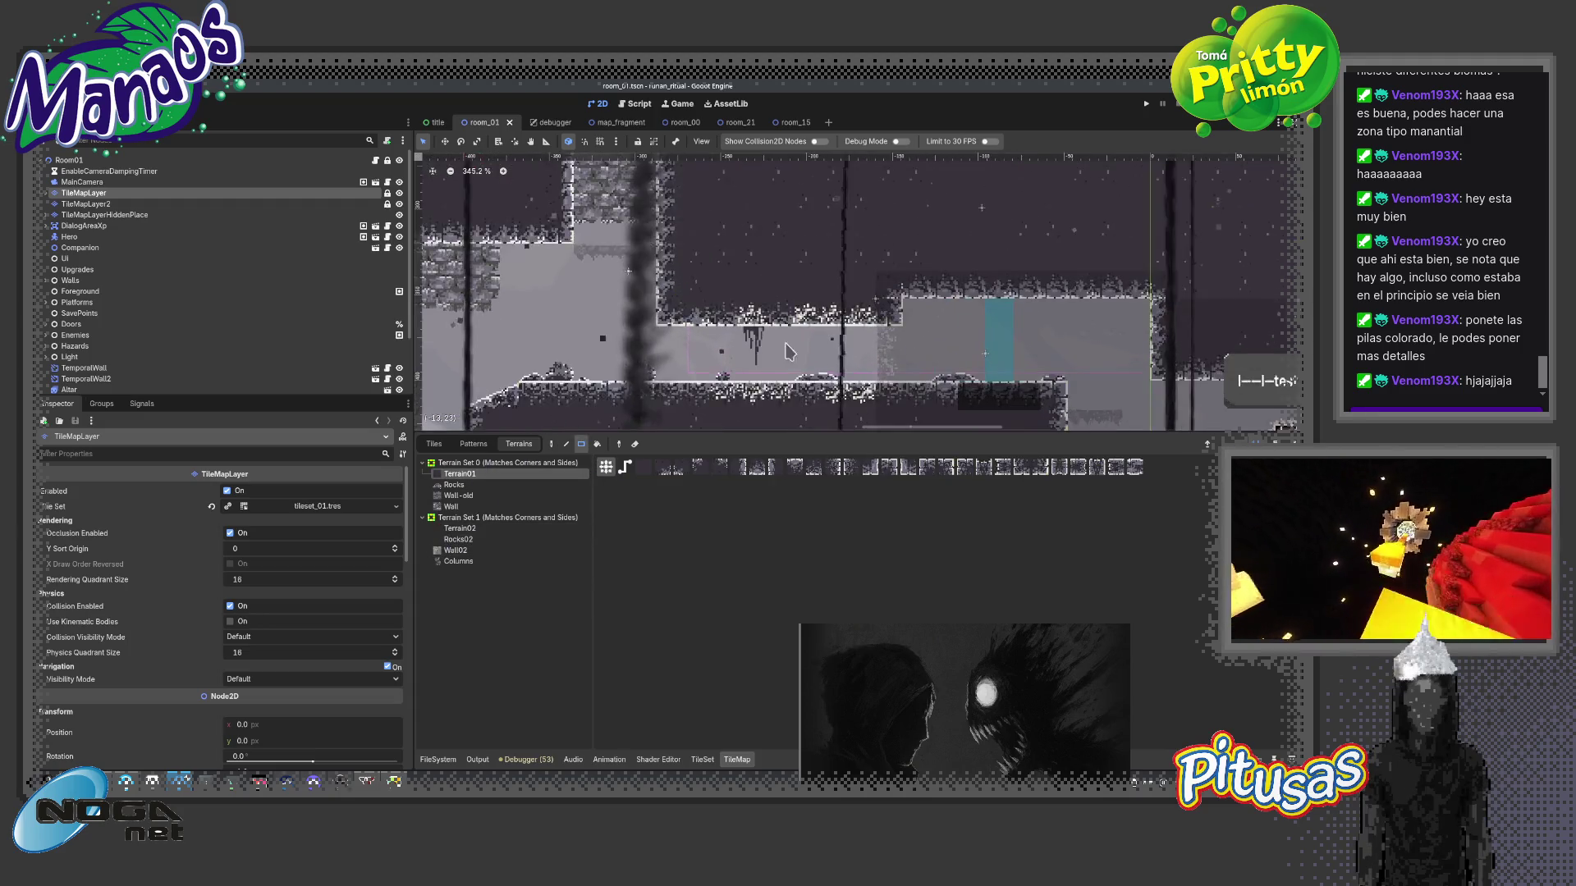
{"action": "scroll", "coordinate": [788, 351], "scroll_direction": "down", "scroll_amount": 1}
{"action": "left_click", "coordinate": [742, 353]}
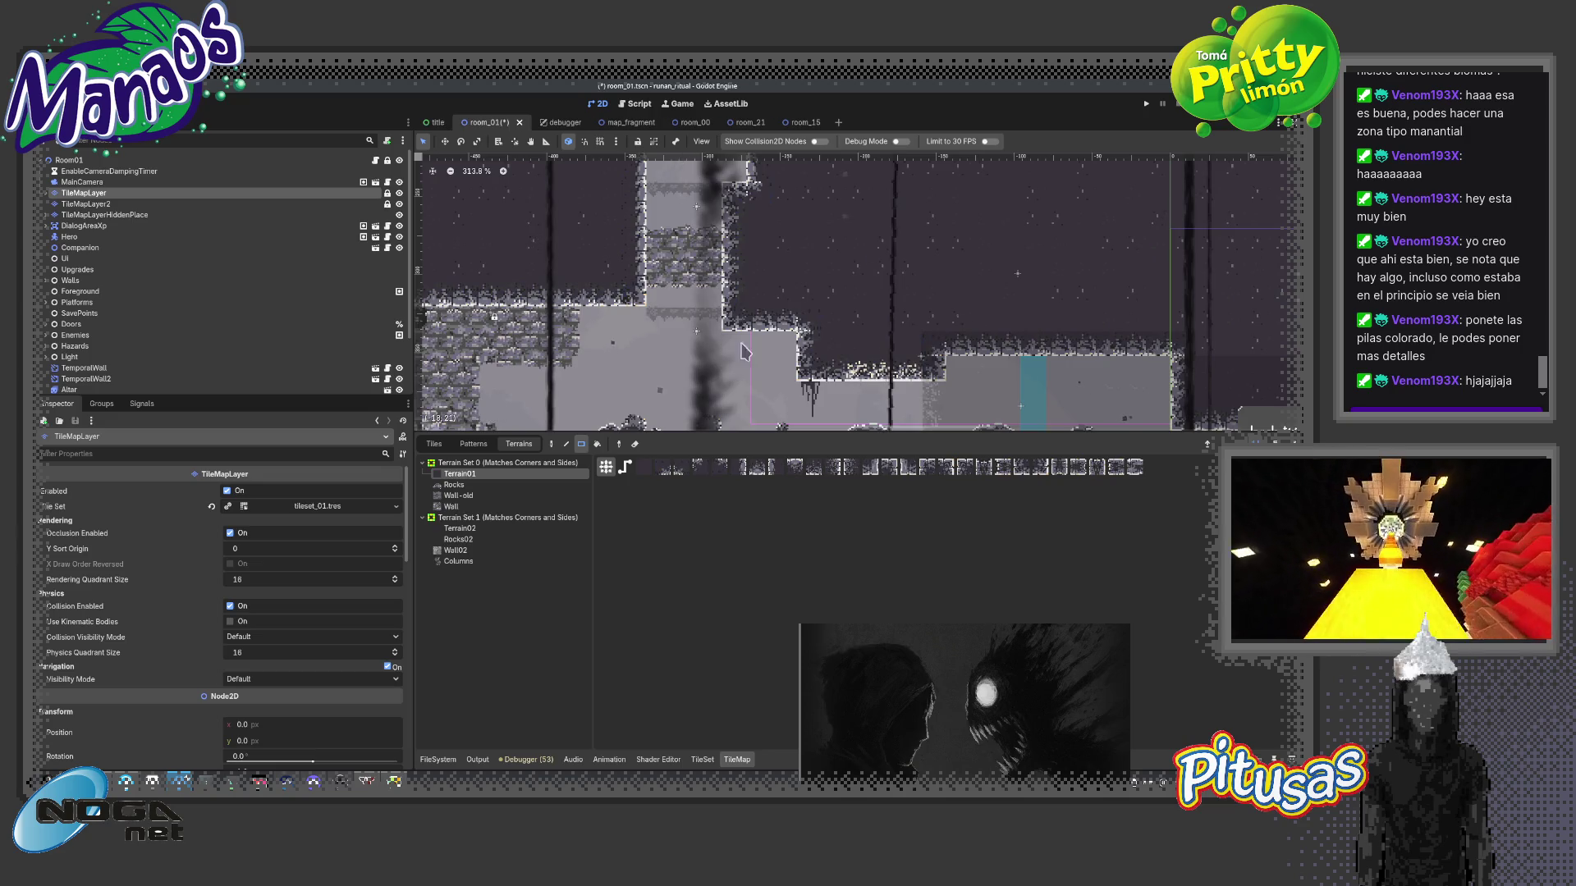
{"action": "scroll", "coordinate": [871, 318], "scroll_direction": "down", "scroll_amount": 3}
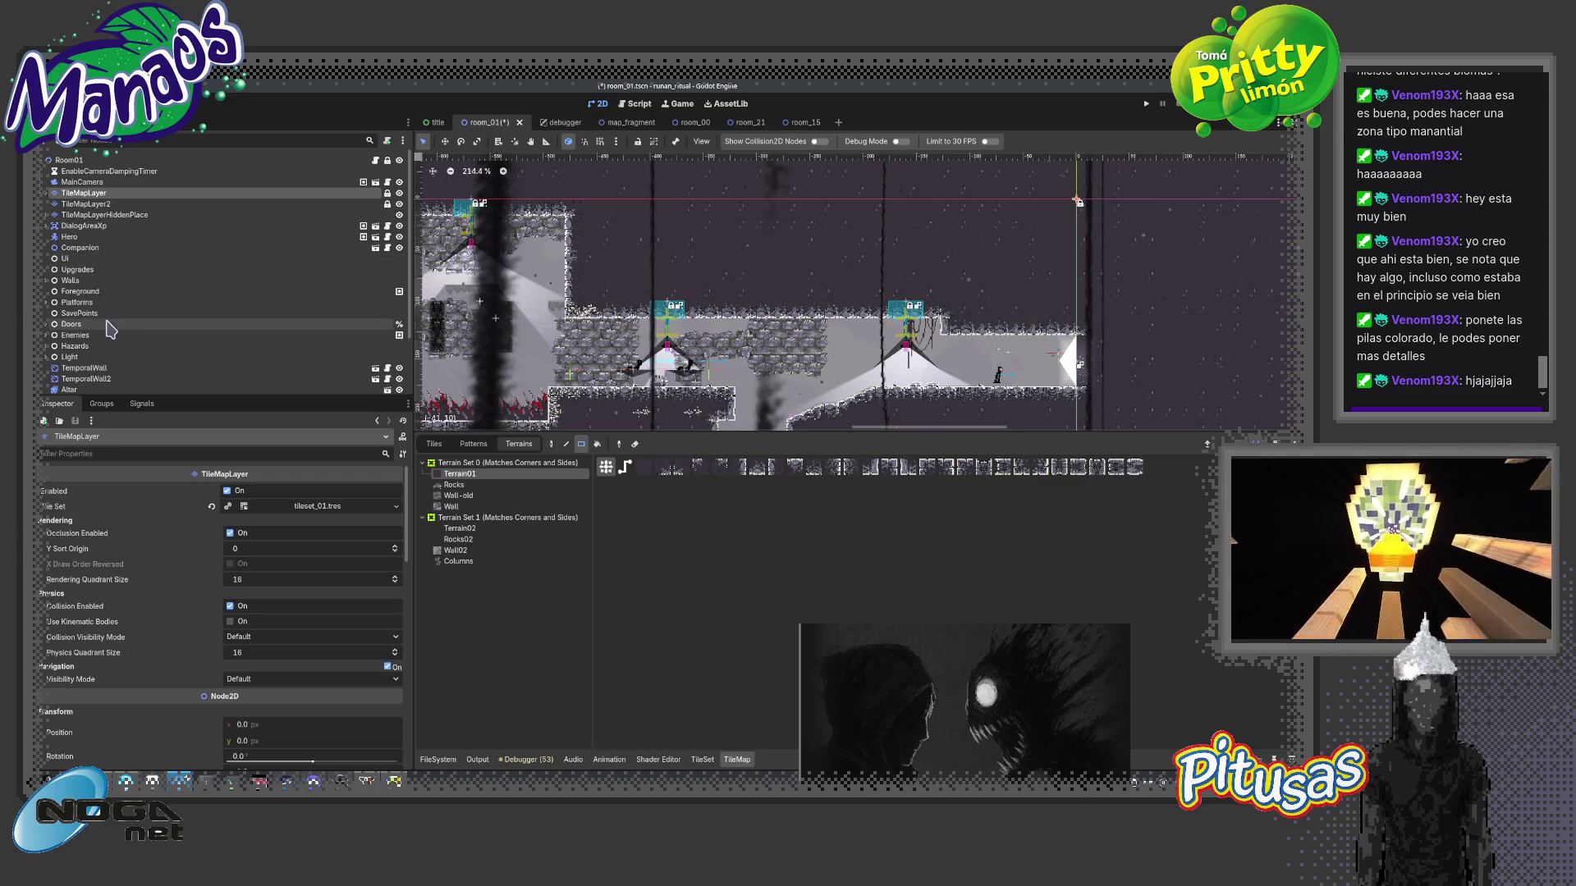
- Duplicate the HangingWires04 sprite as HangingWires07 and move it into the lower cave corridor
{"action": "left_click", "coordinate": [51, 215]}
{"action": "left_click", "coordinate": [103, 227]}
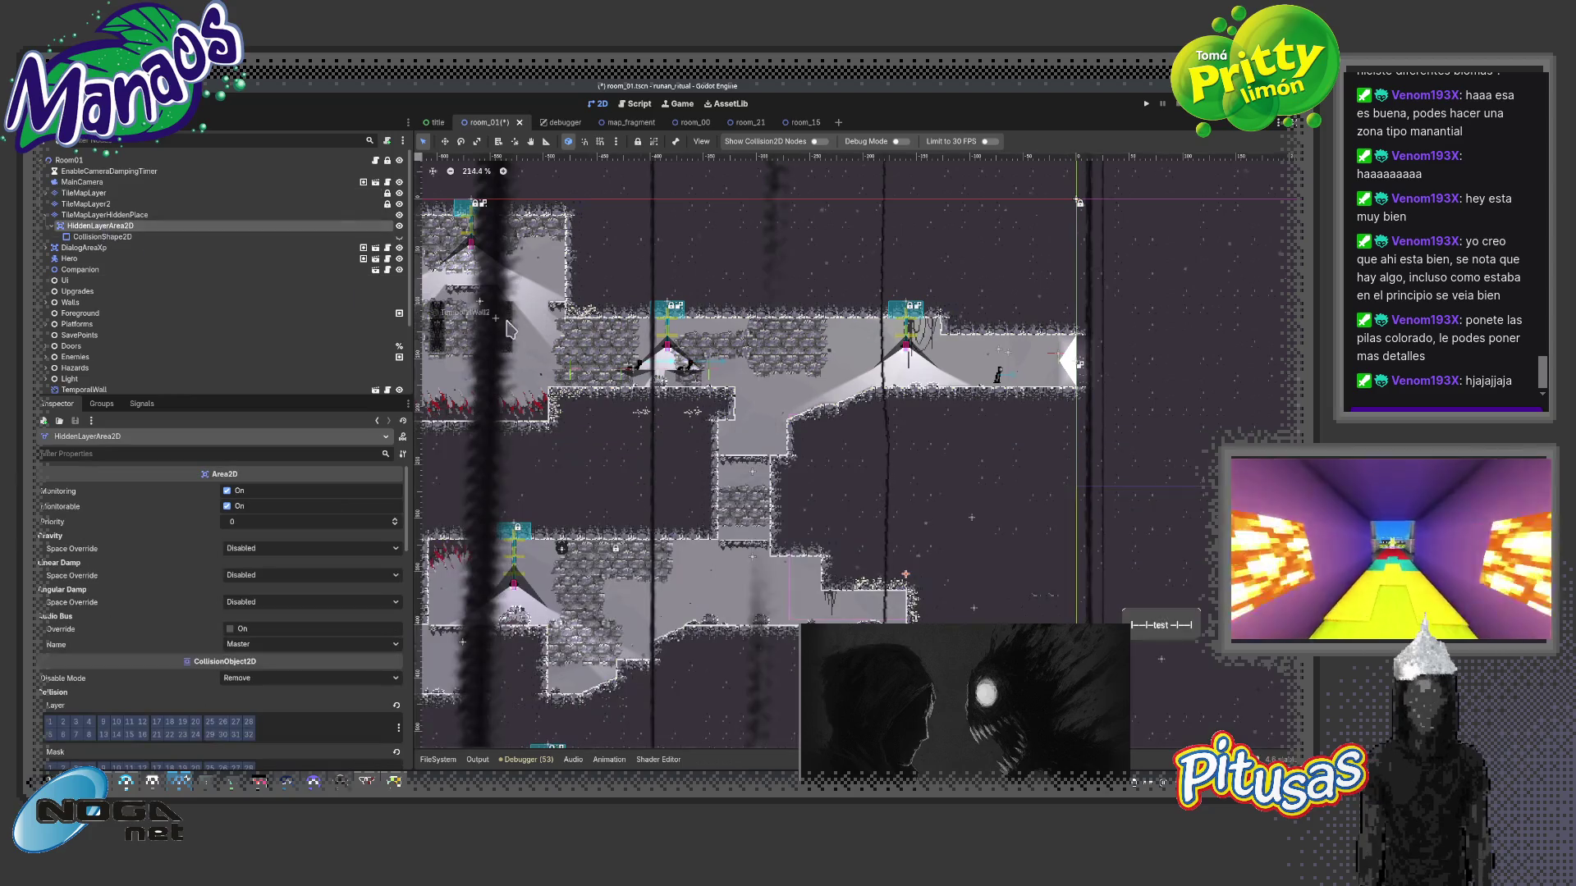
{"action": "left_click", "coordinate": [921, 335]}
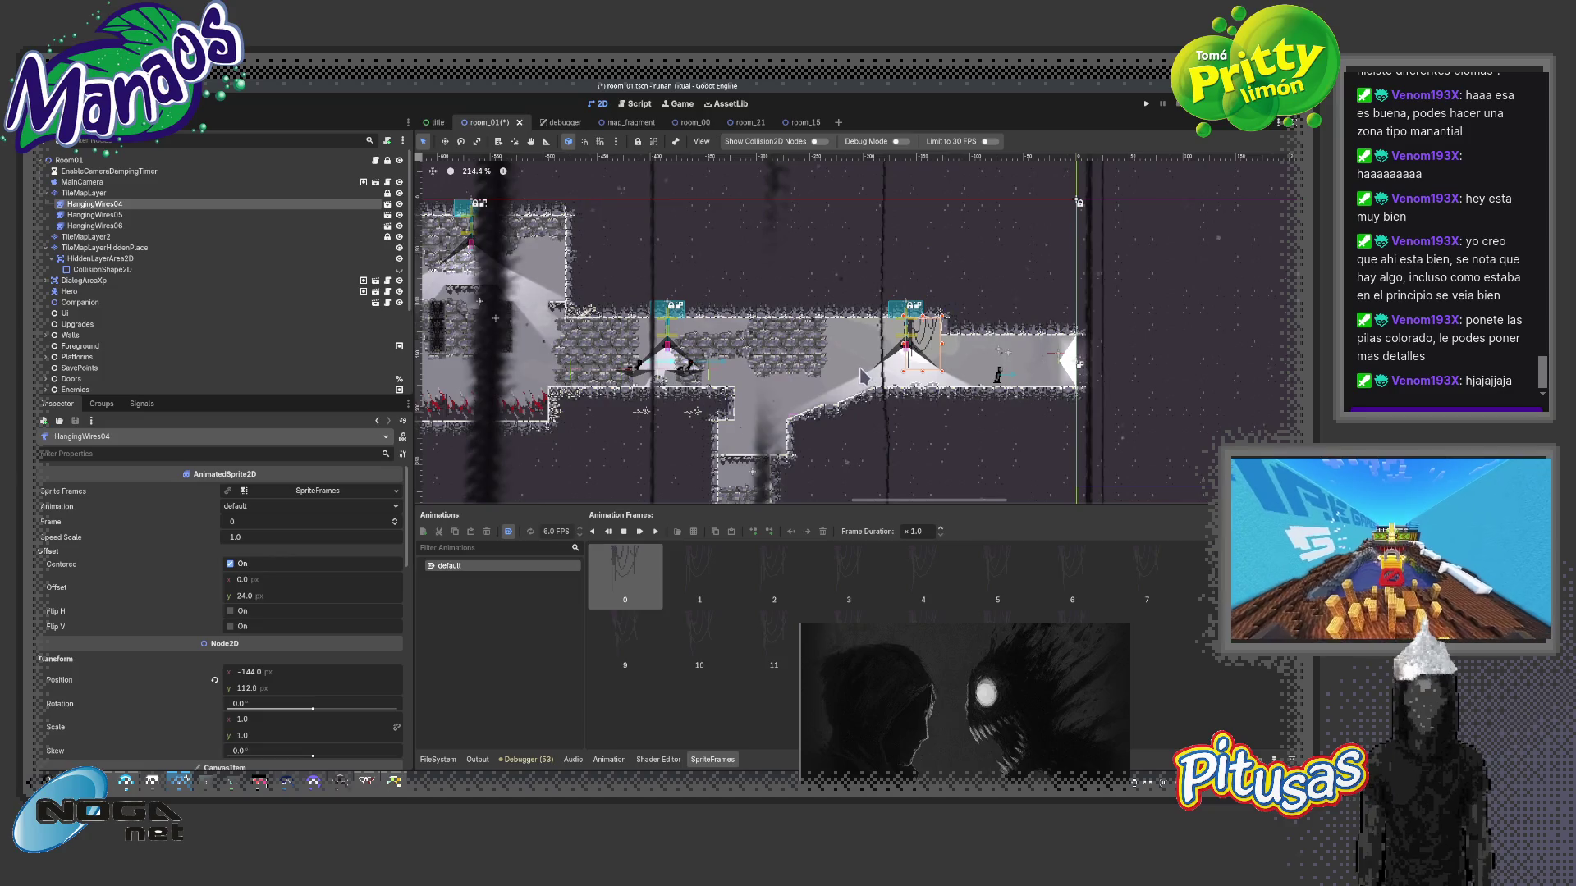
{"action": "key", "text": "ctrl+d"}
{"action": "left_click_drag", "start_coordinate": [836, 450], "coordinate": [797, 366]}
{"action": "scroll", "coordinate": [798, 371], "scroll_direction": "up", "scroll_amount": 6}
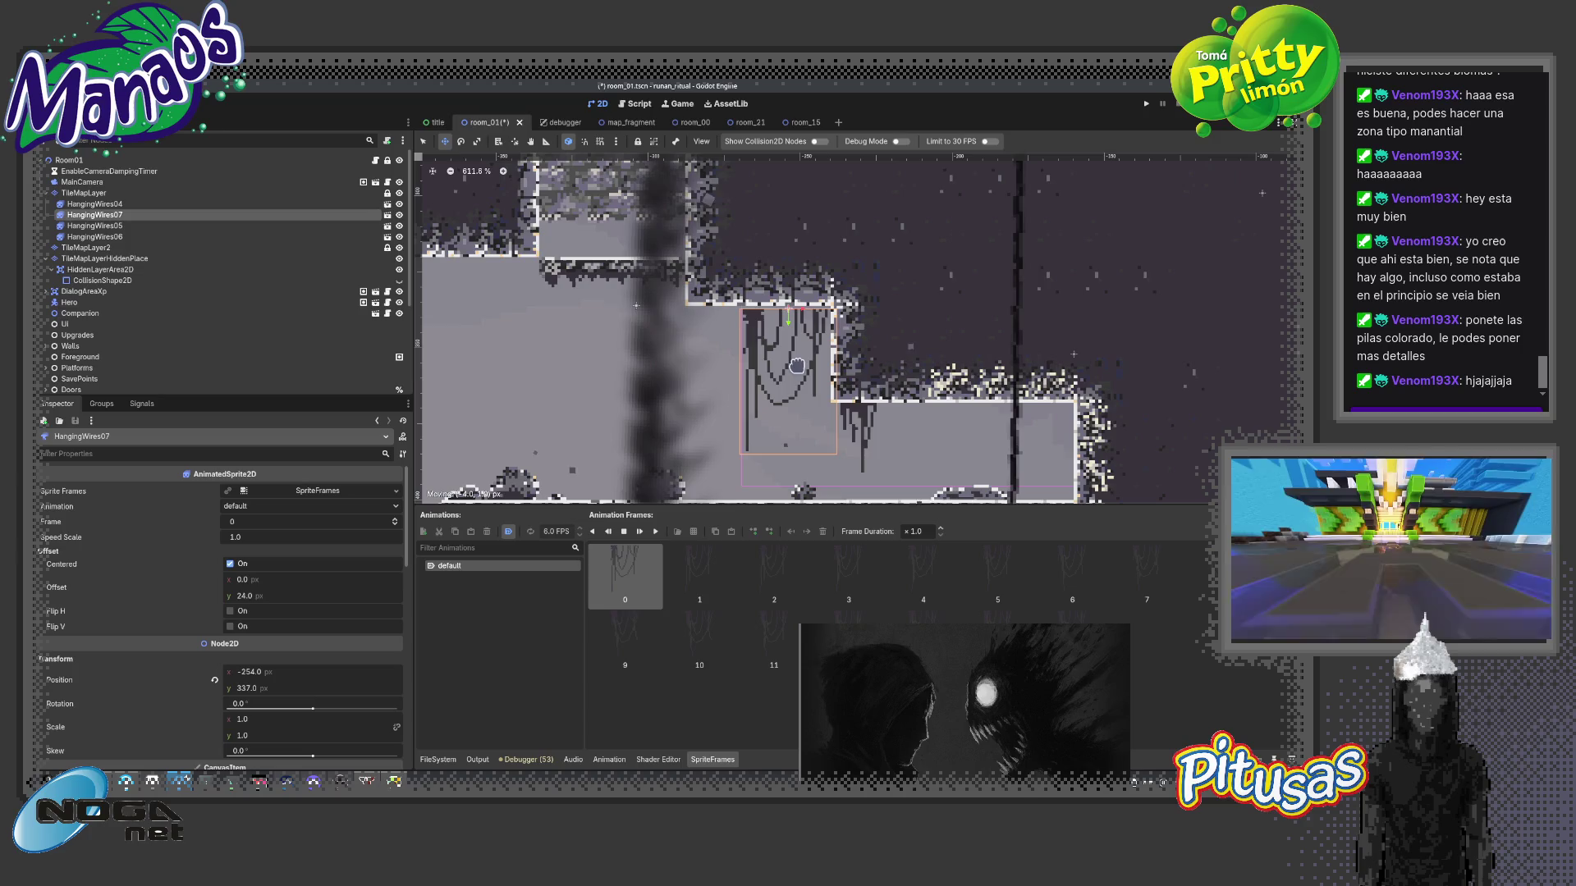
{"action": "scroll", "coordinate": [797, 365], "scroll_direction": "down", "scroll_amount": 1}
{"action": "scroll", "coordinate": [800, 376], "scroll_direction": "down", "scroll_amount": 2}
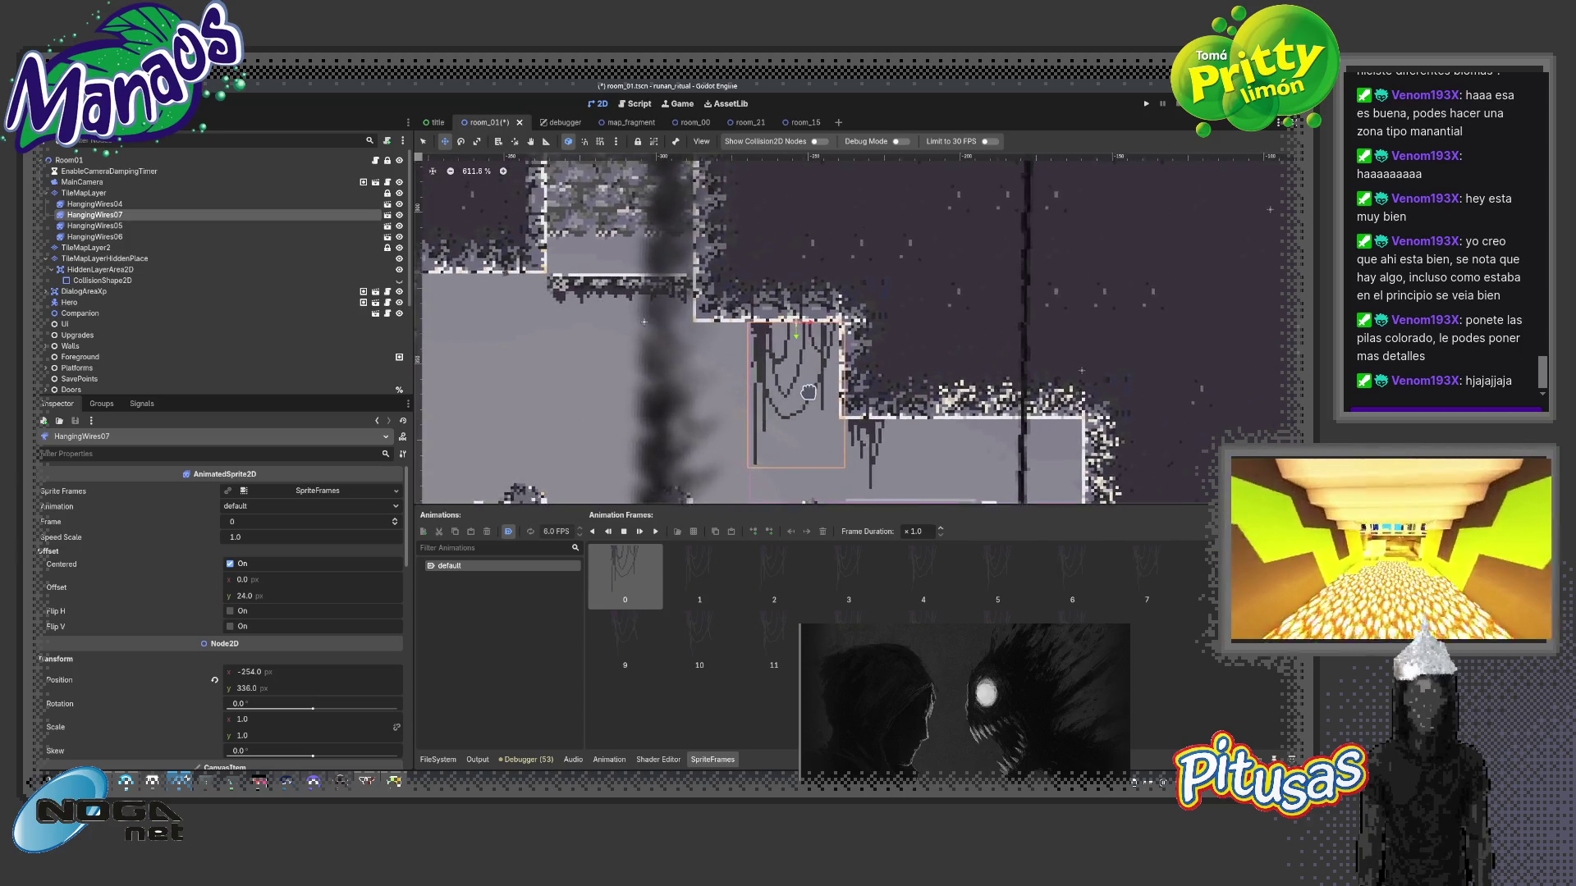
{"action": "scroll", "coordinate": [807, 392], "scroll_direction": "down", "scroll_amount": 2}
{"action": "scroll", "coordinate": [807, 394], "scroll_direction": "down", "scroll_amount": 1}
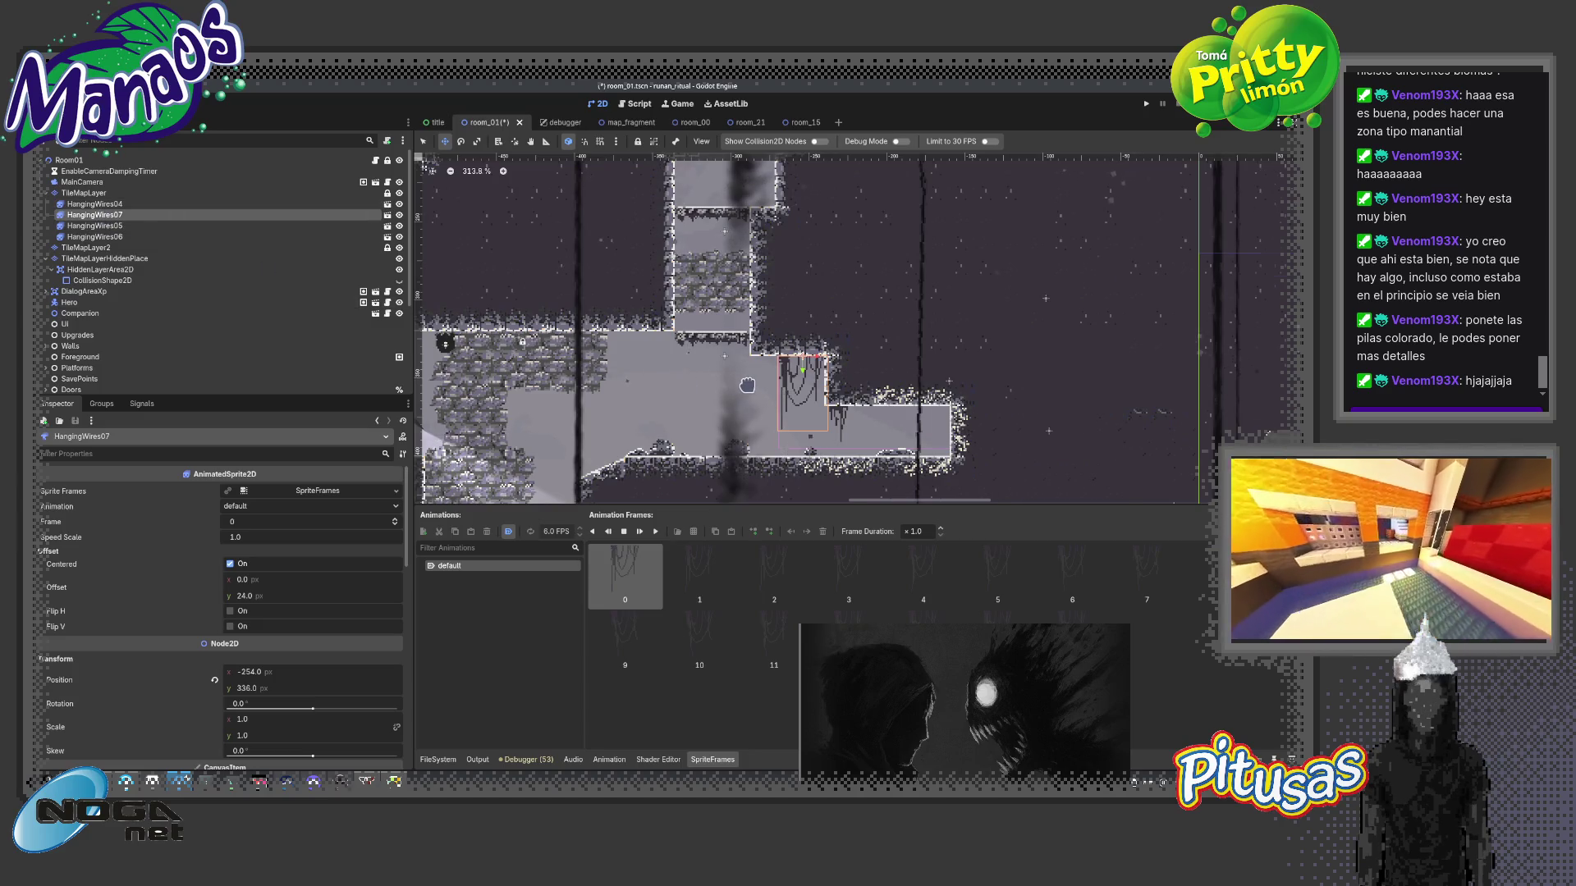
{"action": "scroll", "coordinate": [746, 385], "scroll_direction": "down", "scroll_amount": 1}
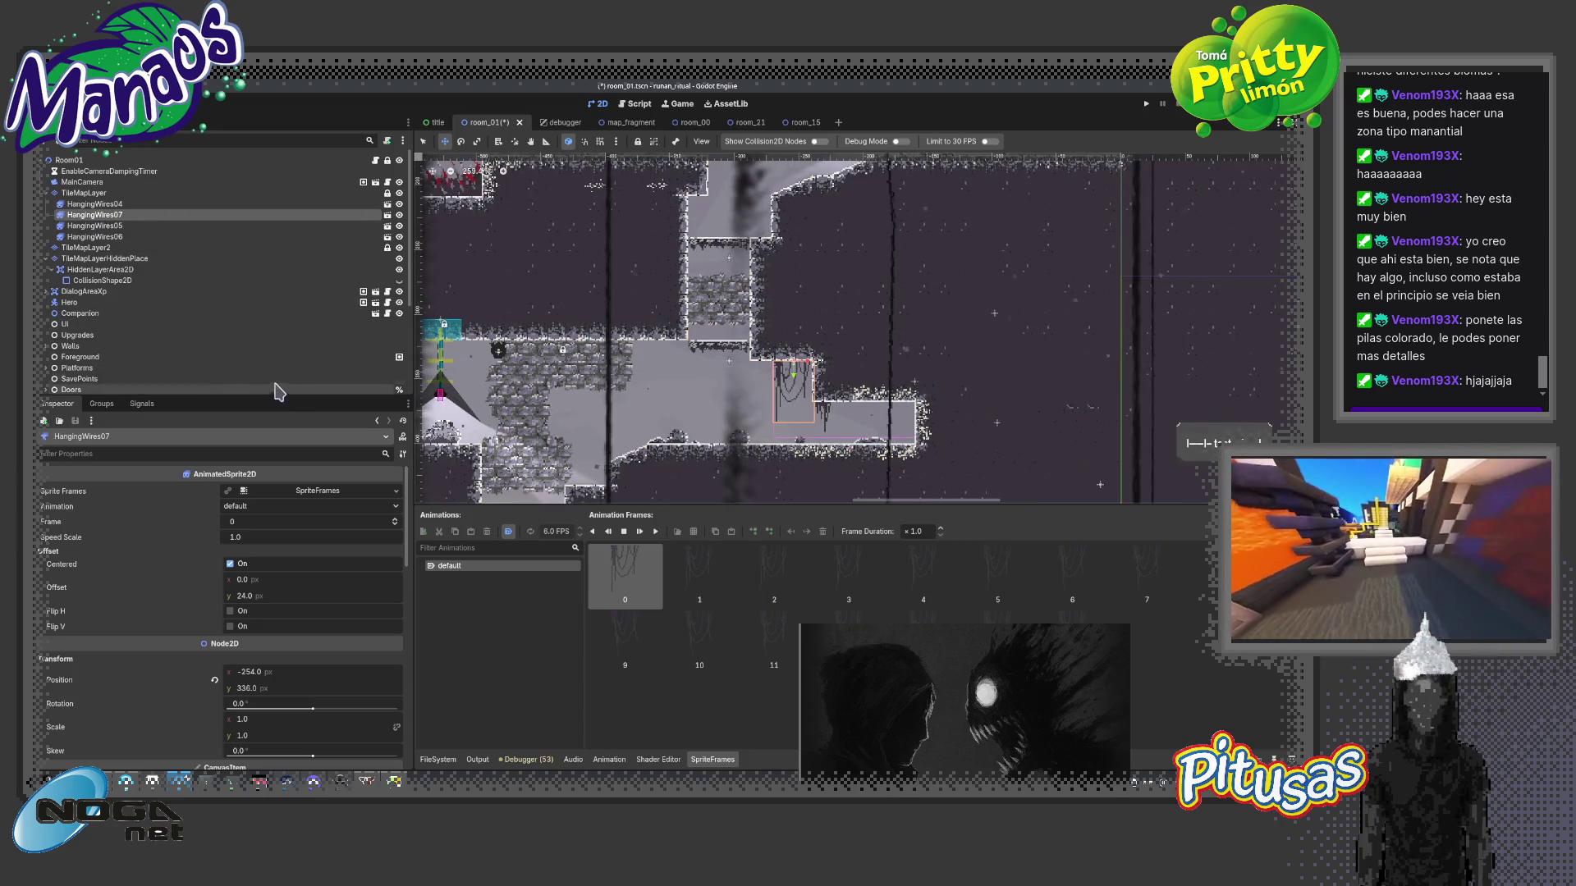
- Select TileMapLayer, pick Terrain01, then show the tileset_03 Tiles atlas for picking tiles
{"action": "left_click", "coordinate": [84, 192]}
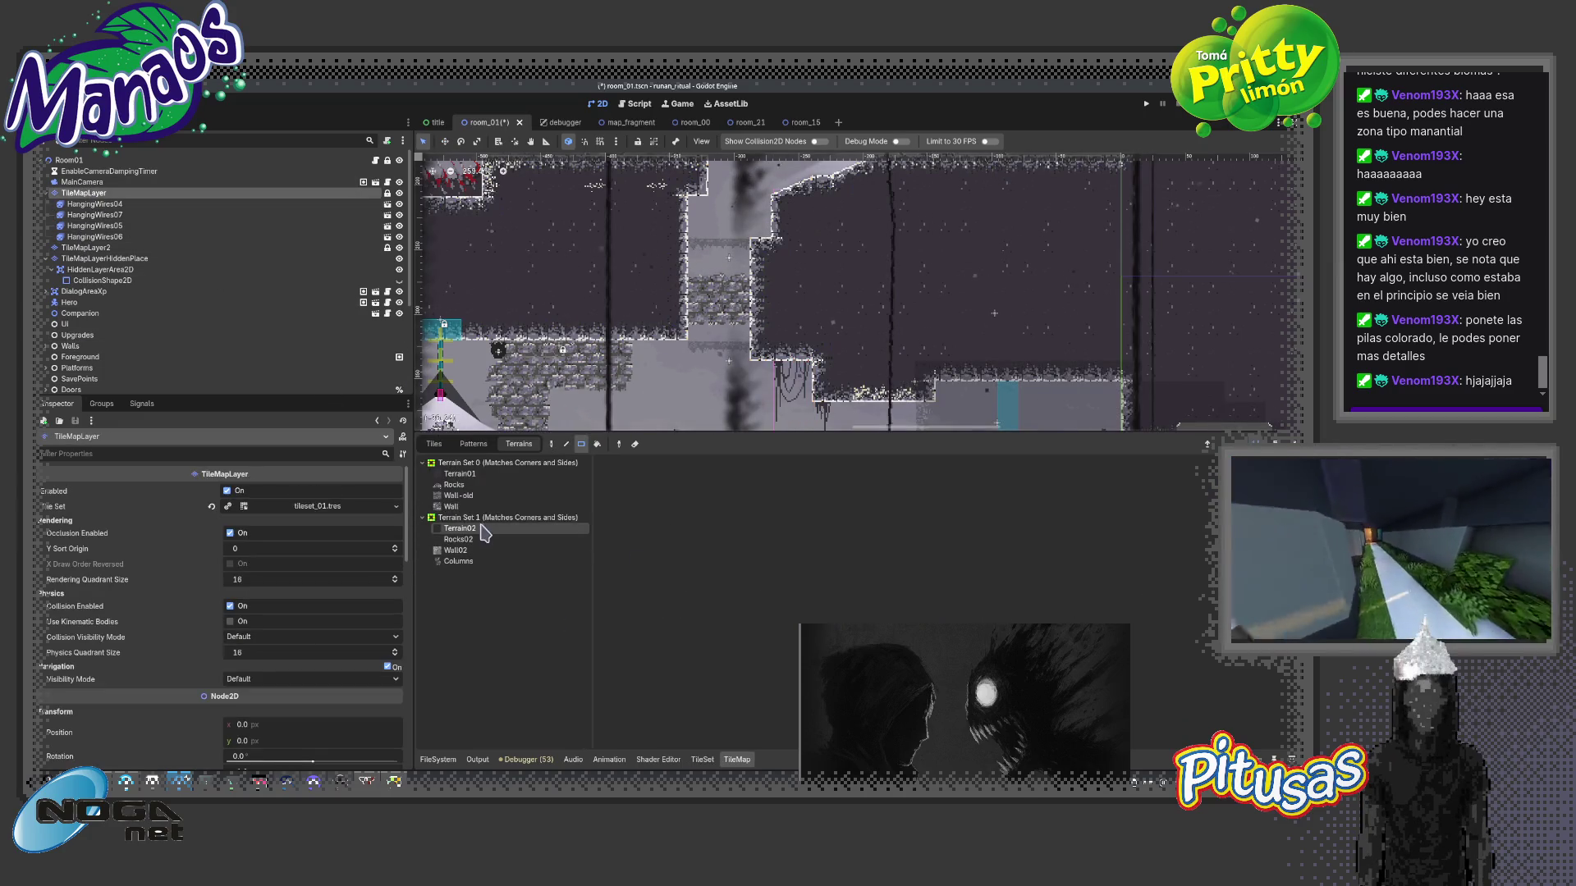
{"action": "left_click", "coordinate": [459, 473]}
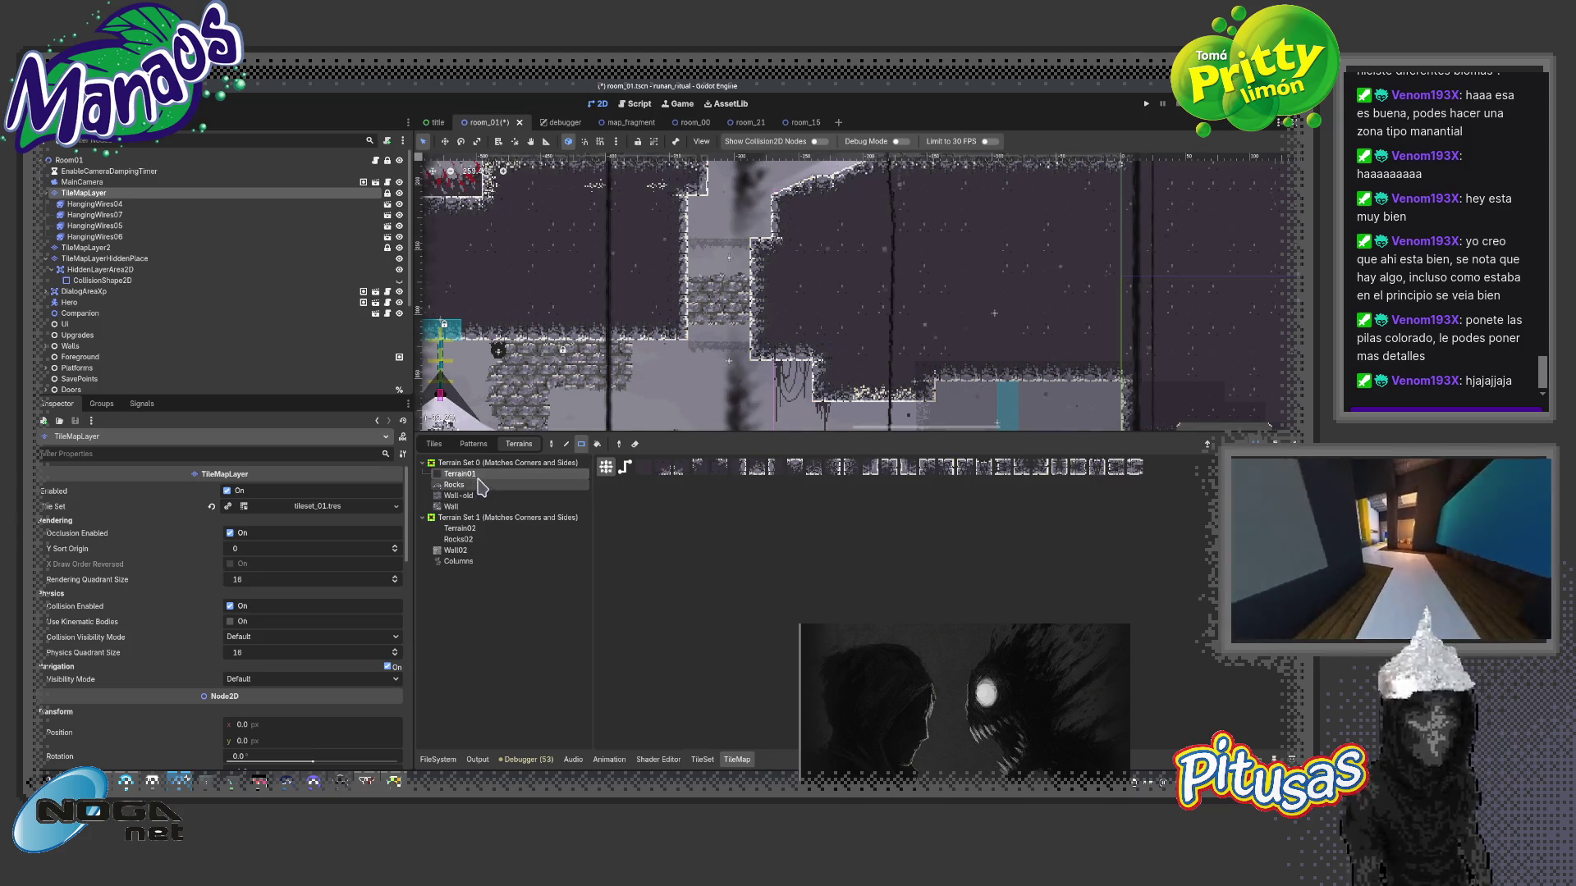
{"action": "left_click", "coordinate": [434, 444]}
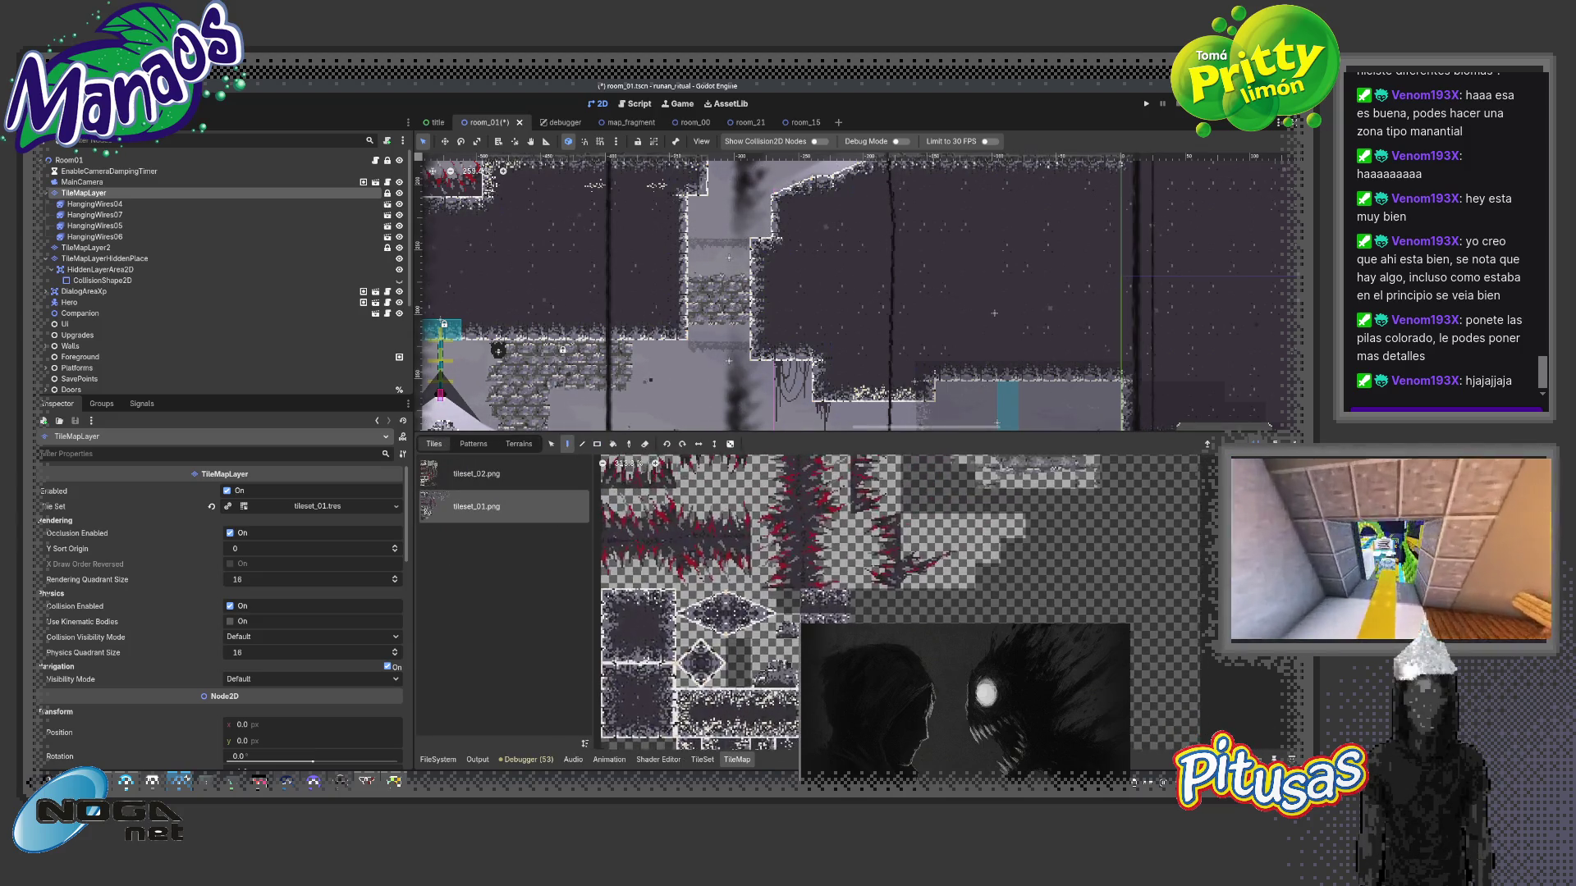
{"action": "scroll", "coordinate": [890, 599], "scroll_direction": "up", "scroll_amount": 2}
{"action": "scroll", "coordinate": [781, 576], "scroll_direction": "up", "scroll_amount": 2}
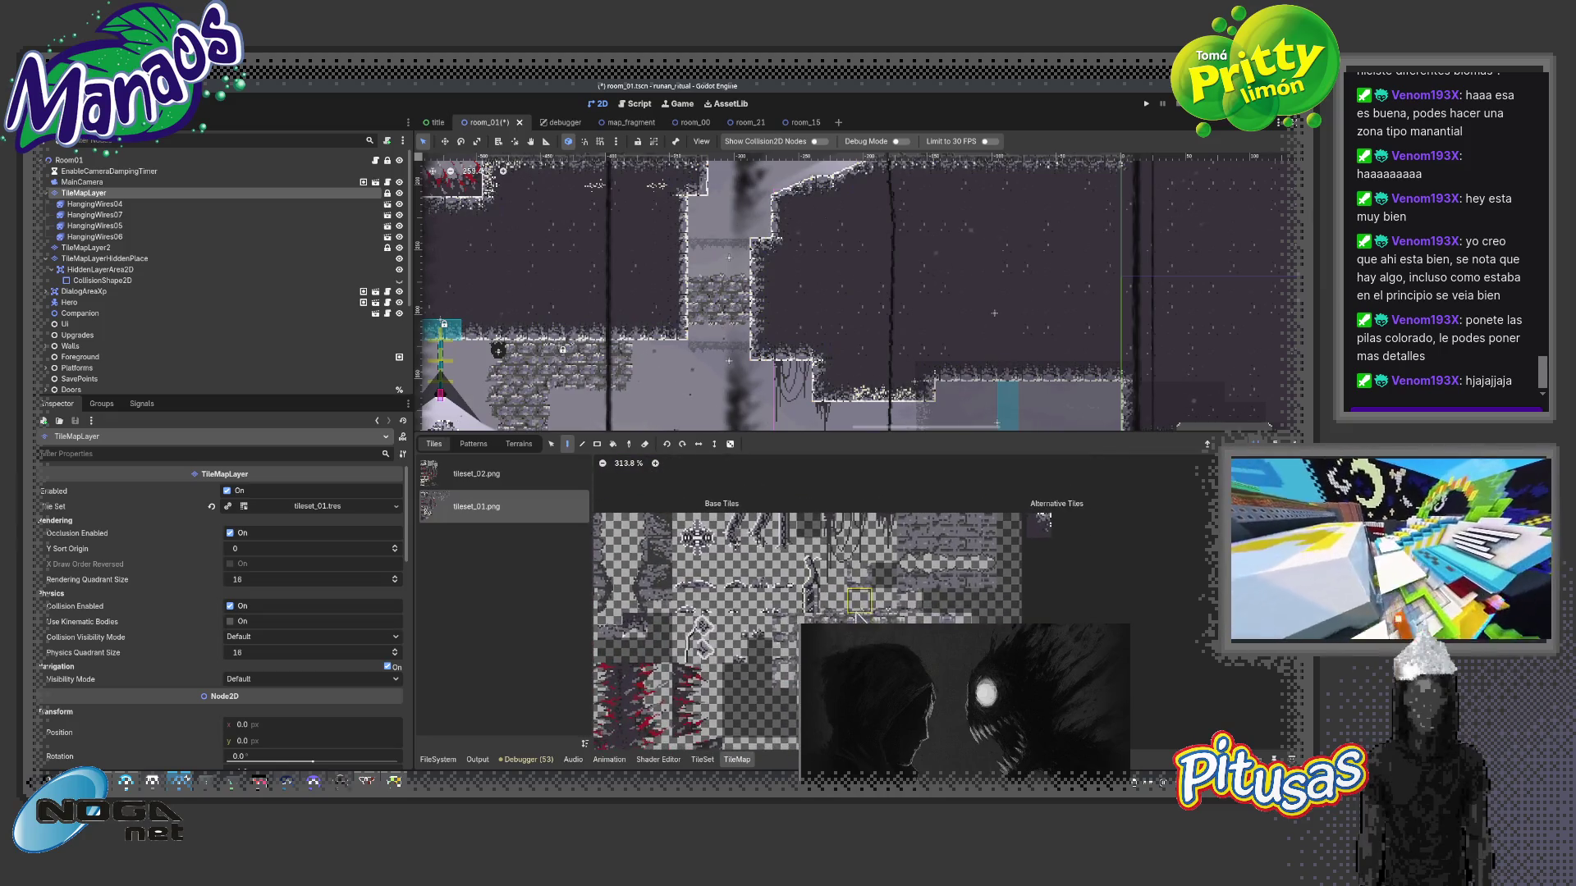
{"action": "scroll", "coordinate": [782, 576], "scroll_direction": "down", "scroll_amount": 2}
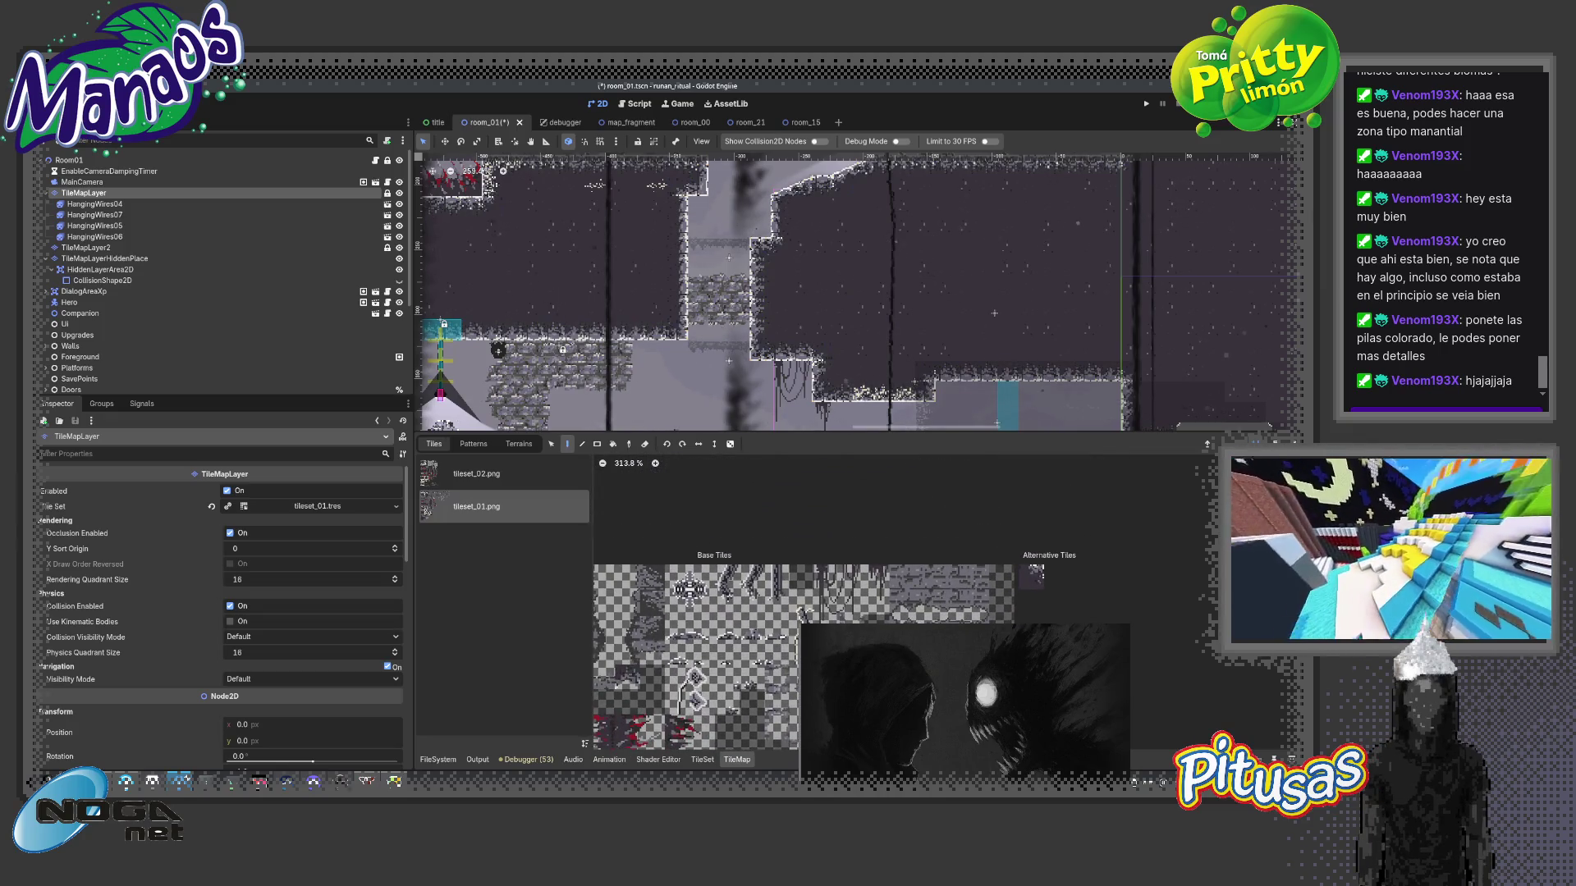
{"action": "scroll", "coordinate": [861, 567], "scroll_direction": "up", "scroll_amount": 1}
{"action": "scroll", "coordinate": [874, 554], "scroll_direction": "up", "scroll_amount": 1}
{"action": "scroll", "coordinate": [872, 525], "scroll_direction": "up", "scroll_amount": 1}
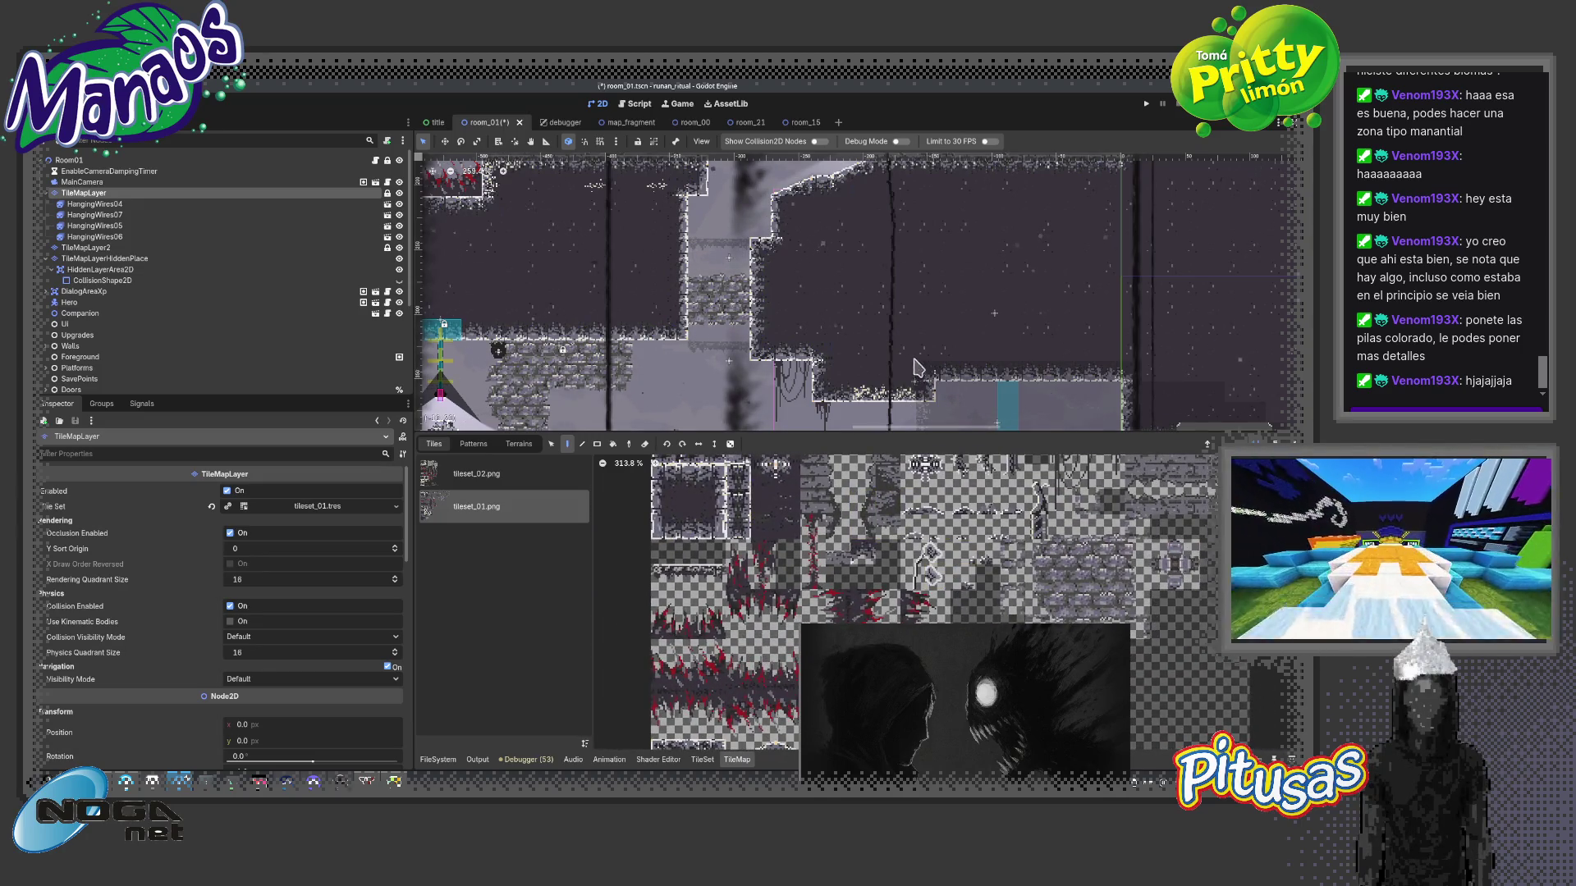
{"action": "scroll", "coordinate": [915, 367], "scroll_direction": "down", "scroll_amount": 1}
{"action": "scroll", "coordinate": [893, 364], "scroll_direction": "down", "scroll_amount": 1}
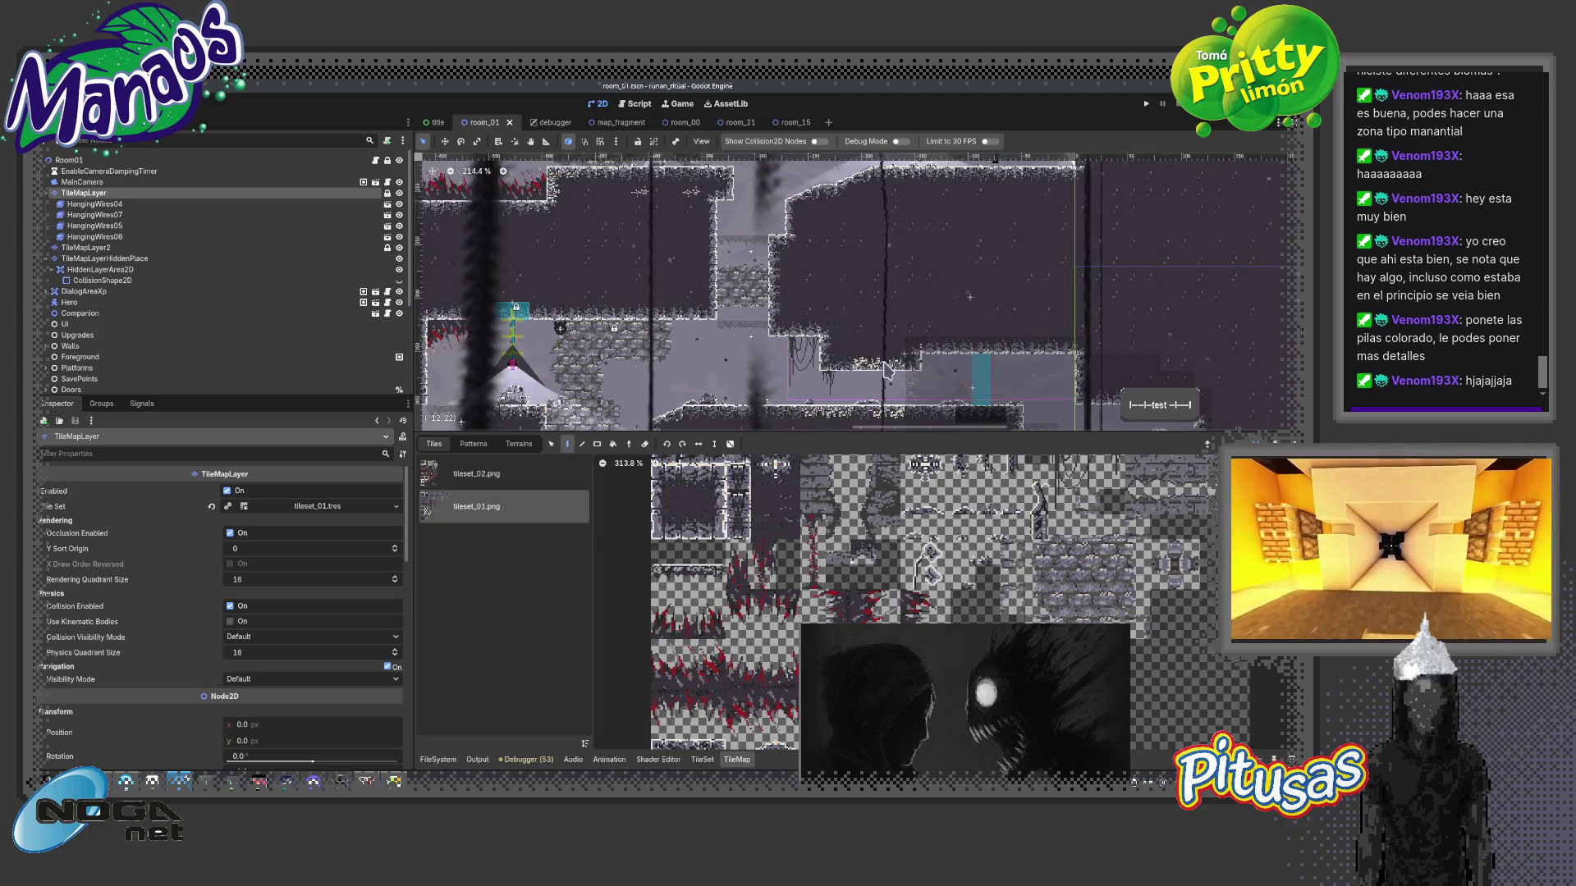
{"action": "scroll", "coordinate": [884, 371], "scroll_direction": "down", "scroll_amount": 1}
- Run the project and walk the hero left down into the next cave area and back
{"action": "key", "text": "F5"}
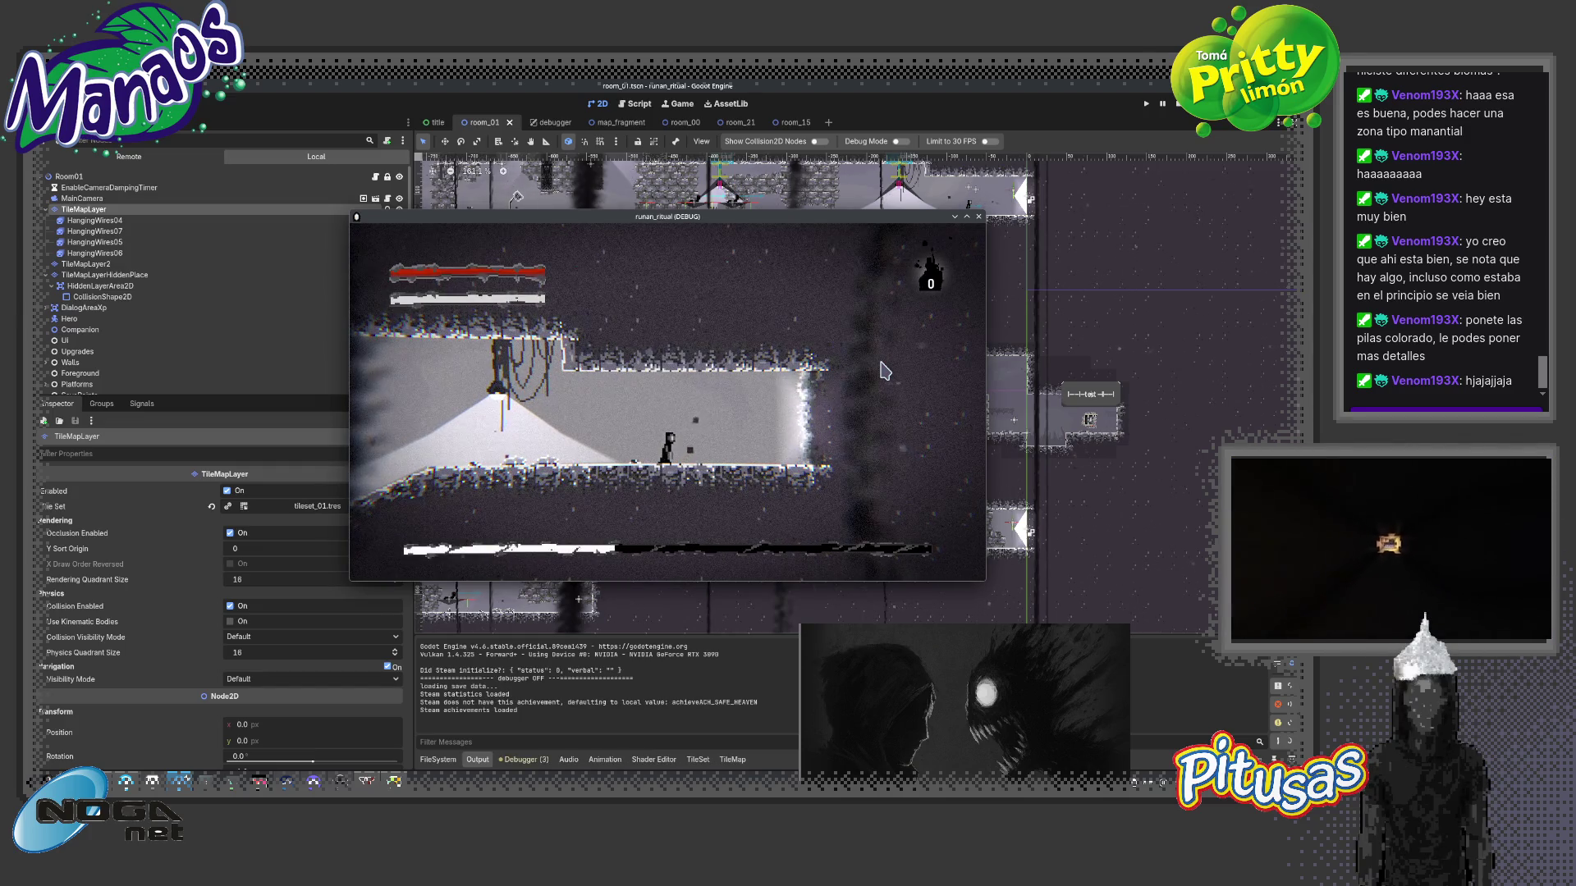
{"action": "key", "text": "Left"}
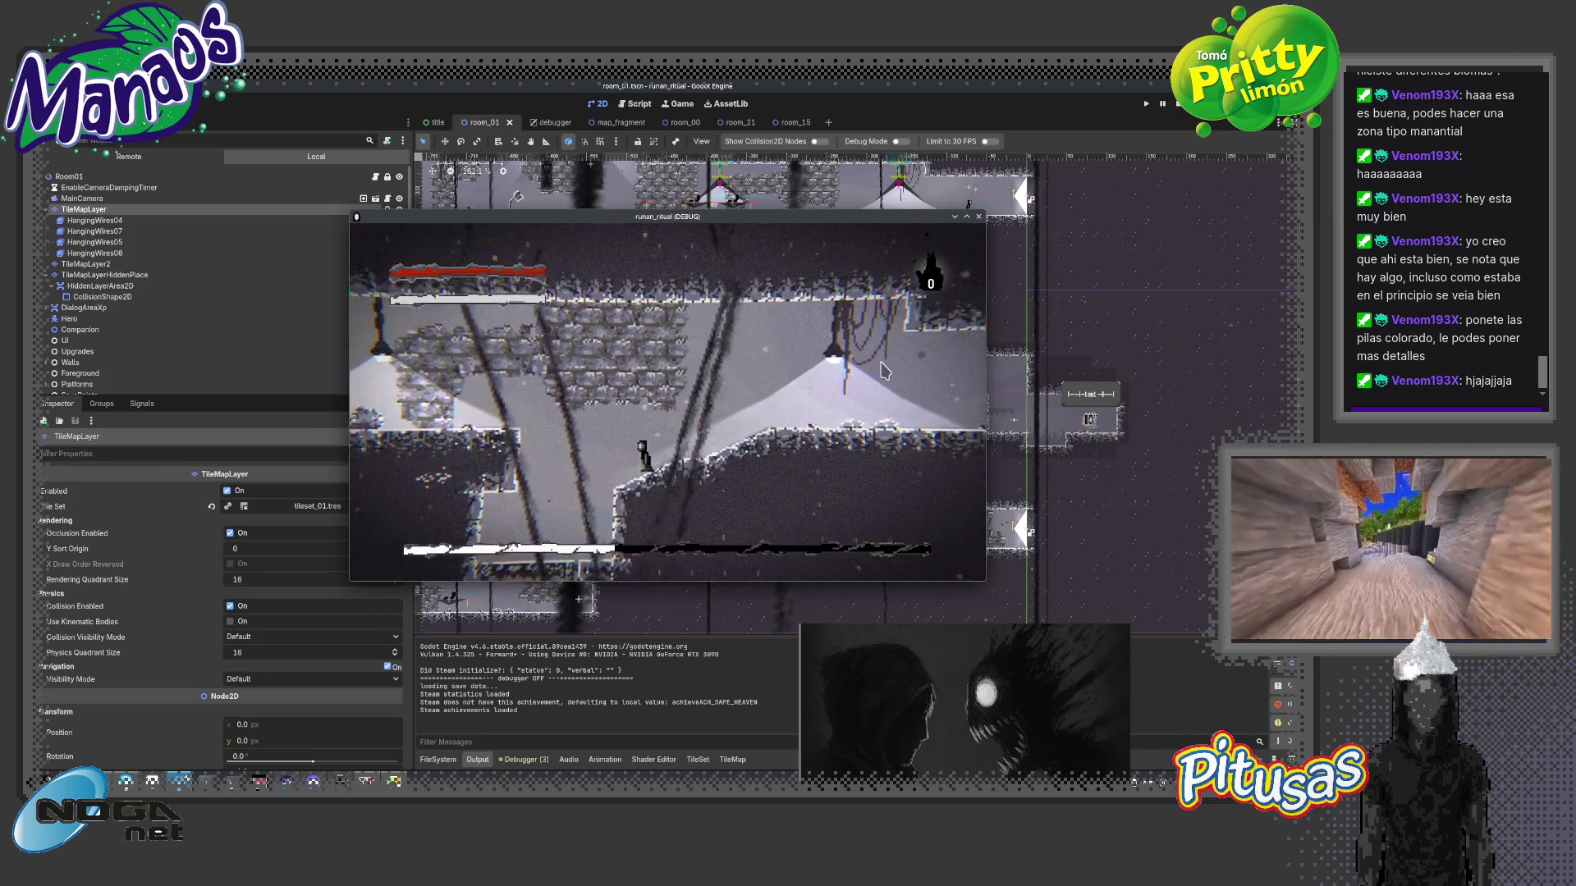
{"action": "key", "text": "Left"}
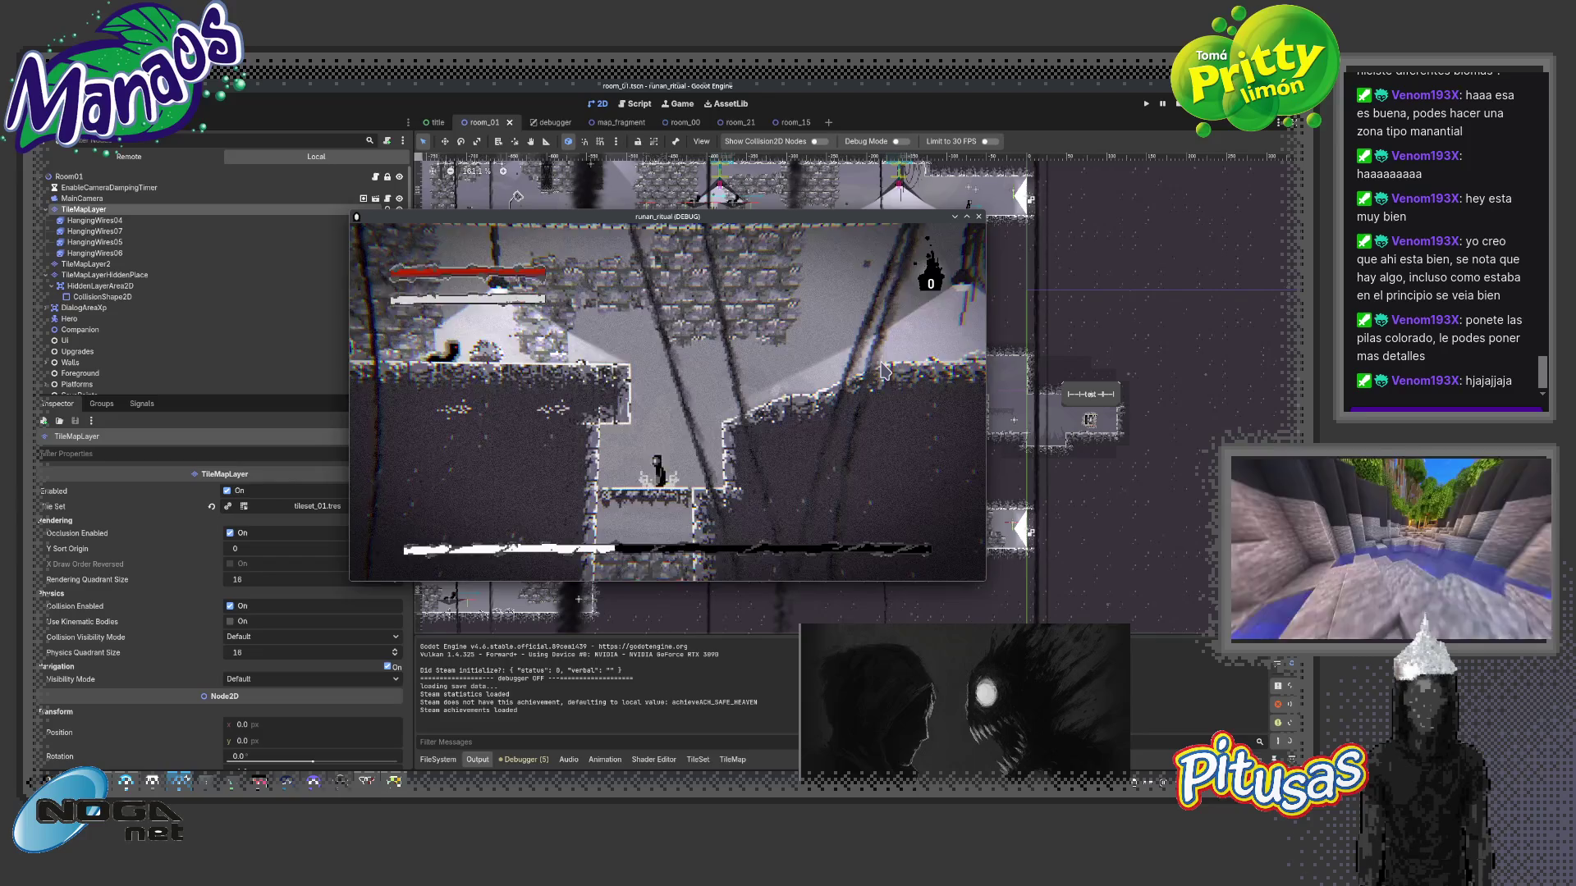
{"action": "key", "text": "Left"}
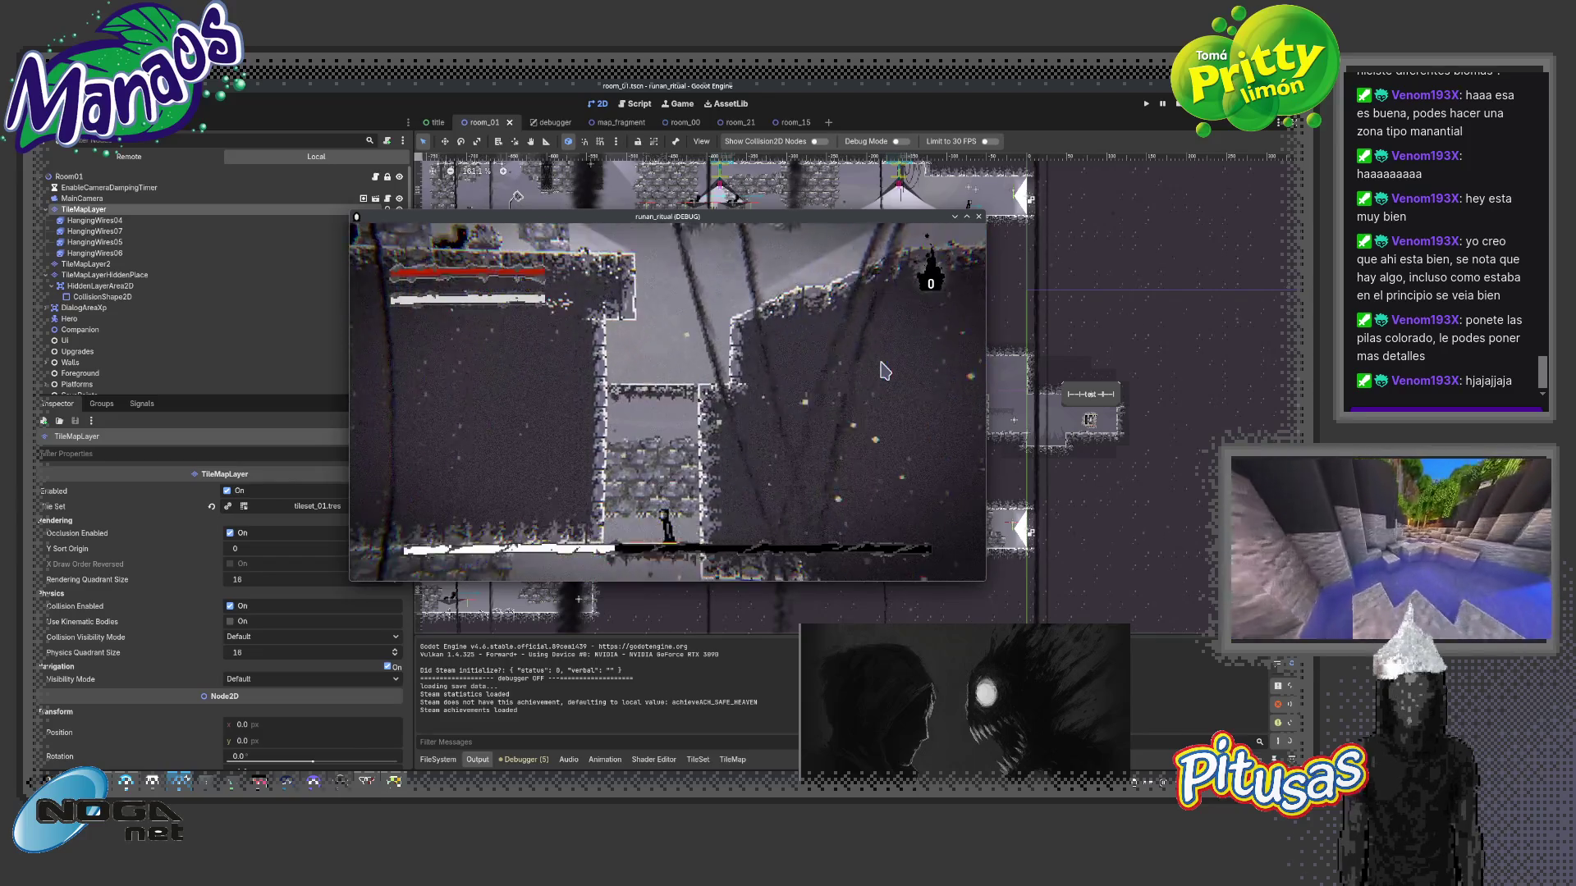
{"action": "key", "text": "Right"}
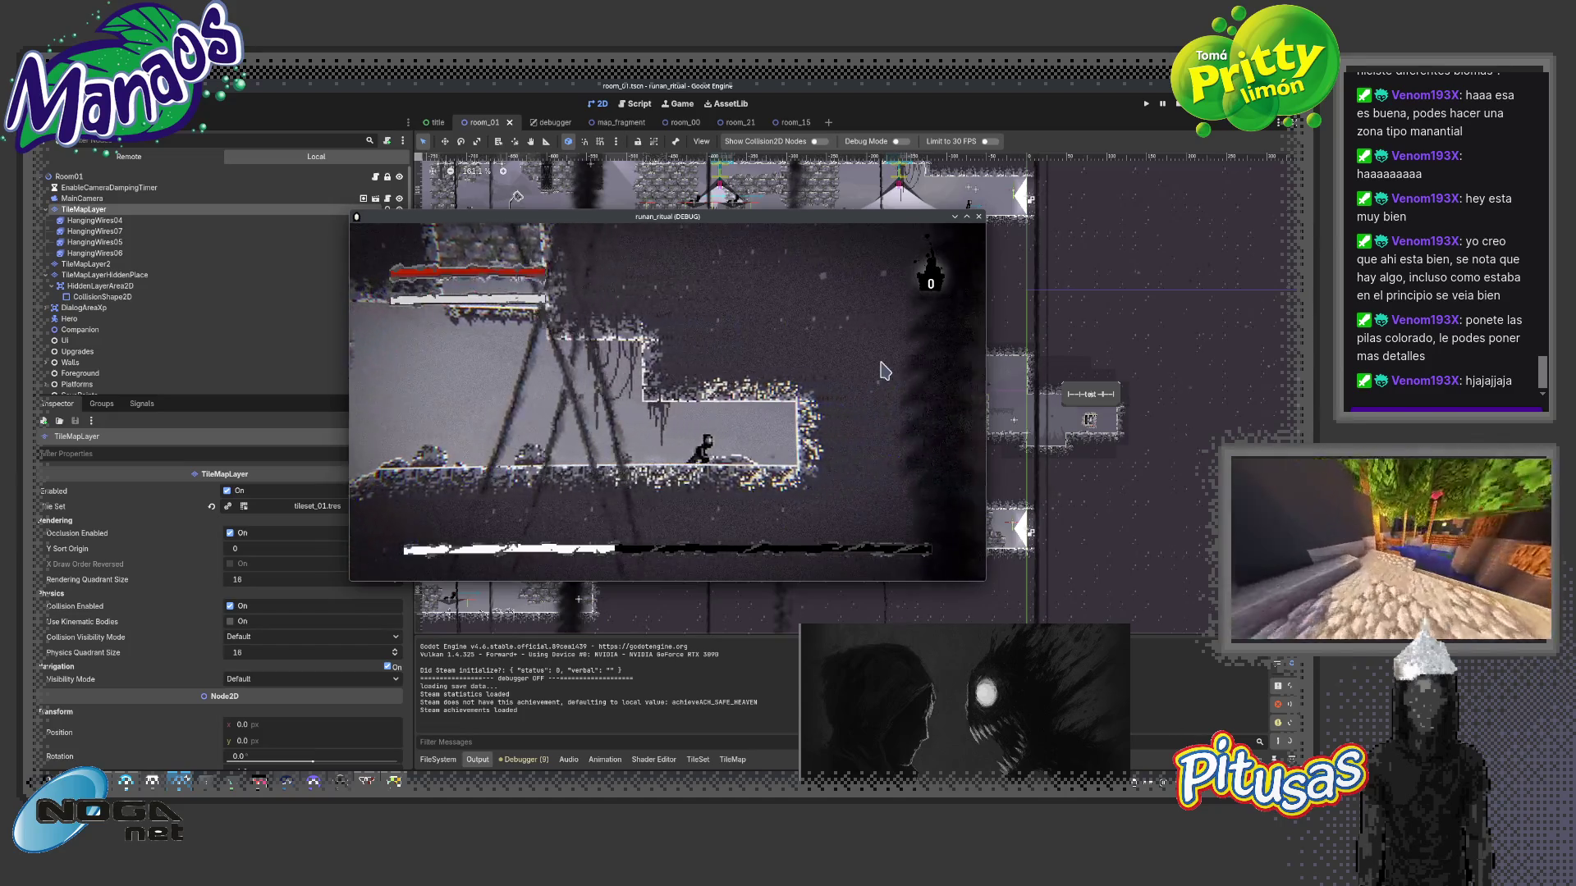
{"action": "key", "text": "Right"}
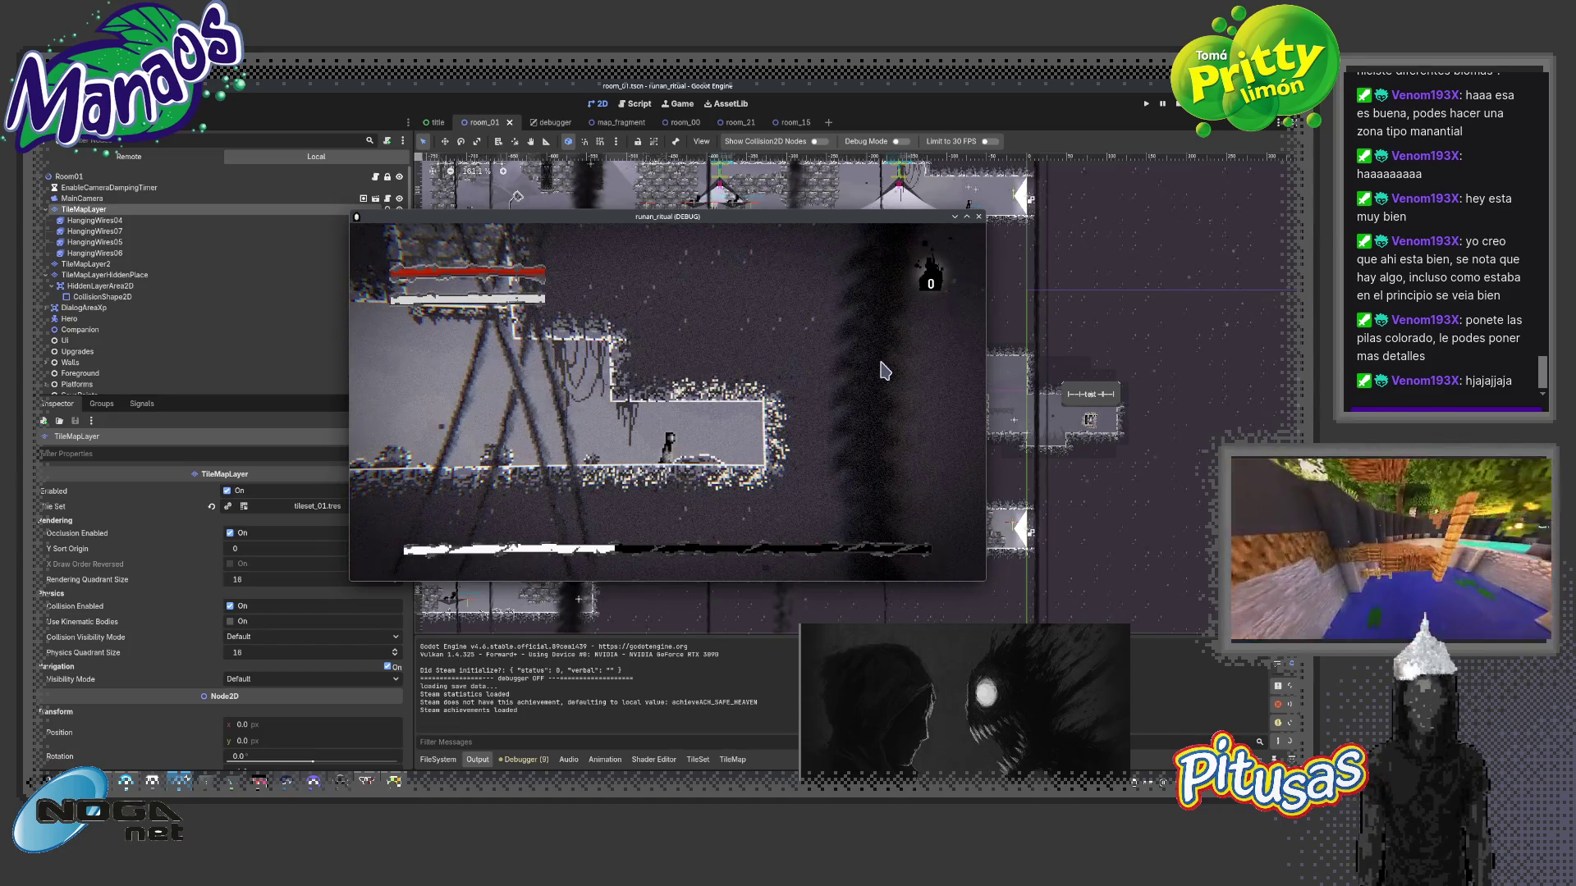
{"action": "key", "text": "Left"}
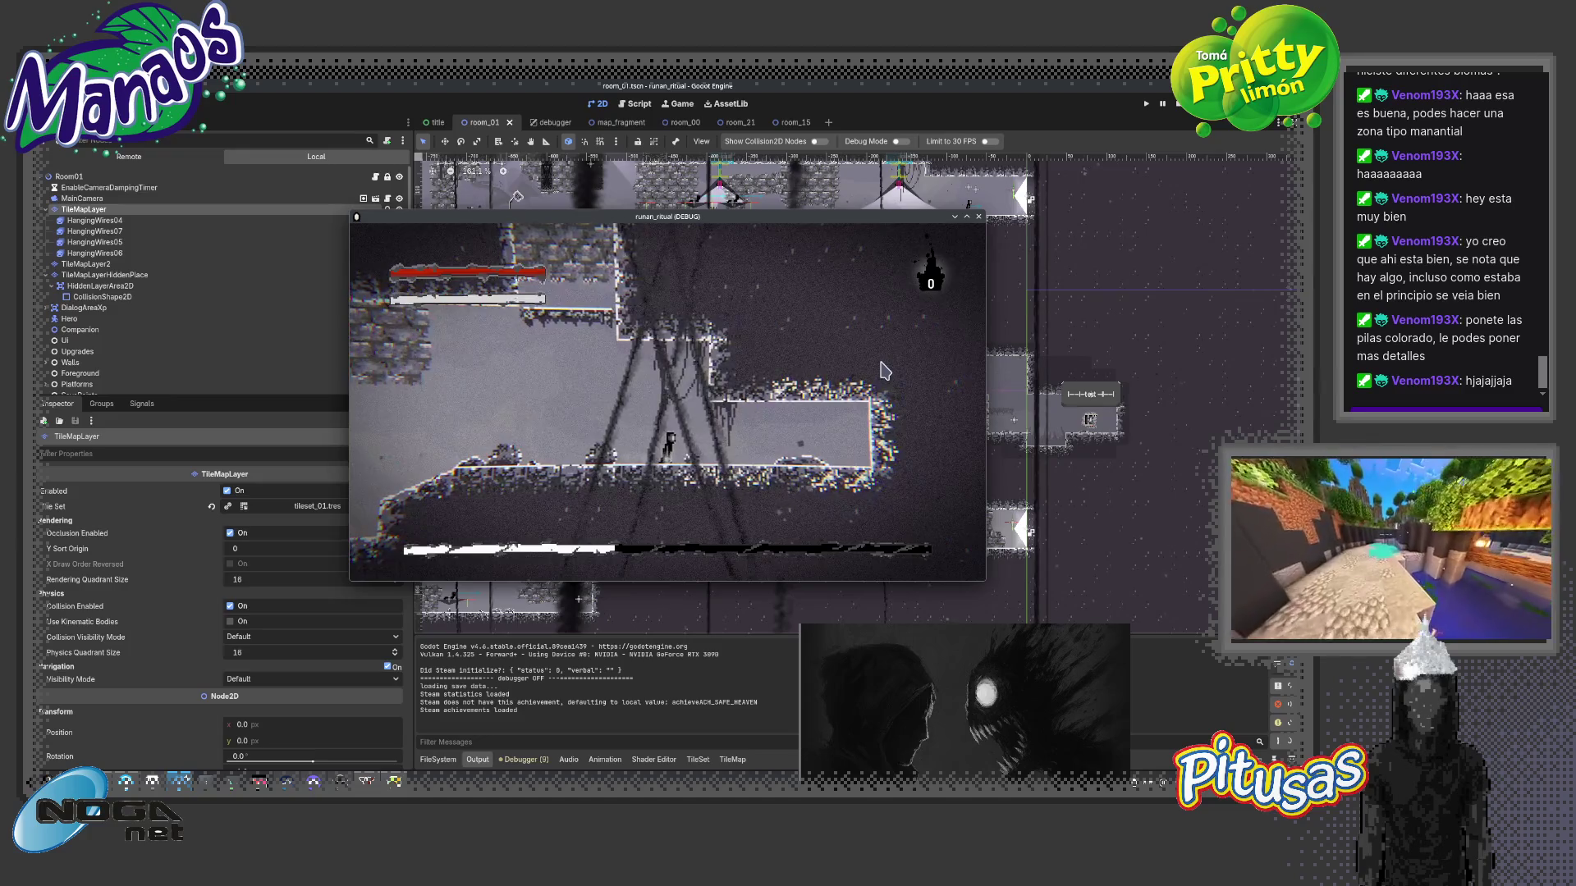
- Advance the hero right through the snowy corridors and raise the game volume to 50%
{"action": "key", "text": "Right"}
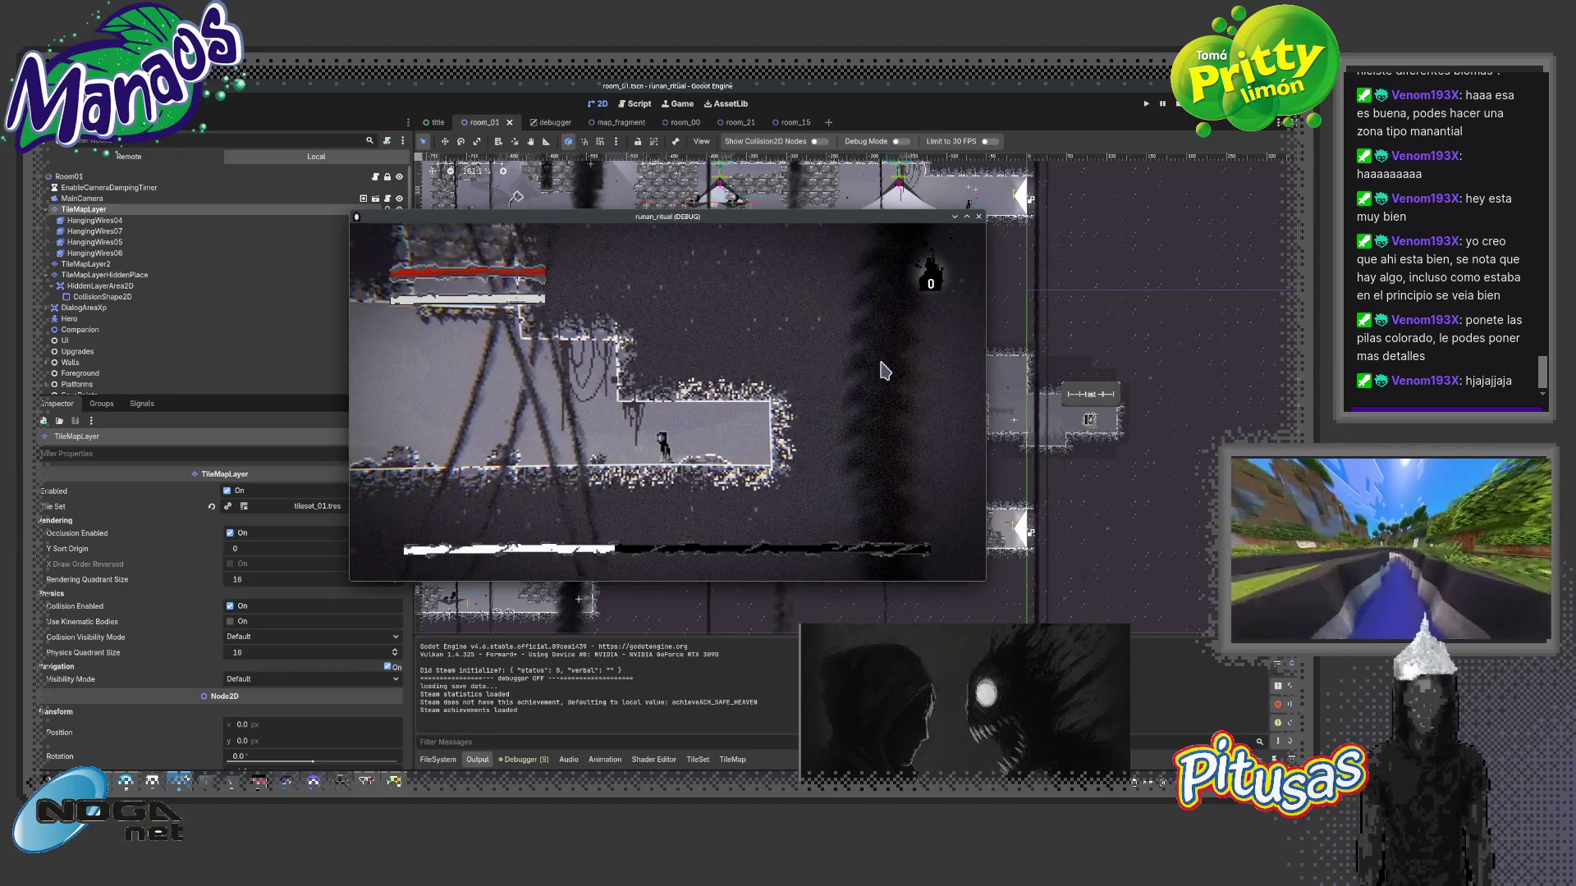
{"action": "key", "text": "Right"}
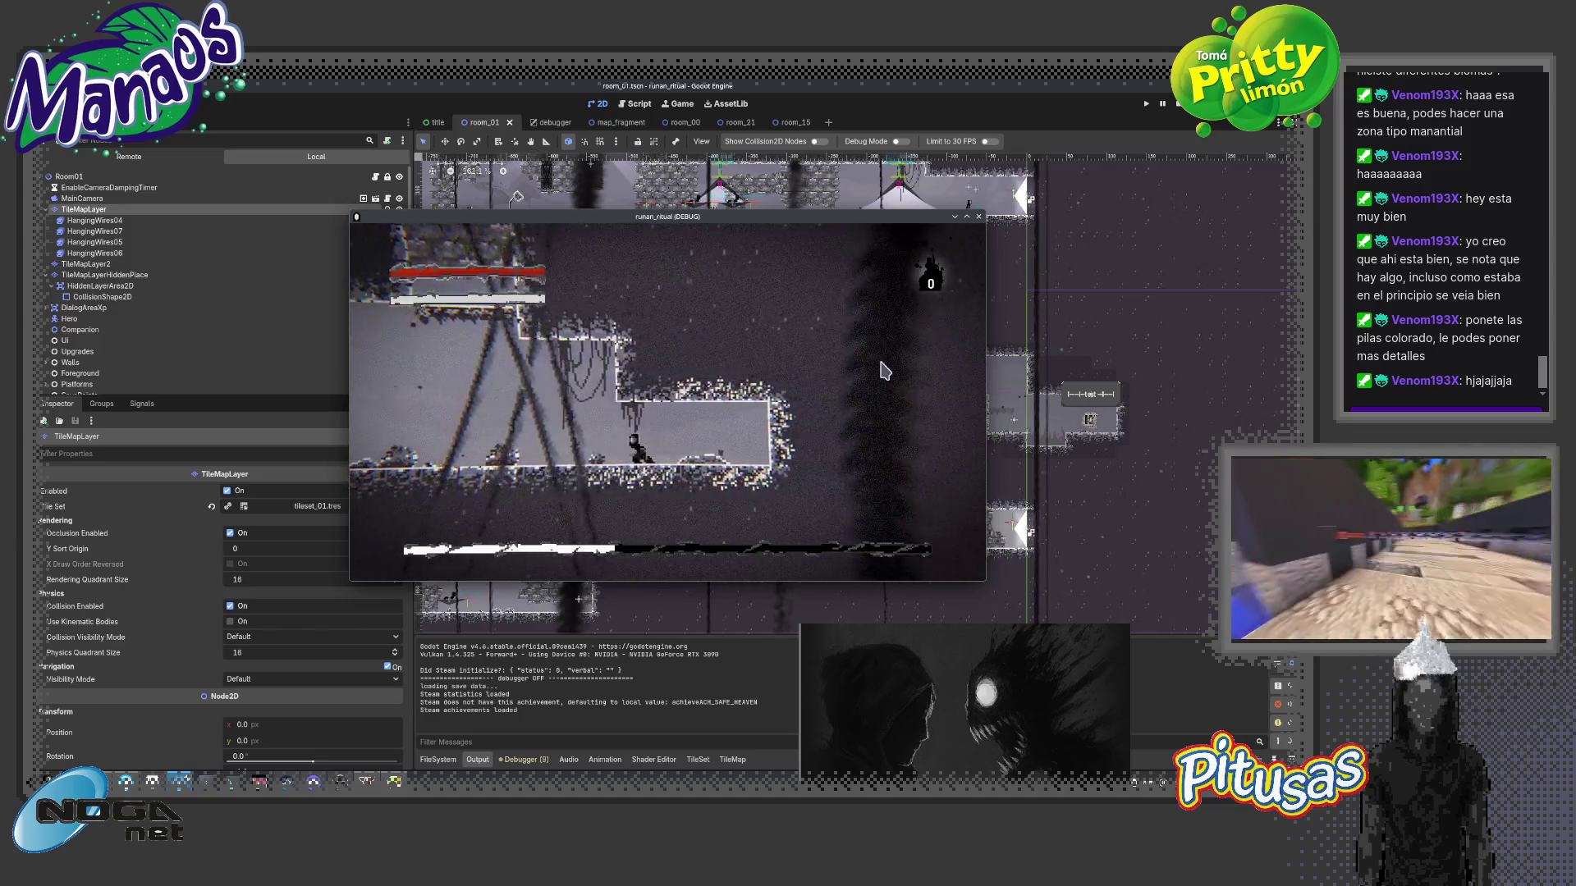
{"action": "key", "text": "Right"}
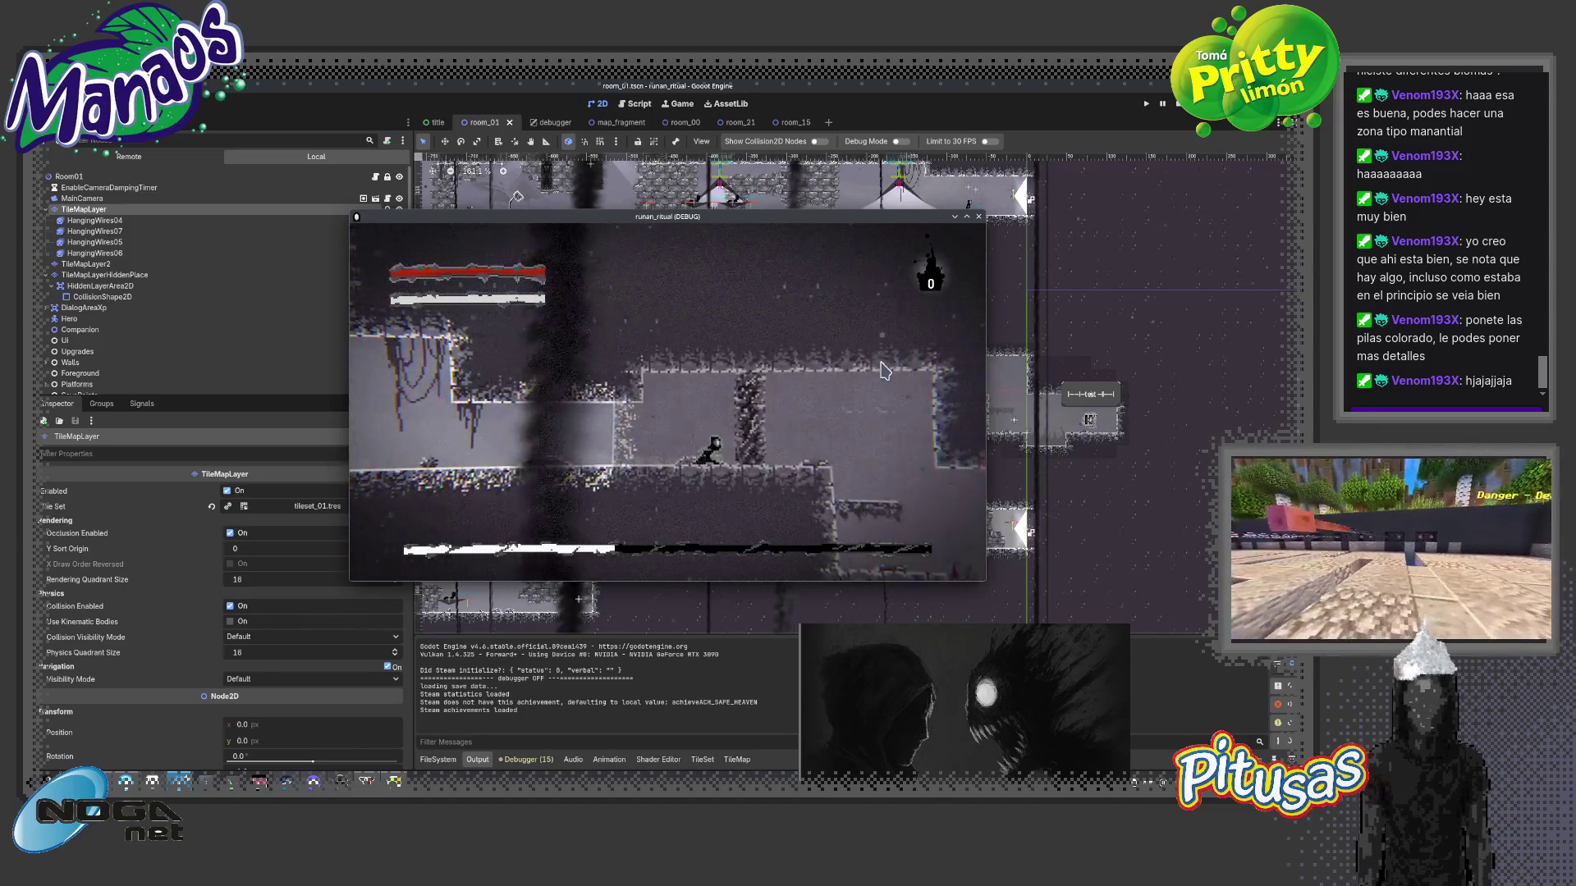
{"action": "key", "text": "Right"}
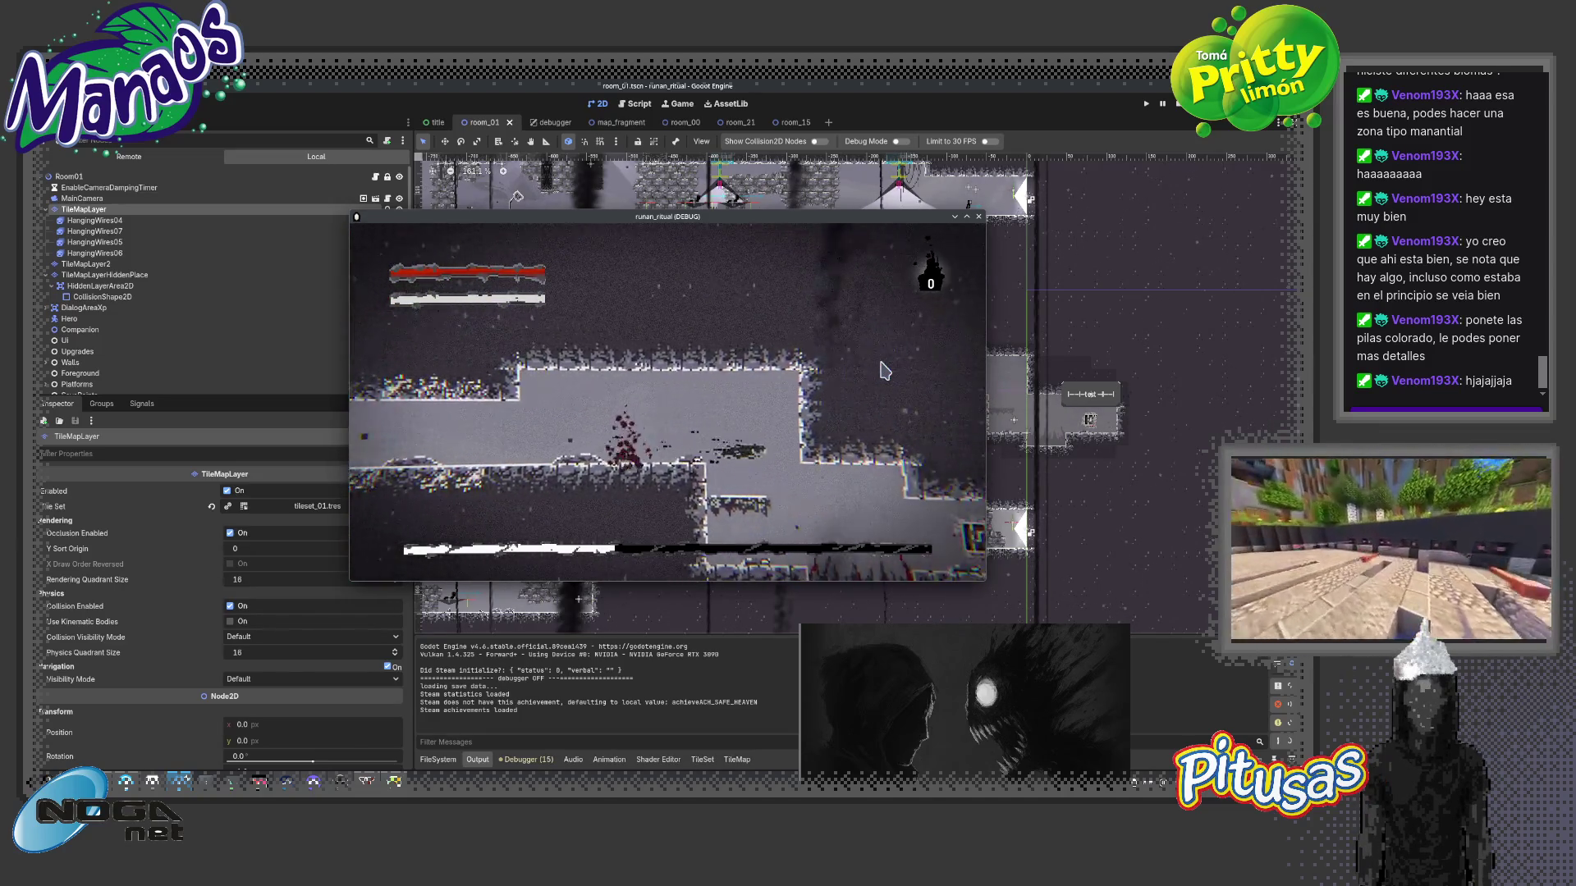
{"action": "key", "text": "Right"}
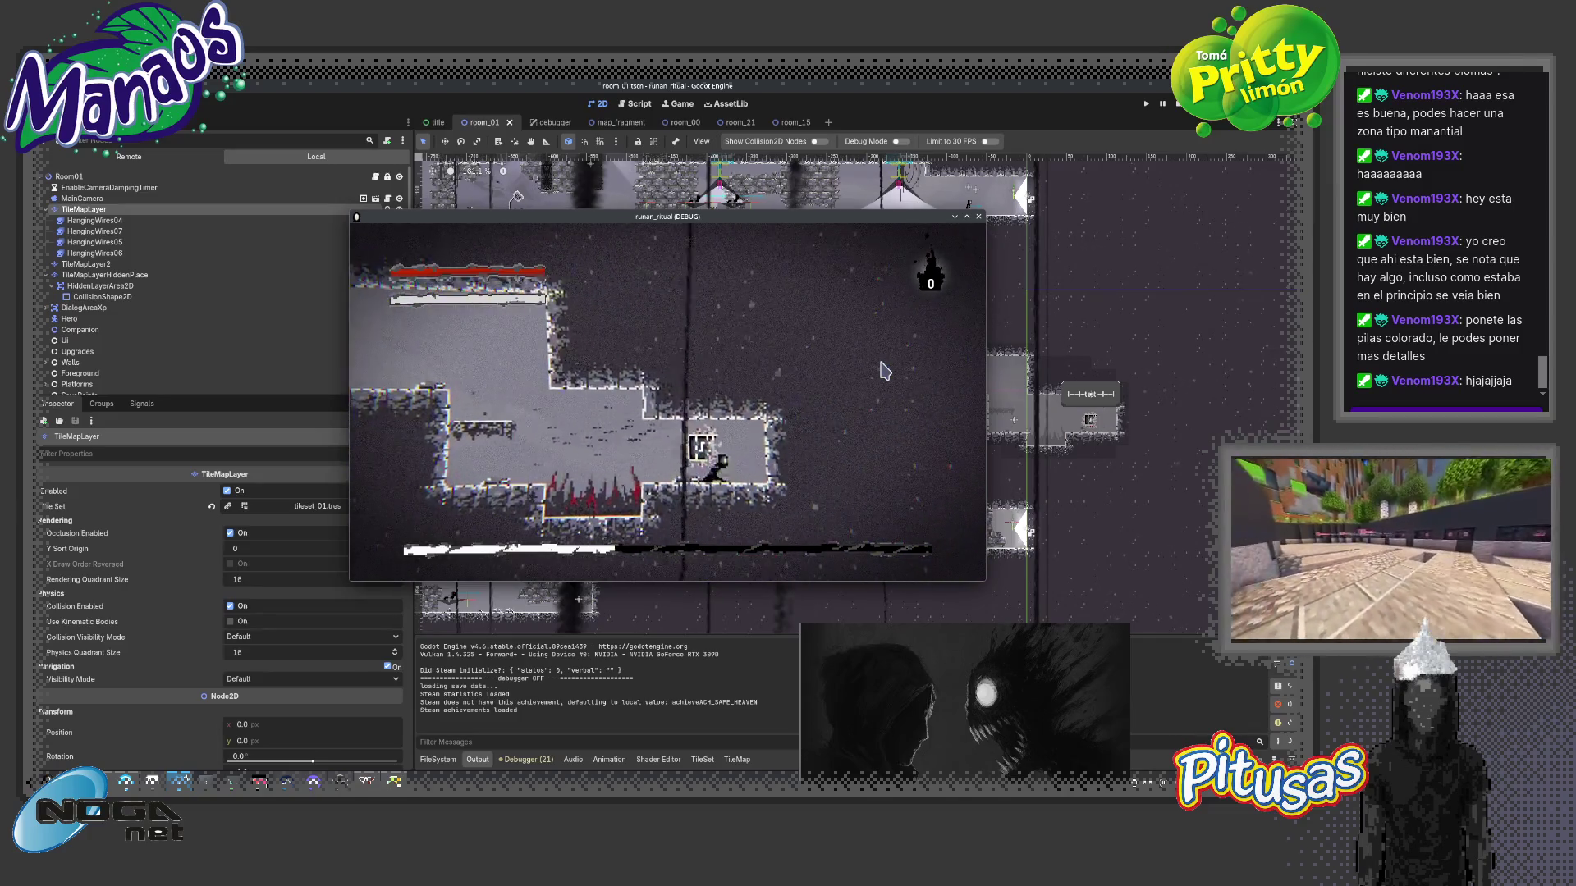
{"action": "key", "text": "Right"}
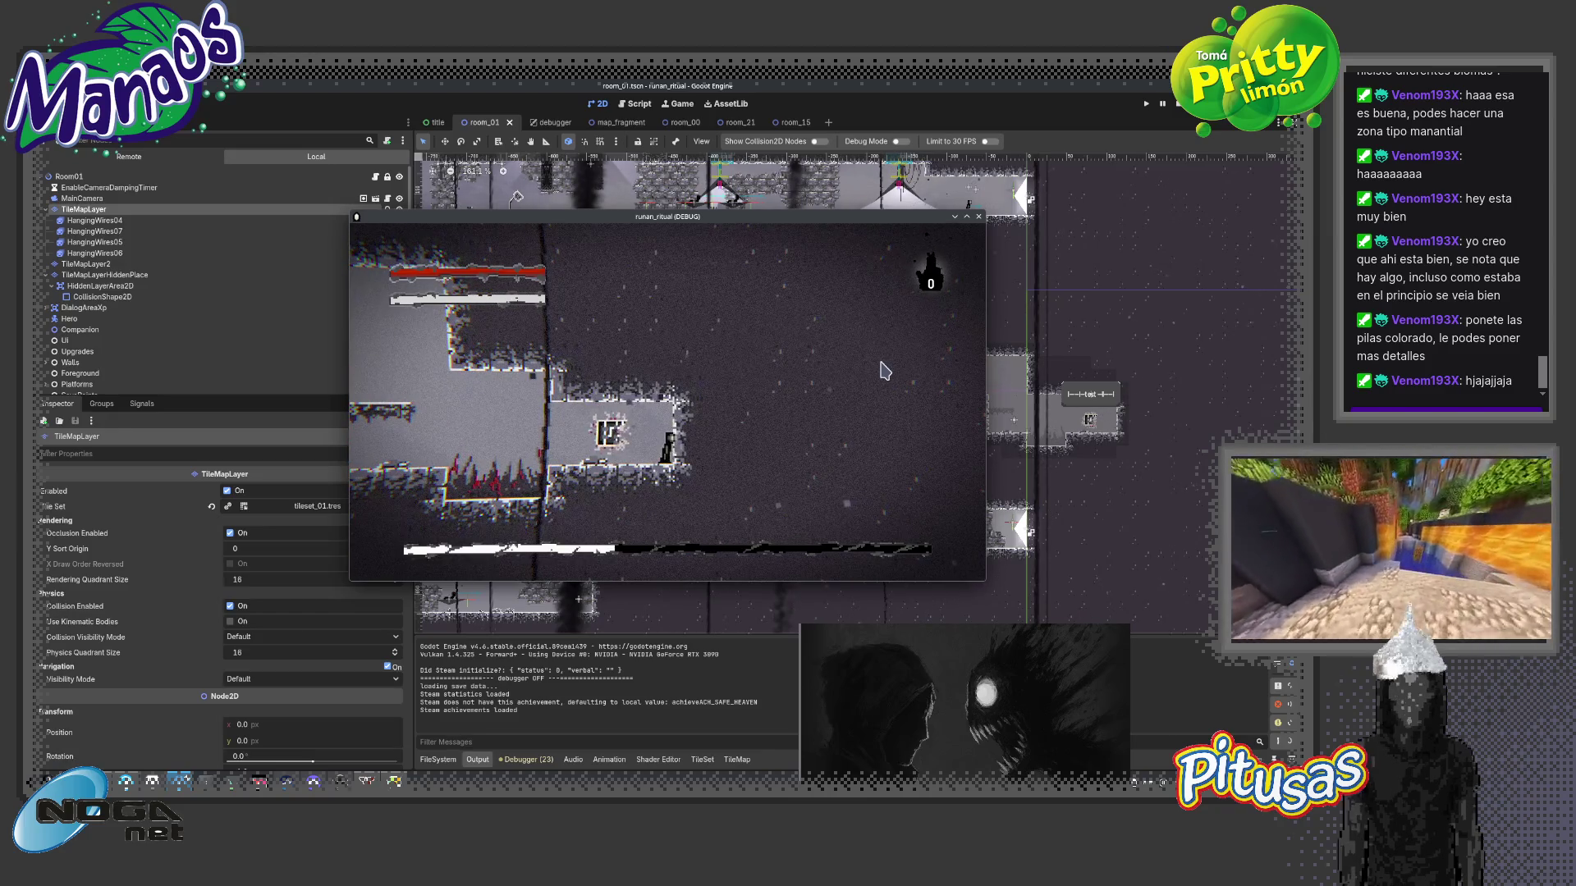
{"action": "key", "text": "Left"}
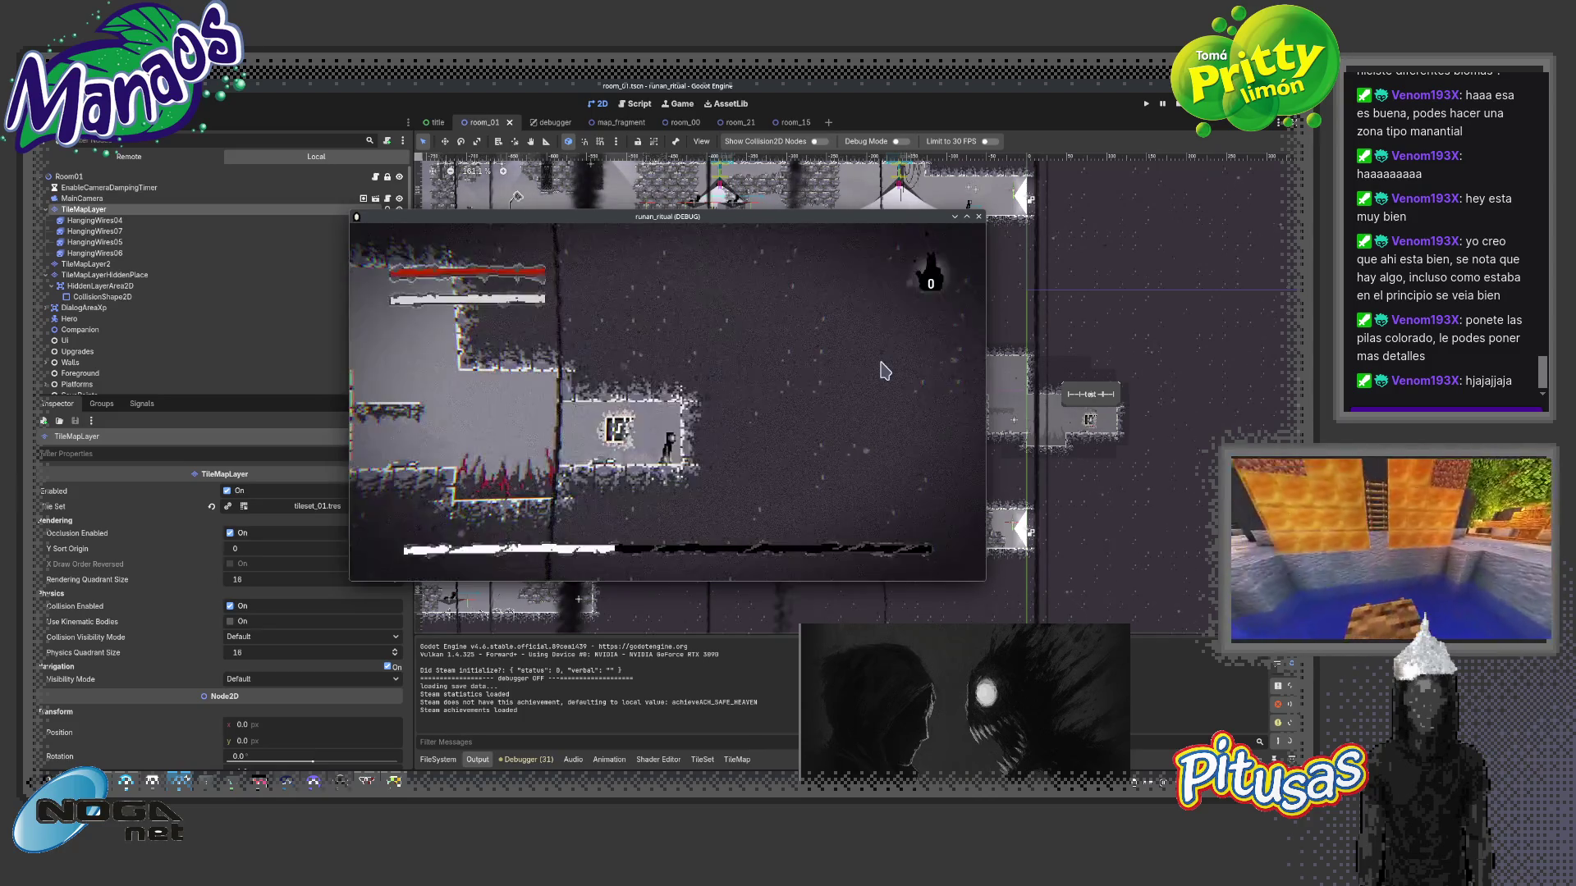
{"action": "key", "text": "Right"}
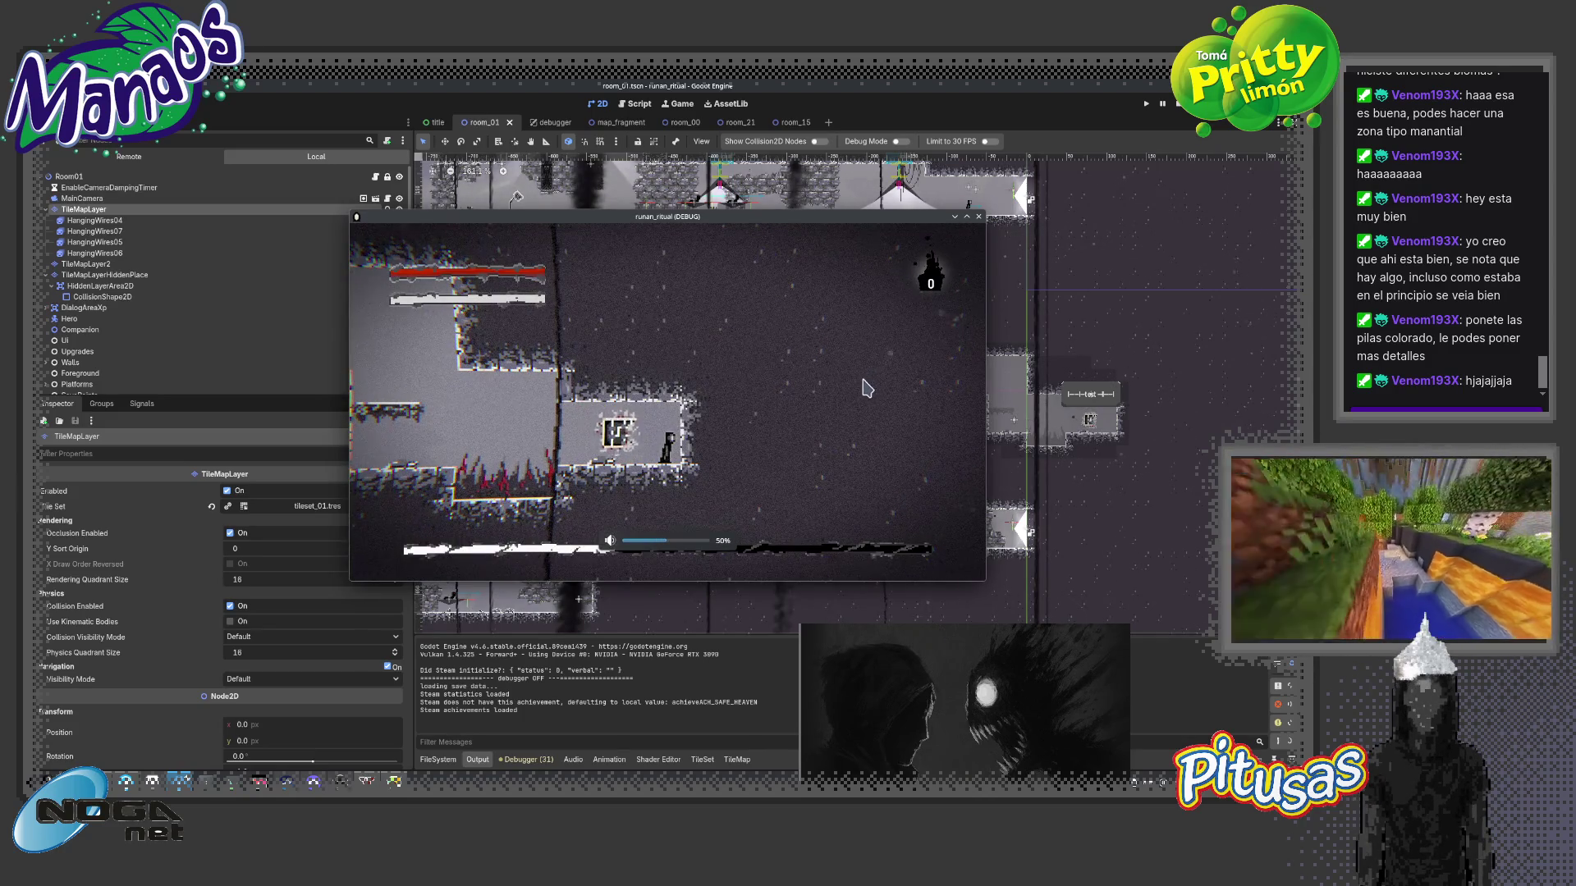